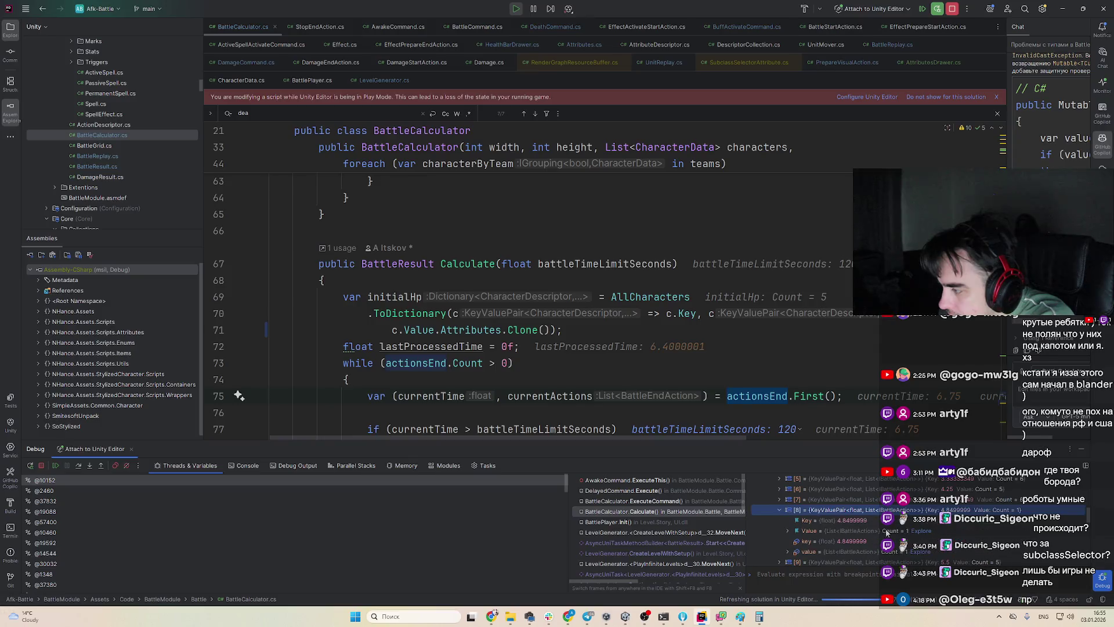
# Inspect actionsEnd entries [8], [15] and [14], whose key is 7.08333349
pyautogui.press('Right')
pyautogui.scroll(-2, 875, 534)
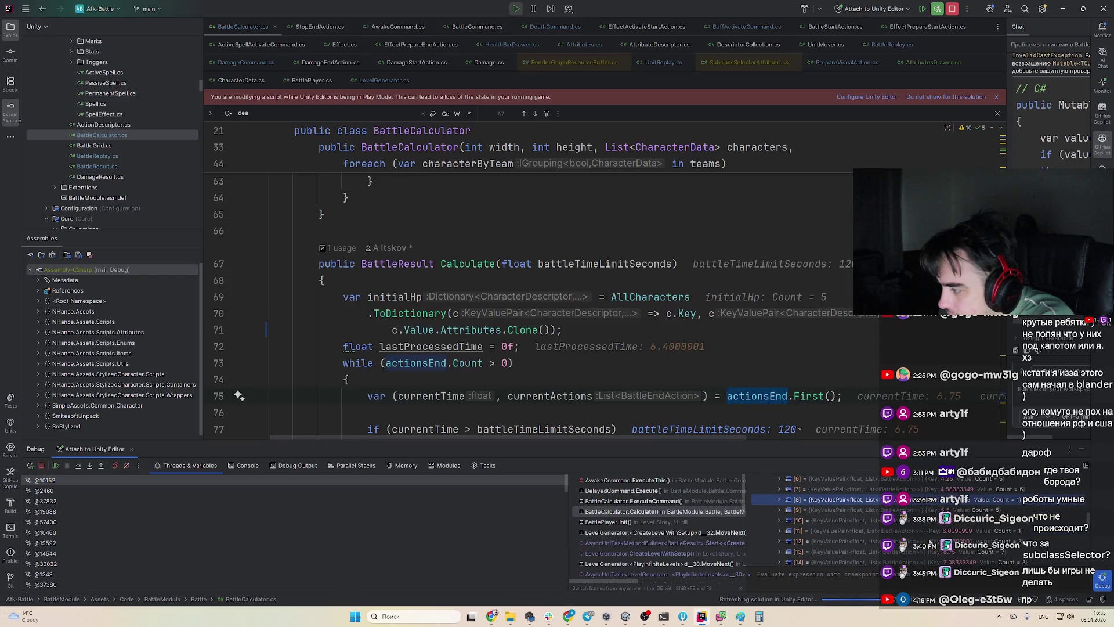
pyautogui.scroll(2, 986, 536)
pyautogui.press('Left')
pyautogui.scroll(-2, 1057, 533)
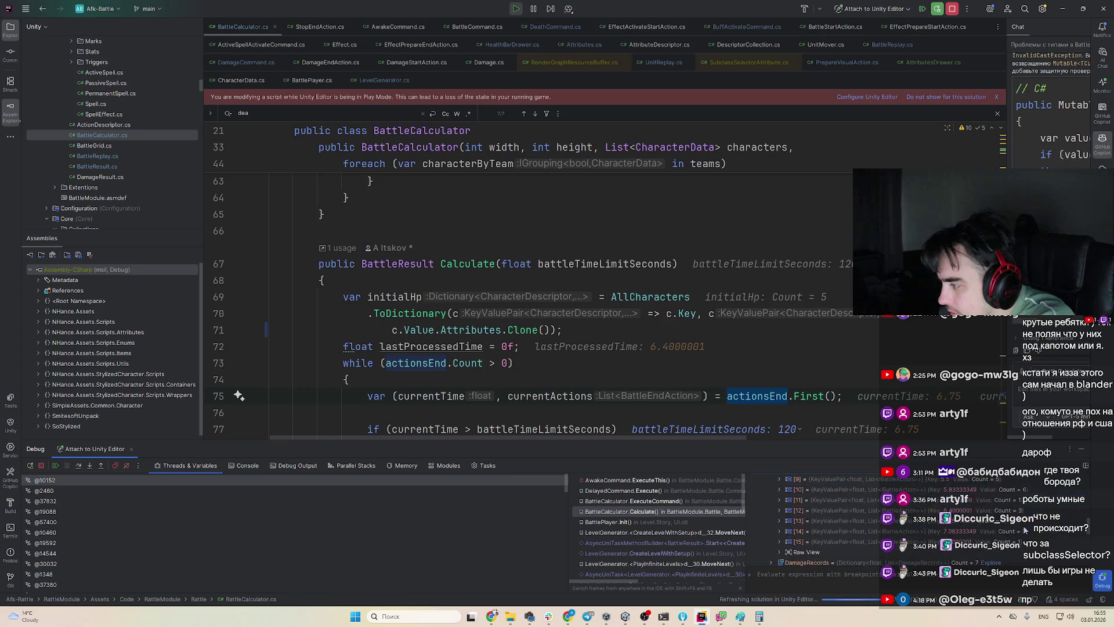
pyautogui.press('Down')
pyautogui.press('Down')
pyautogui.press('Down')
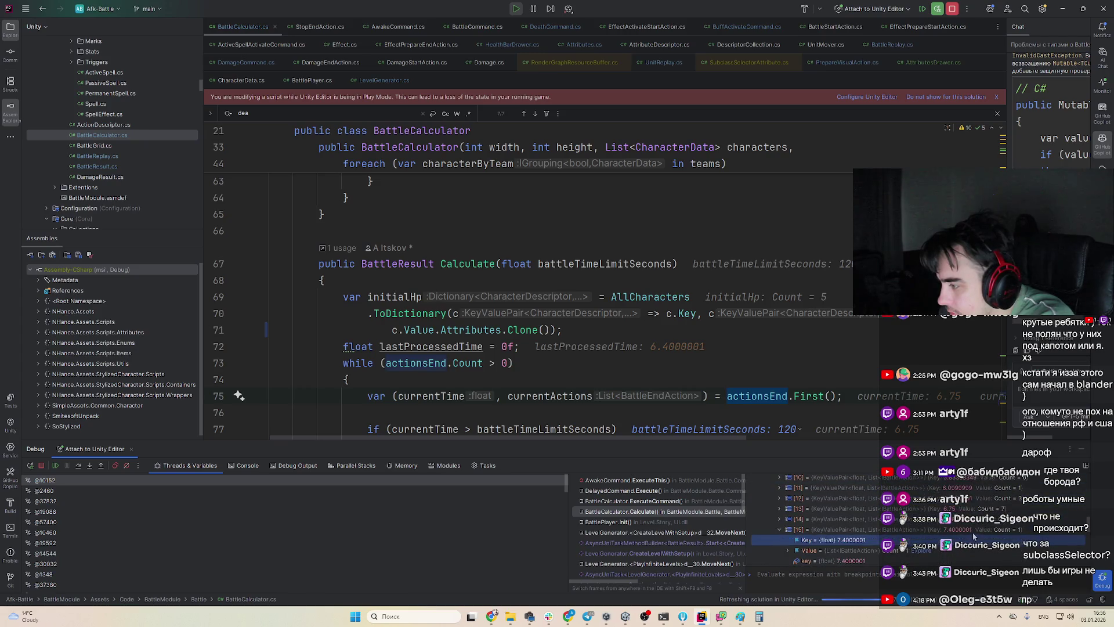
pyautogui.press('Right')
pyautogui.press('Down')
pyautogui.press('Left')
pyautogui.press('Left')
pyautogui.press('Up')
pyautogui.press('Right')
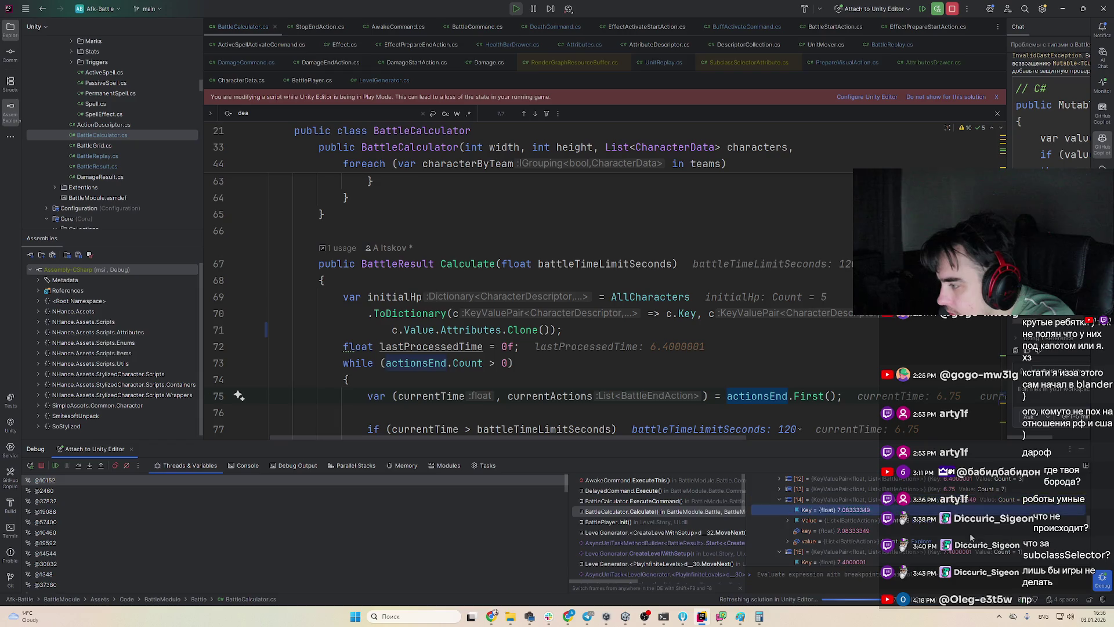
pyautogui.press('Down')
pyautogui.press('Left')
pyautogui.press('Left')
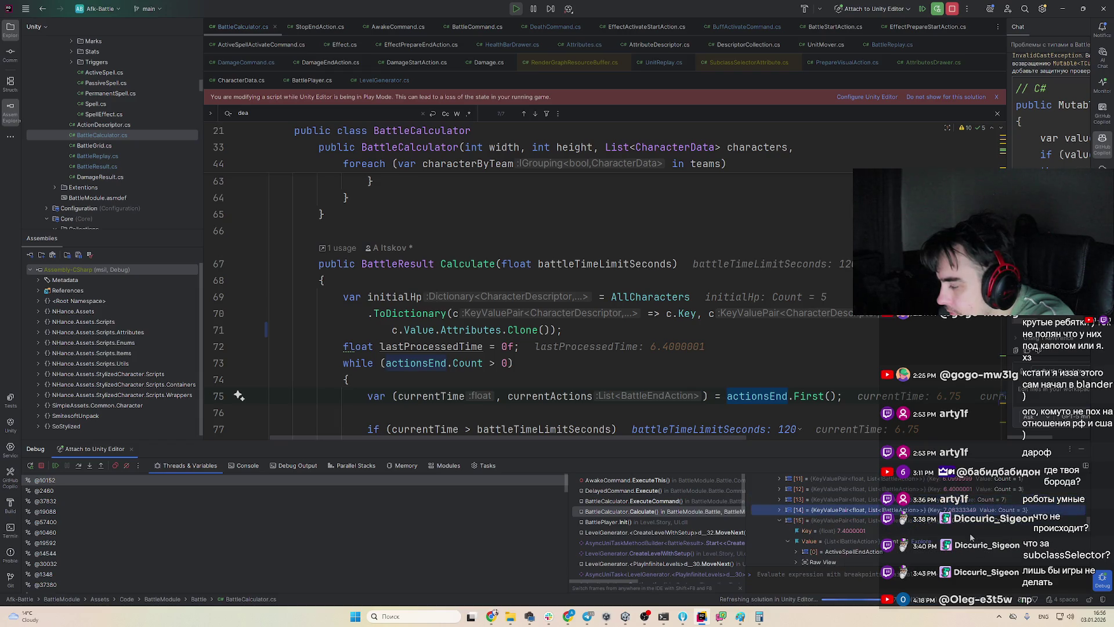
# Expand entry [12]'s value list and look at the StopCurrentAction item's fields
pyautogui.press('Up')
pyautogui.press('Up')
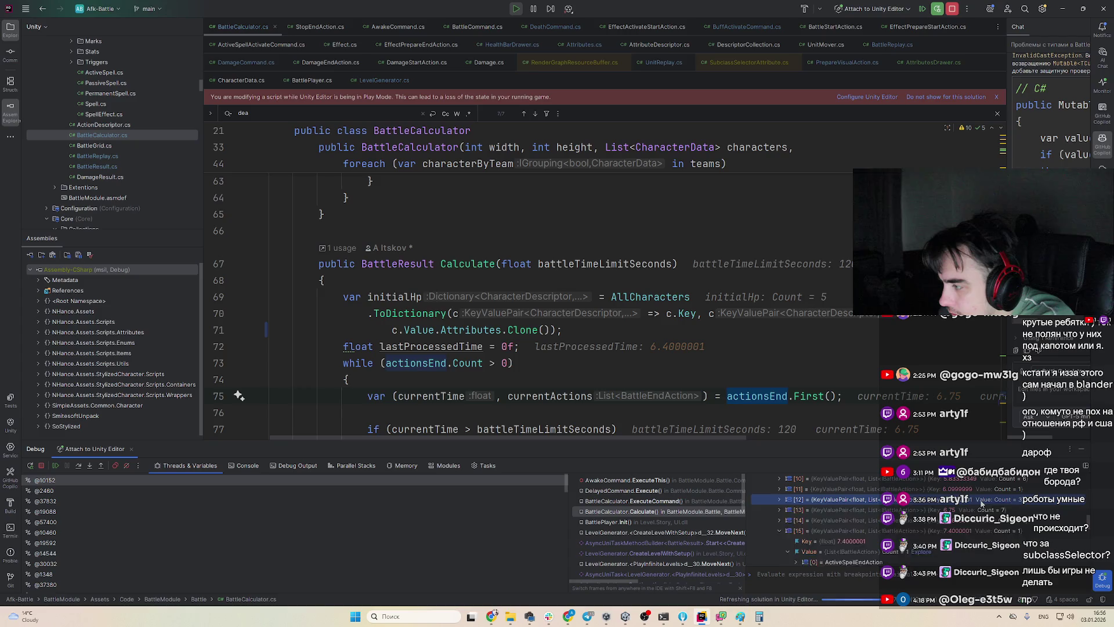
pyautogui.press('Right')
pyautogui.press('Down')
pyautogui.press('Down')
pyautogui.press('Right')
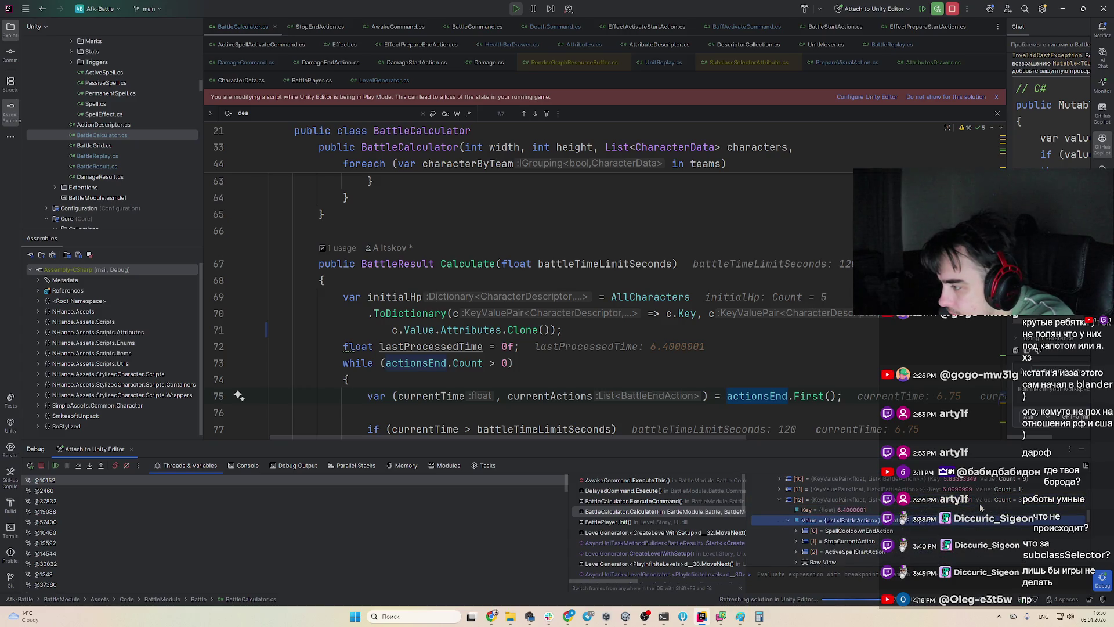
pyautogui.press('Down')
pyautogui.press('Down')
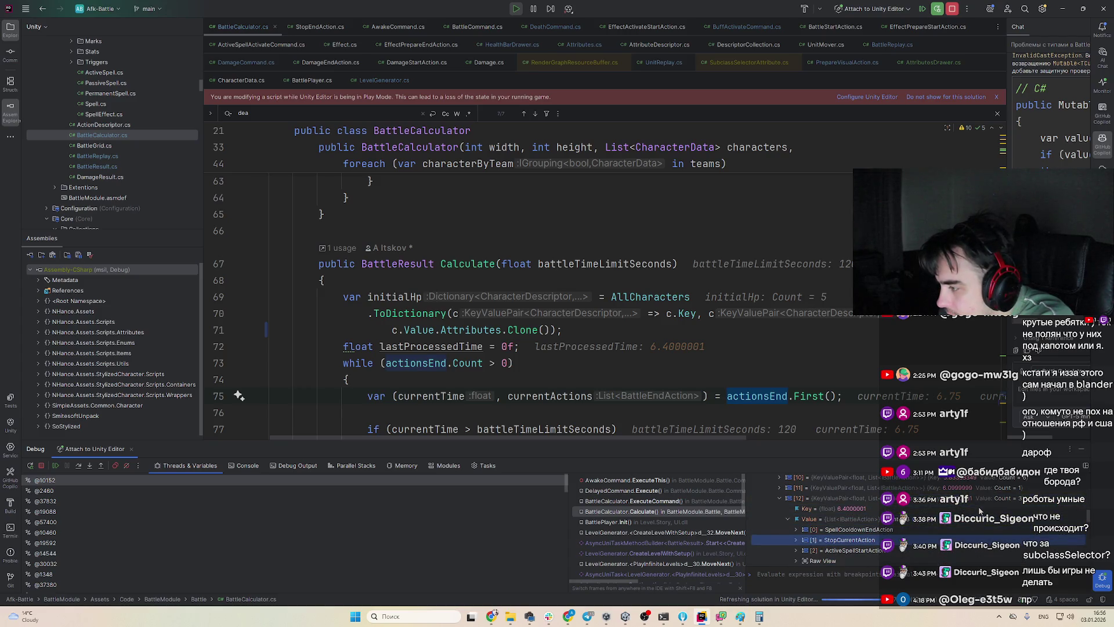
pyautogui.press('Right')
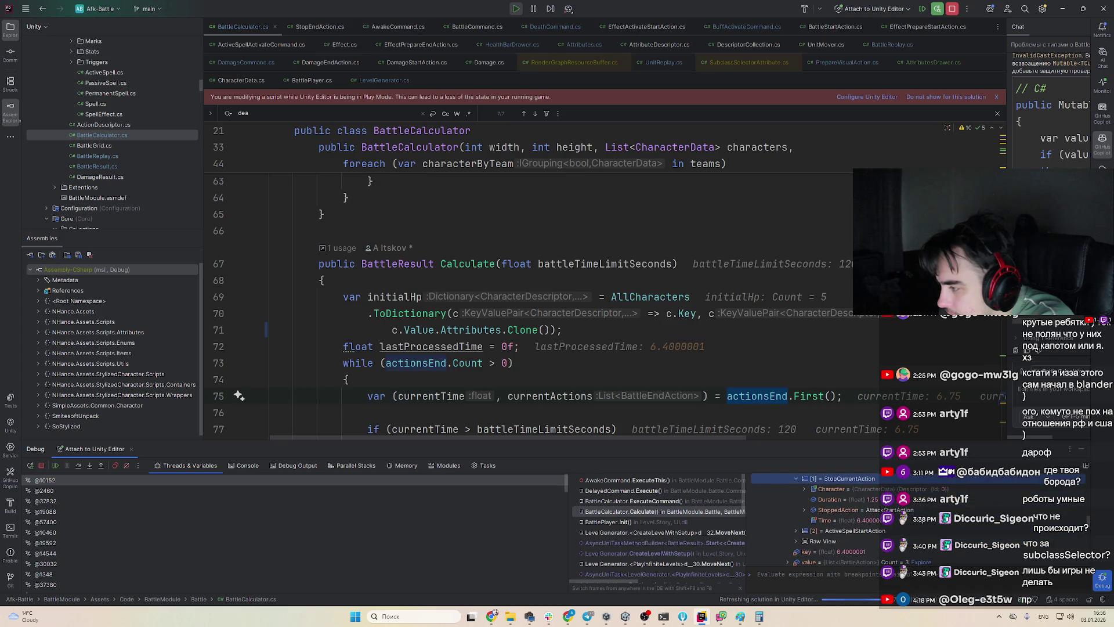
pyautogui.press('Left')
pyautogui.press('Left')
pyautogui.press('Left')
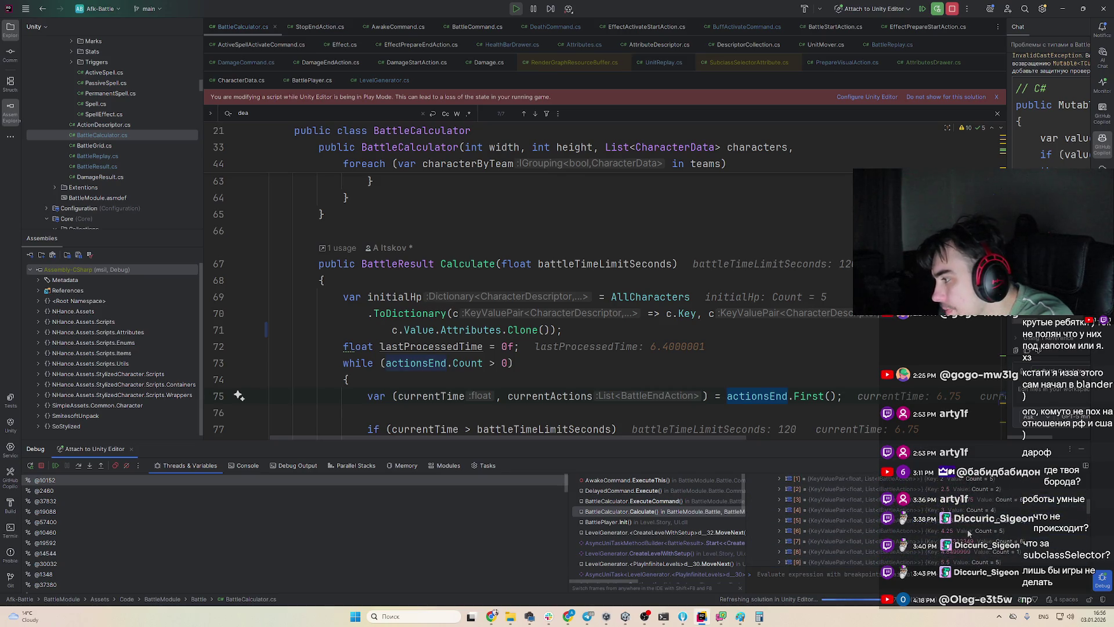
# Examine entry [7]'s list of actions, then entry [8]'s key and value
pyautogui.scroll(1, 963, 538)
pyautogui.click(952, 520)
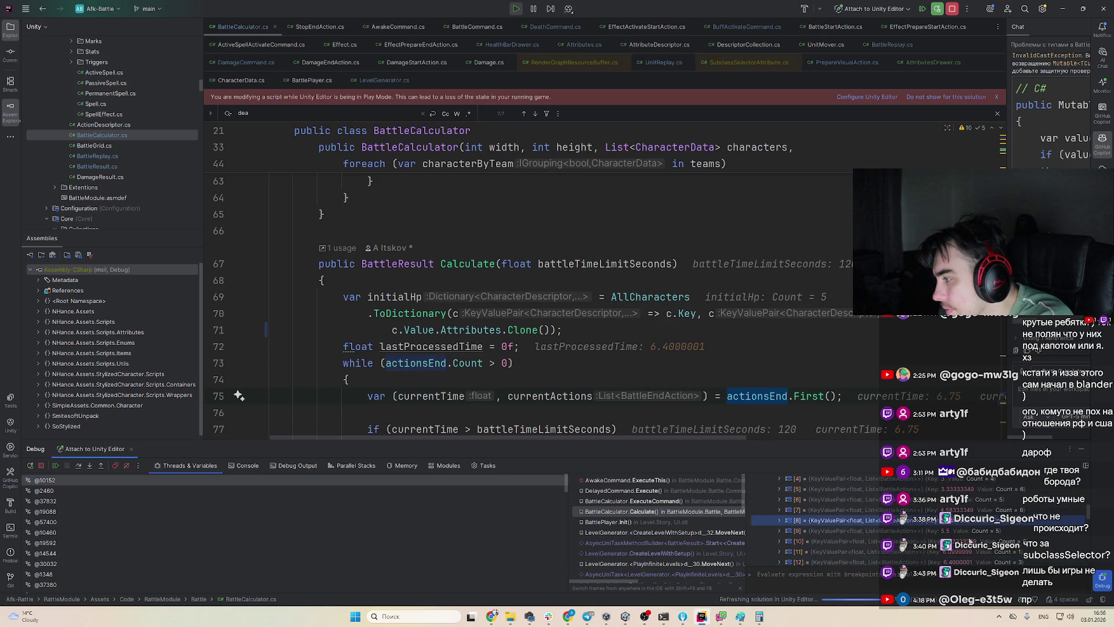
pyautogui.press('Up')
pyautogui.press('Right')
pyautogui.press('Down')
pyautogui.press('Down')
pyautogui.press('Right')
pyautogui.press('Left')
pyautogui.press('Left')
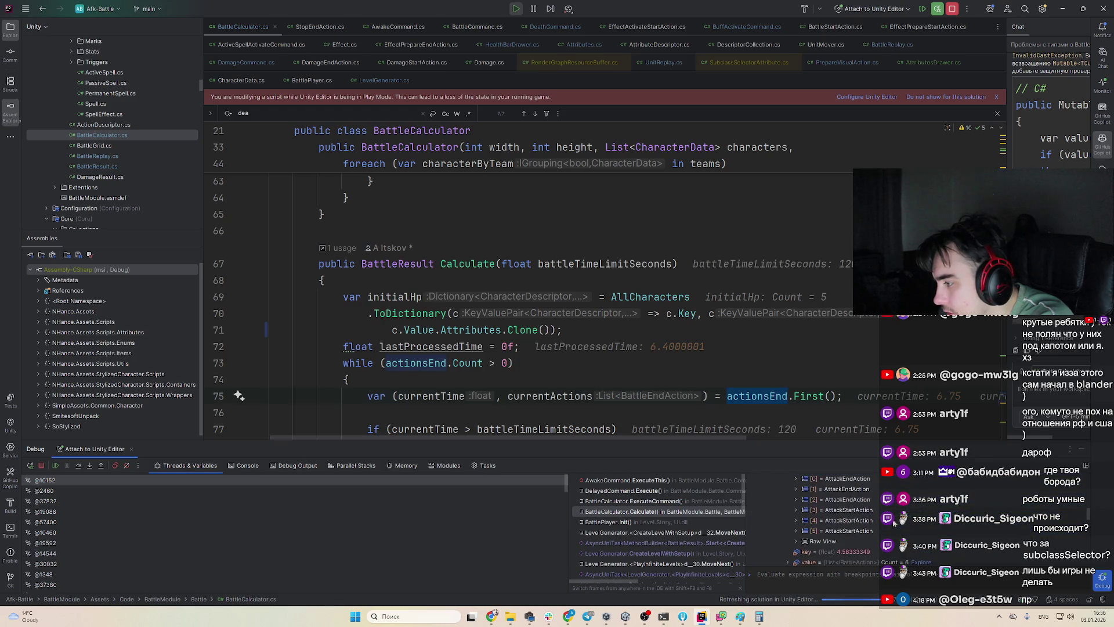
pyautogui.press('Left')
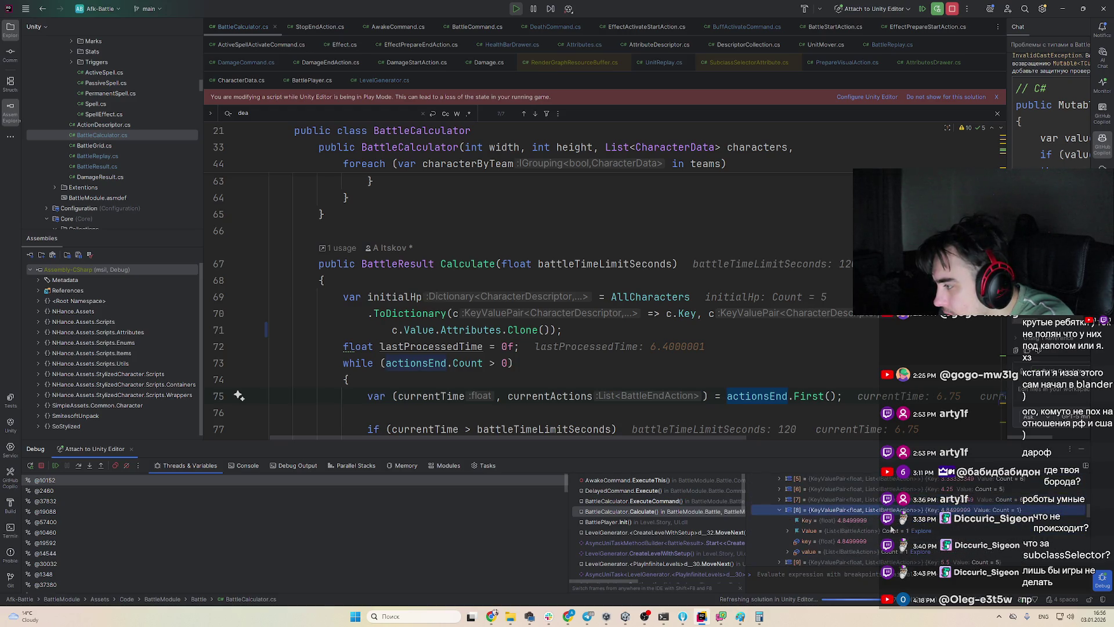
pyautogui.press('Down')
pyautogui.press('Right')
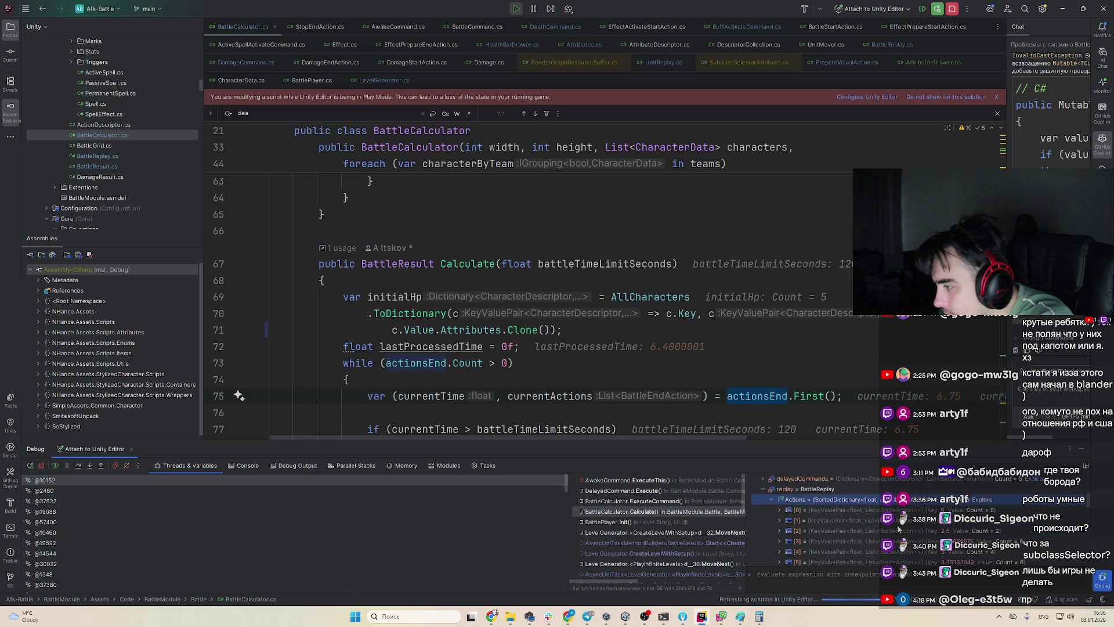
pyautogui.press('Left')
# Check entries [9] (key 5.5) and [11] (key 6.0999999) and initialHp, then resume execution
pyautogui.press('Down')
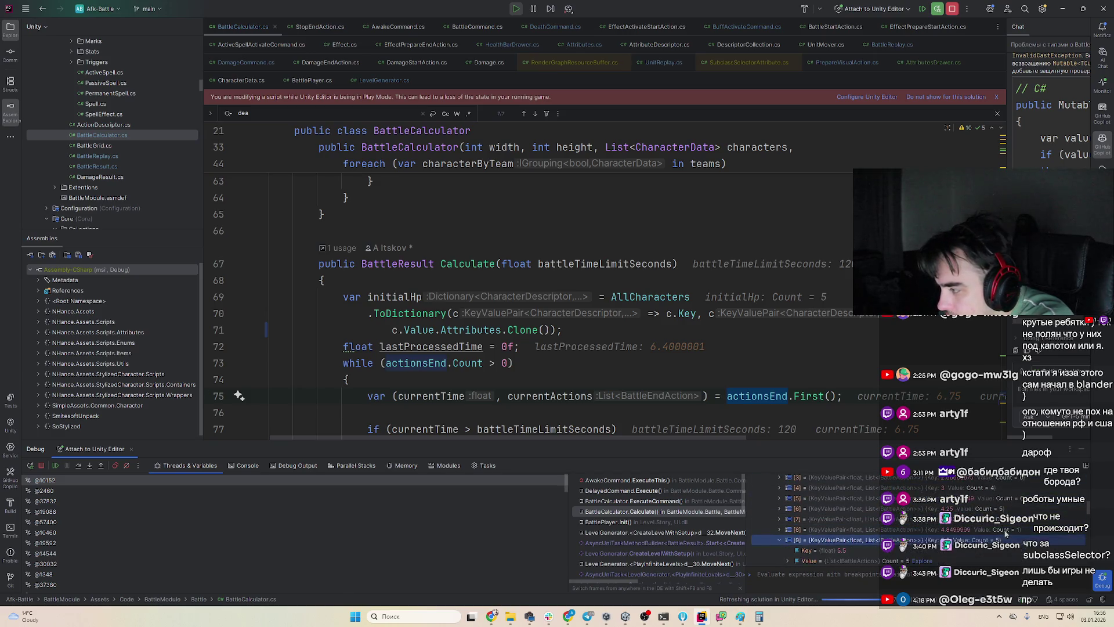
pyautogui.press('Right')
pyautogui.press('Left')
pyautogui.press('Left')
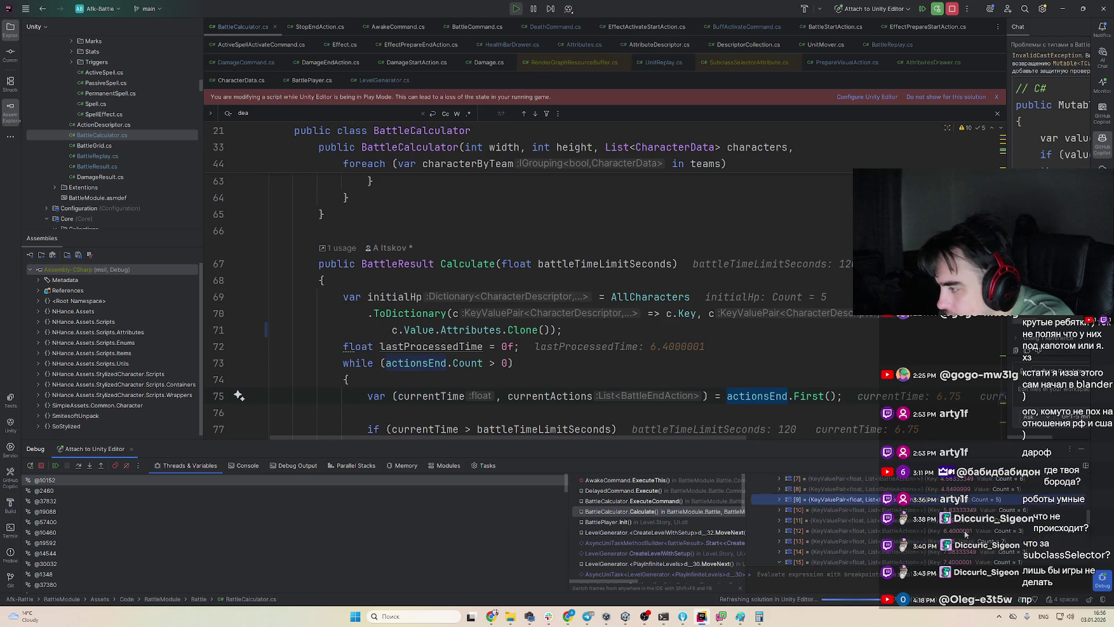
pyautogui.press('Down')
pyautogui.press('Down')
pyautogui.press('Right')
pyautogui.click(733, 298)
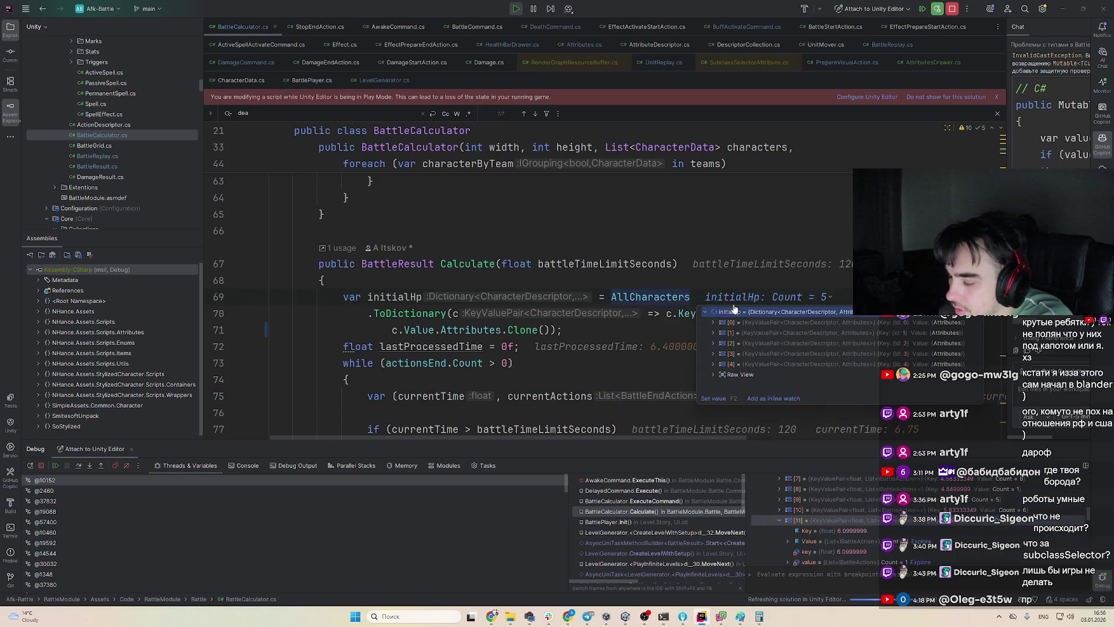
pyautogui.press('F5')
pyautogui.press('F5')
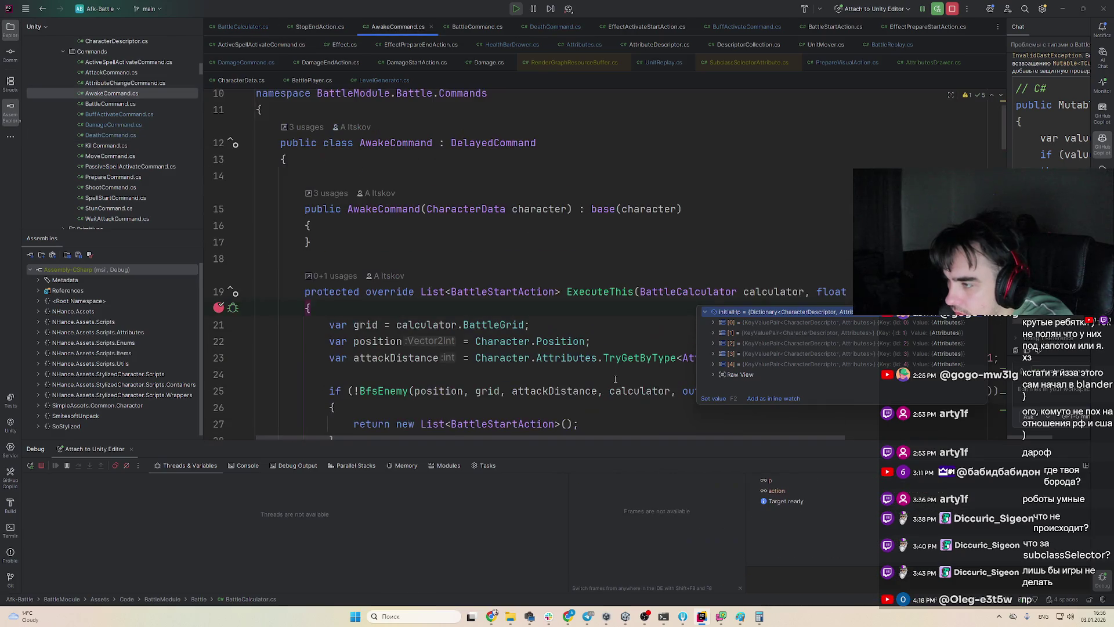
# Pause the running battle in Unity and pick the tiger and archer units in the Scene view
pyautogui.hotkey('alt', 'Tab')
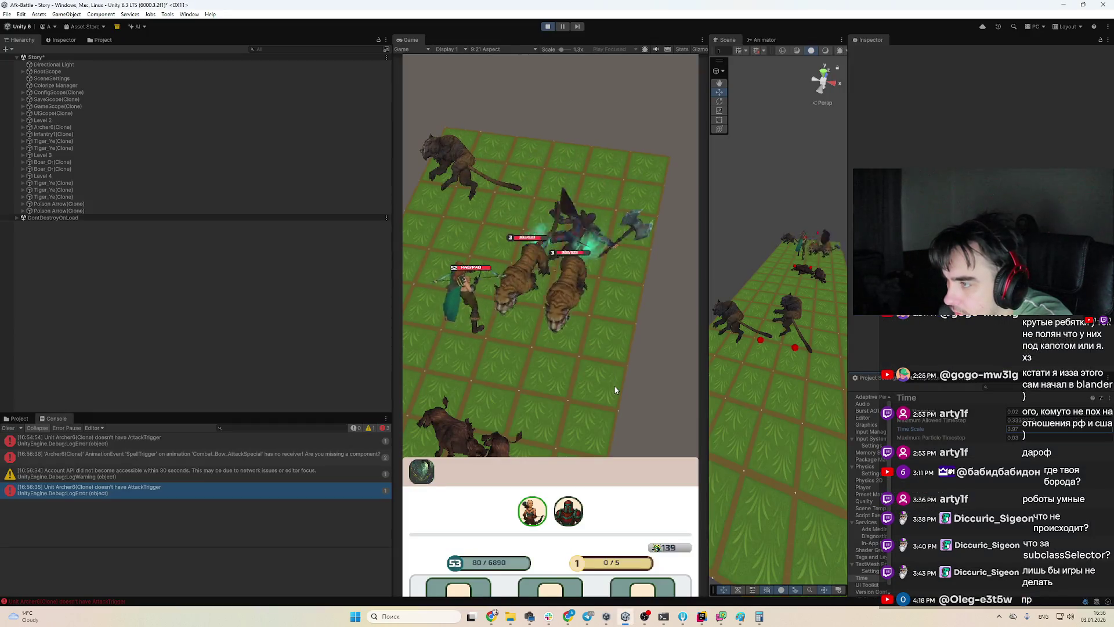
pyautogui.click(562, 27)
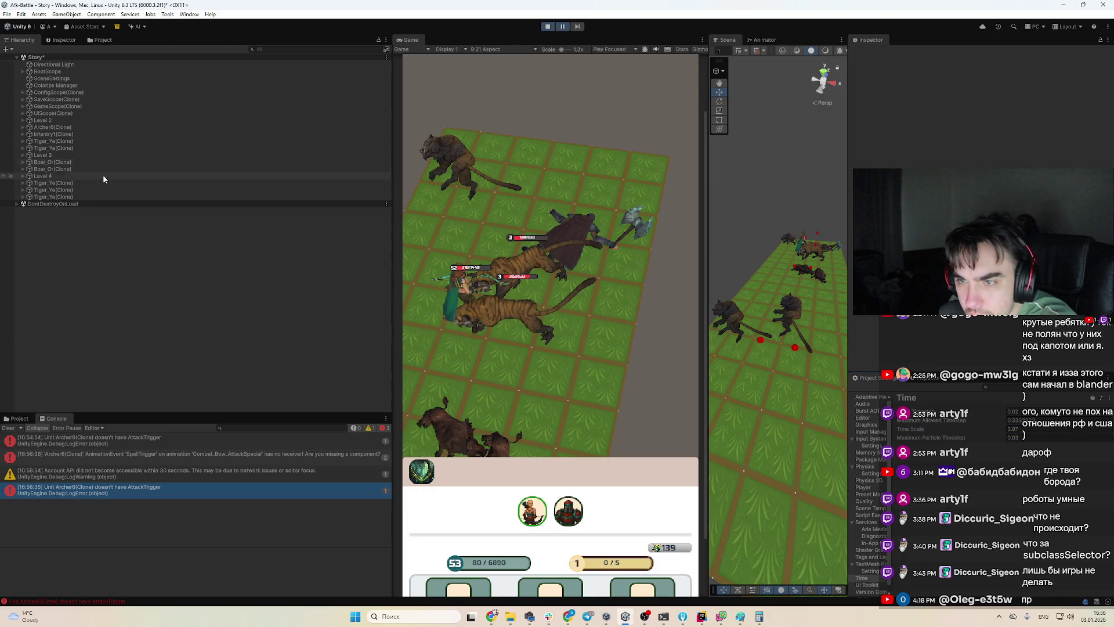
pyautogui.click(803, 239)
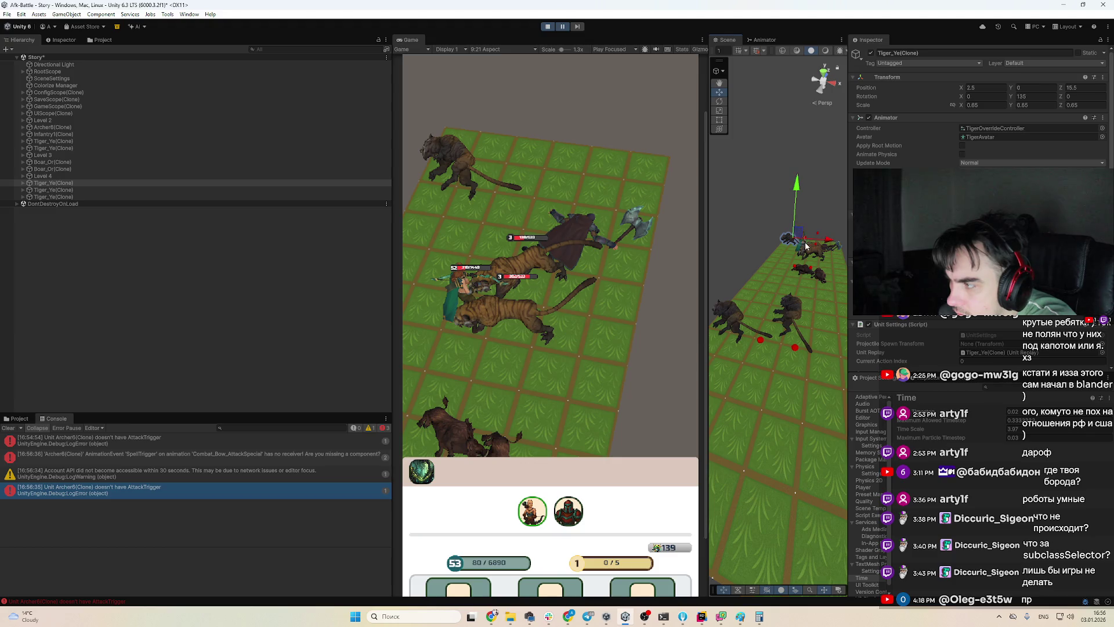
pyautogui.click(805, 246)
# Select Archer6(Clone) in the Hierarchy and browse its Actions list down to Element 30
pyautogui.click(96, 134)
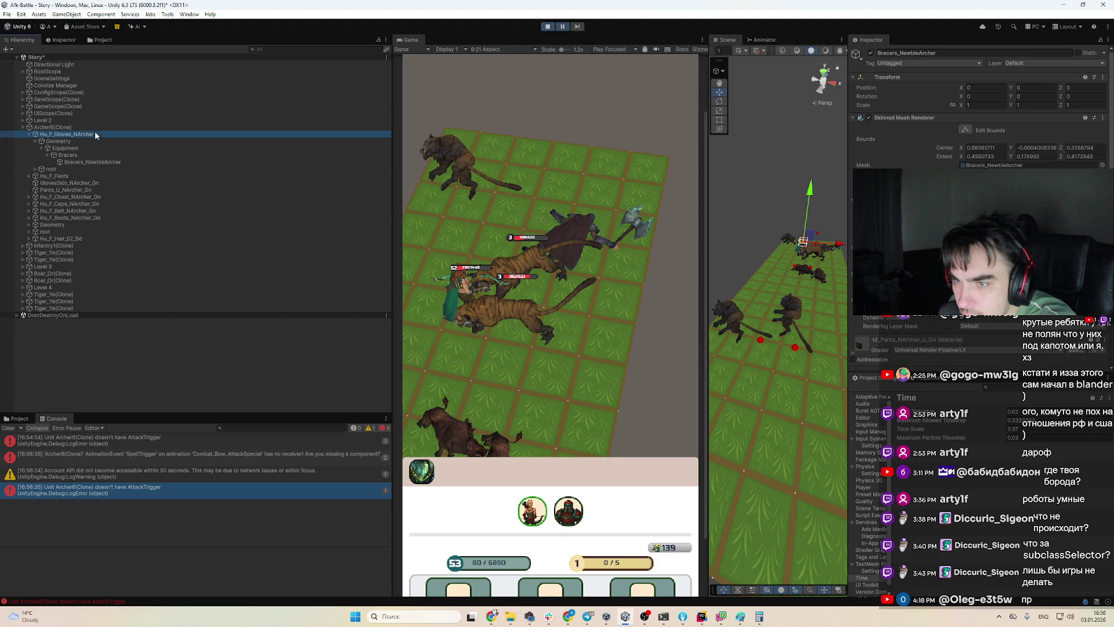
pyautogui.click(87, 127)
pyautogui.scroll(-10, 934, 339)
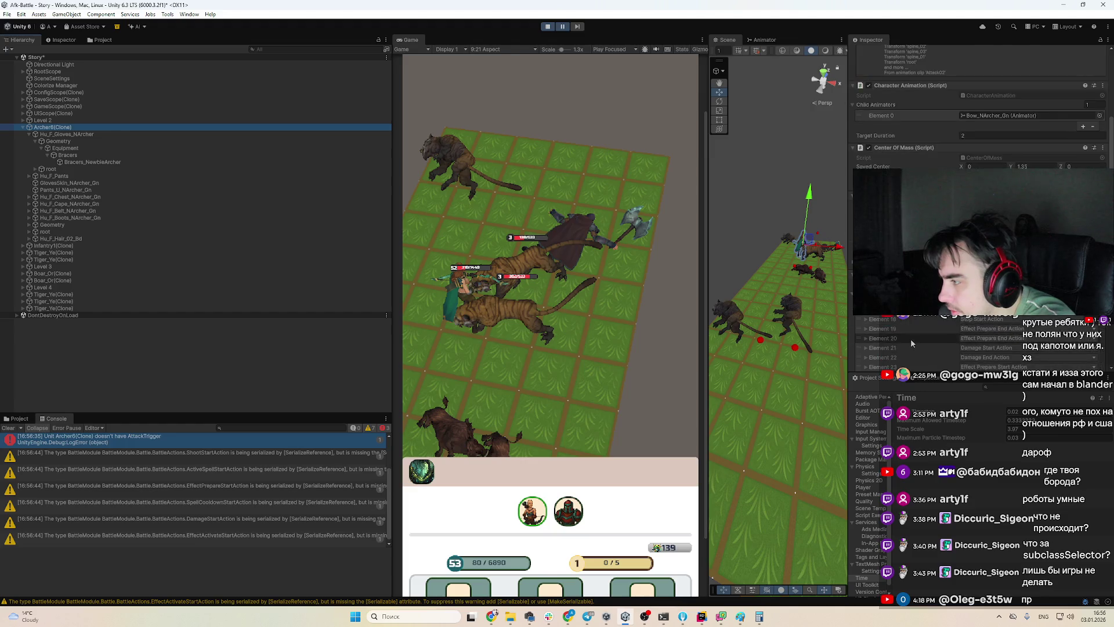
pyautogui.scroll(-10, 910, 343)
pyautogui.scroll(-3, 910, 343)
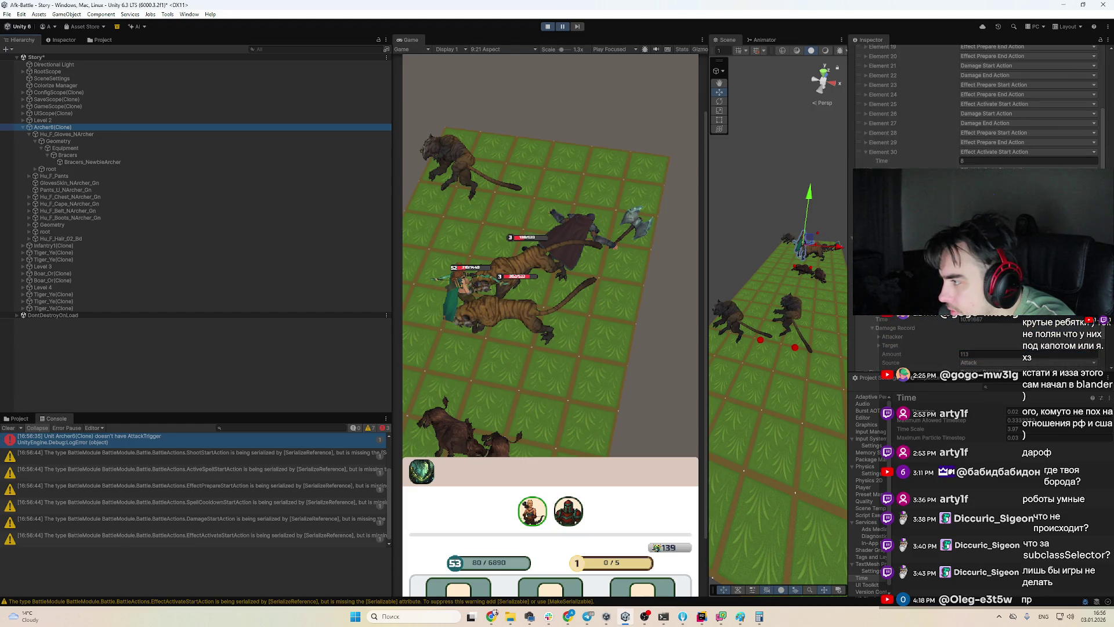
pyautogui.click(910, 151)
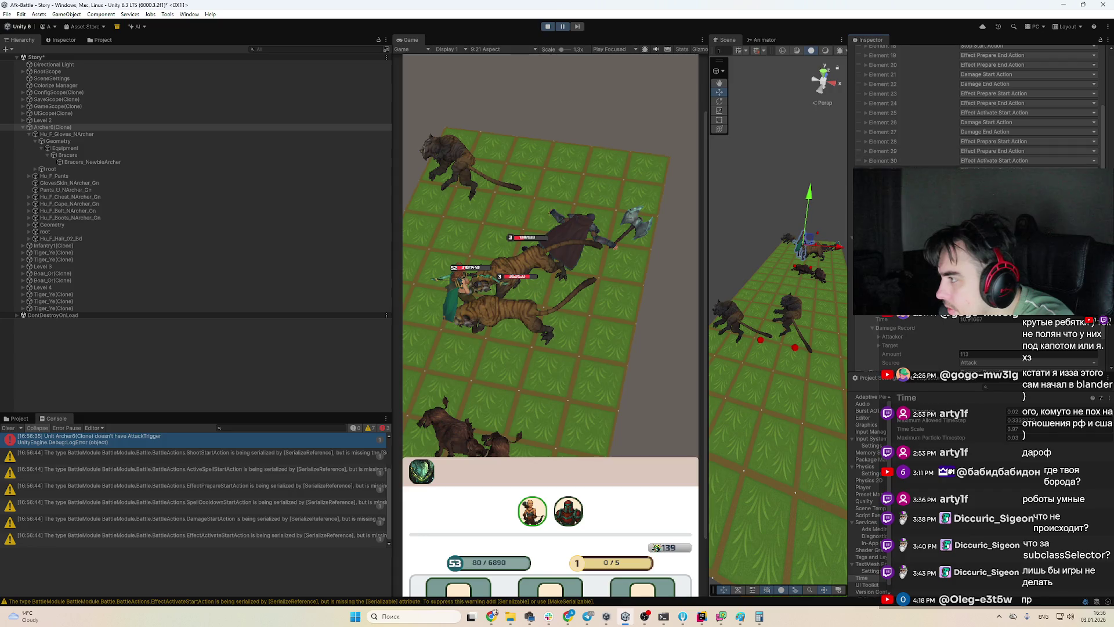
pyautogui.doubleClick(97, 129)
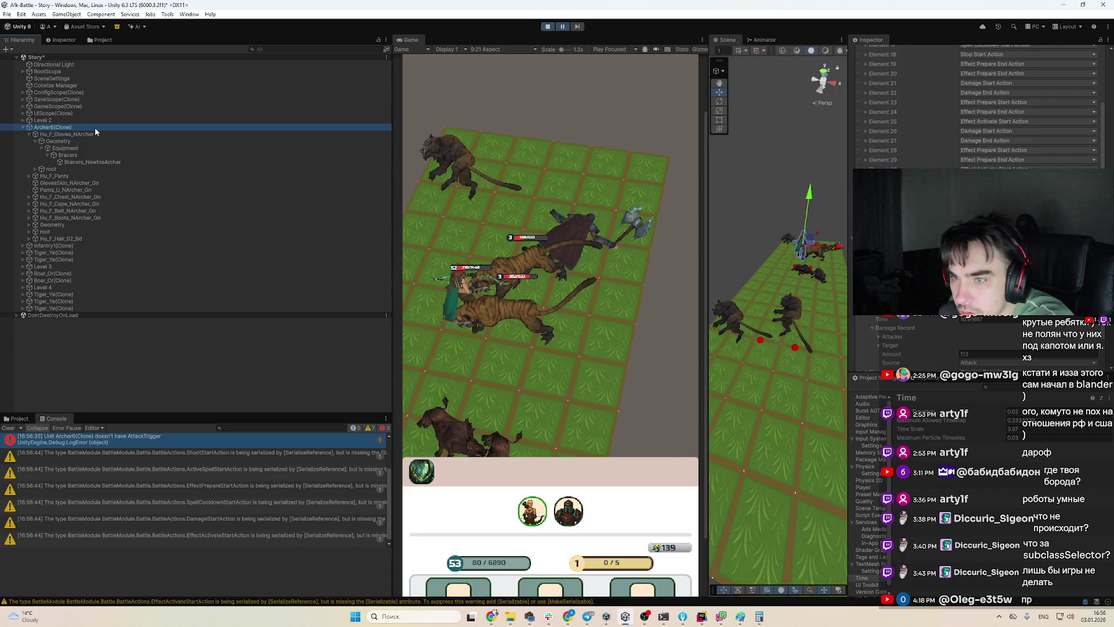
pyautogui.scroll(10, 980, 116)
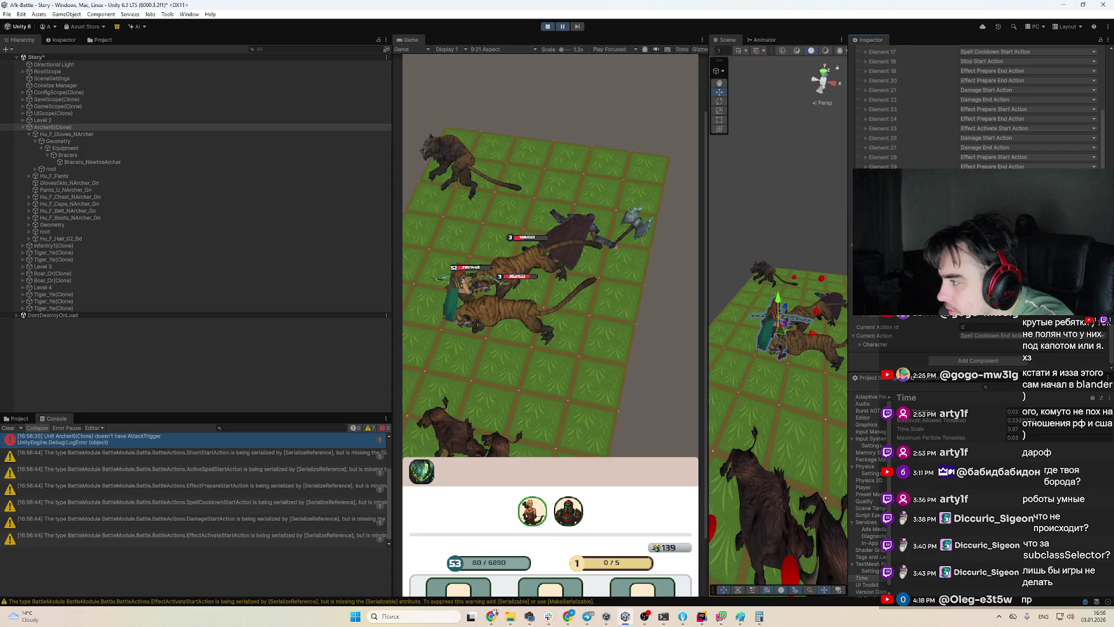
pyautogui.scroll(-3, 980, 116)
pyautogui.scroll(2, 980, 58)
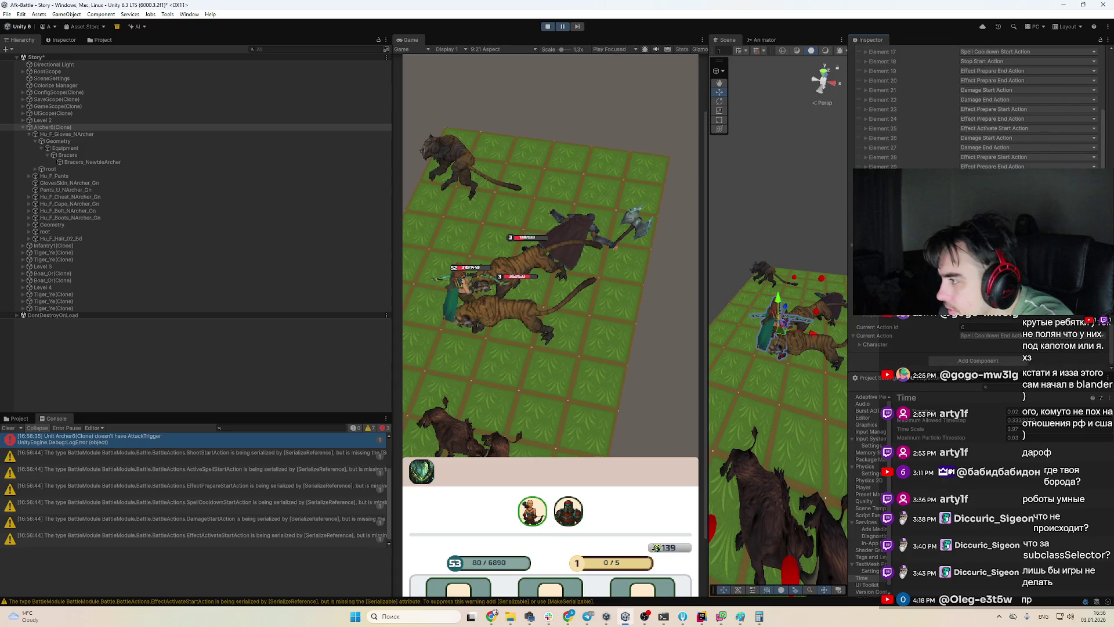
pyautogui.scroll(5, 980, 128)
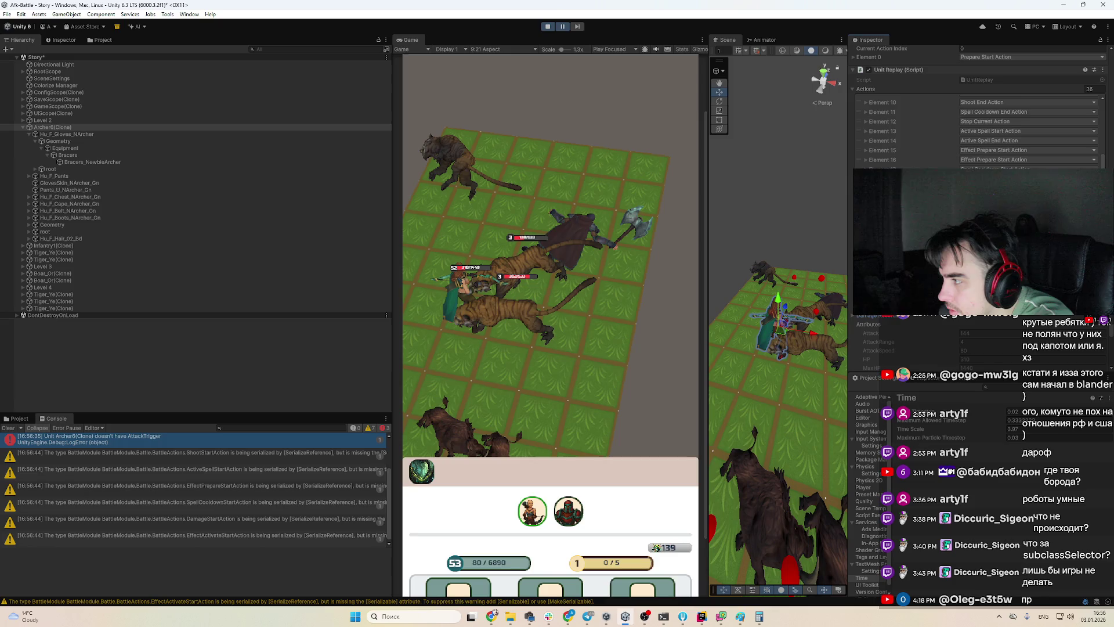
pyautogui.scroll(-3, 981, 154)
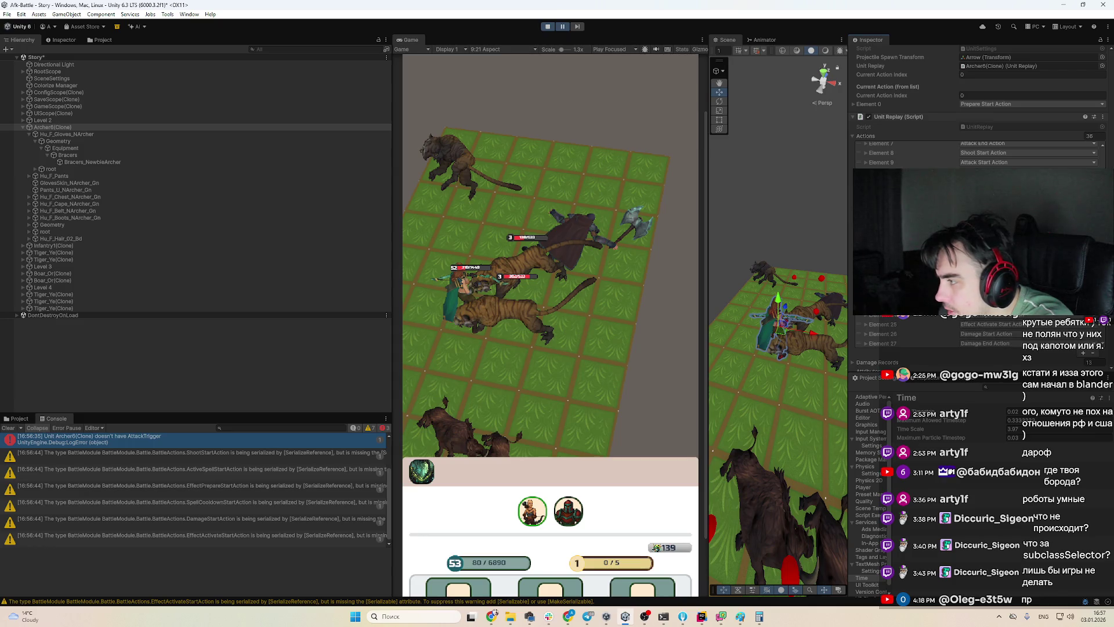
pyautogui.scroll(-1, 980, 154)
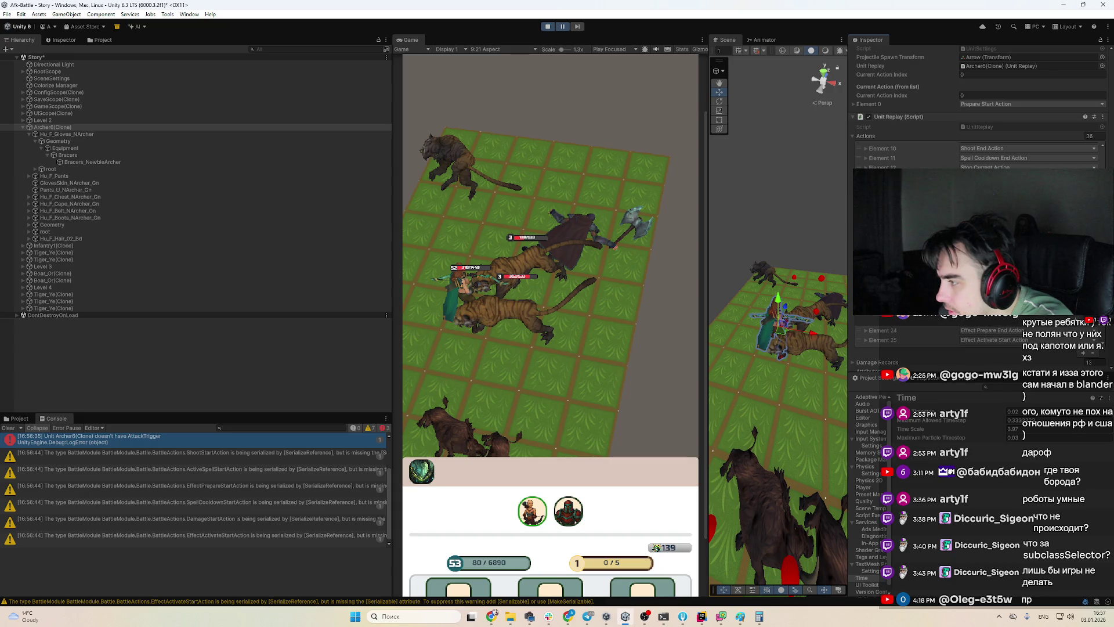
pyautogui.scroll(-2, 928, 334)
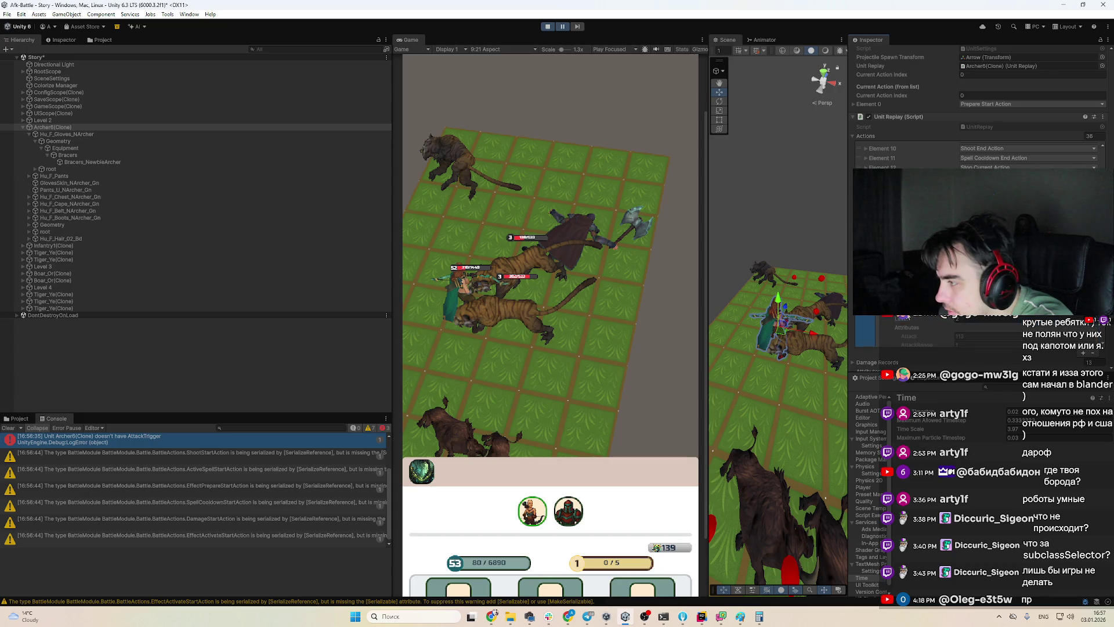
pyautogui.scroll(-3, 928, 333)
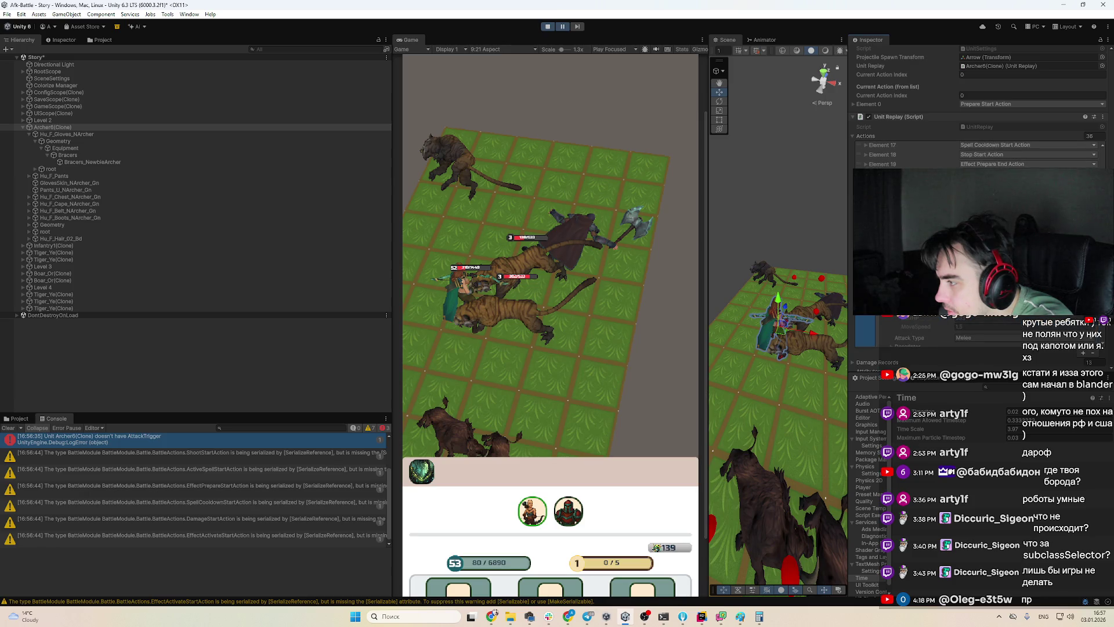
pyautogui.scroll(-2, 928, 334)
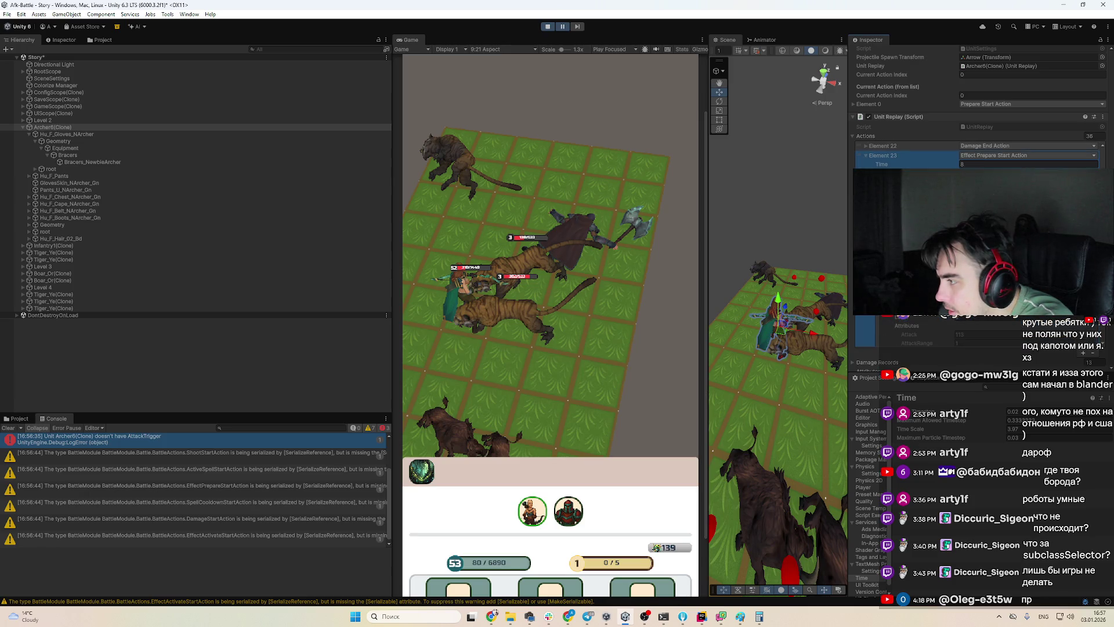
pyautogui.scroll(3, 928, 334)
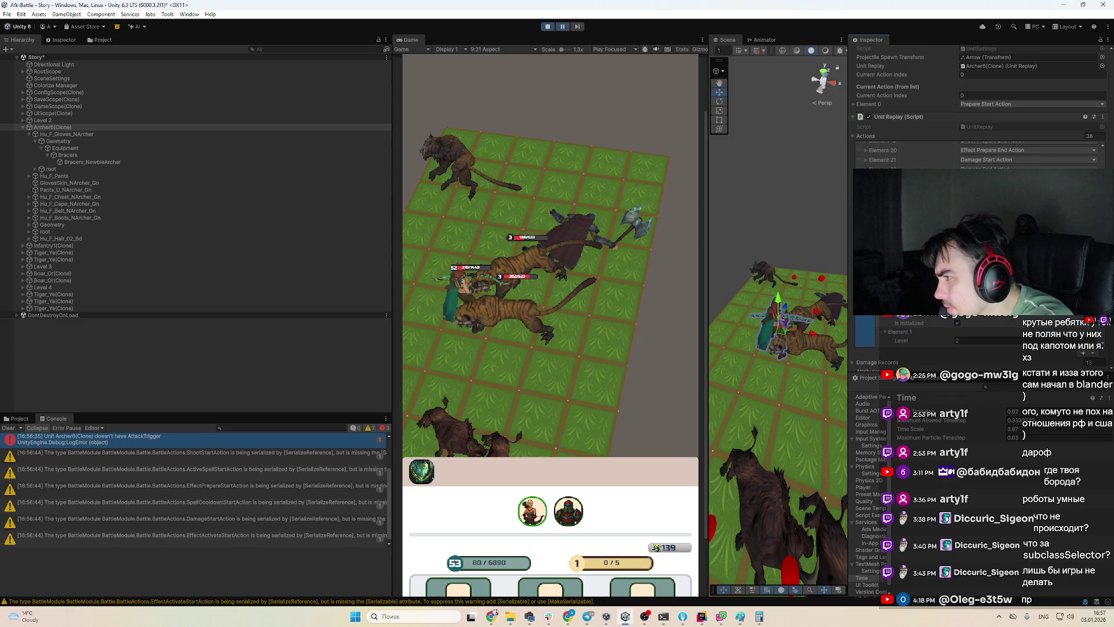
pyautogui.scroll(2, 928, 333)
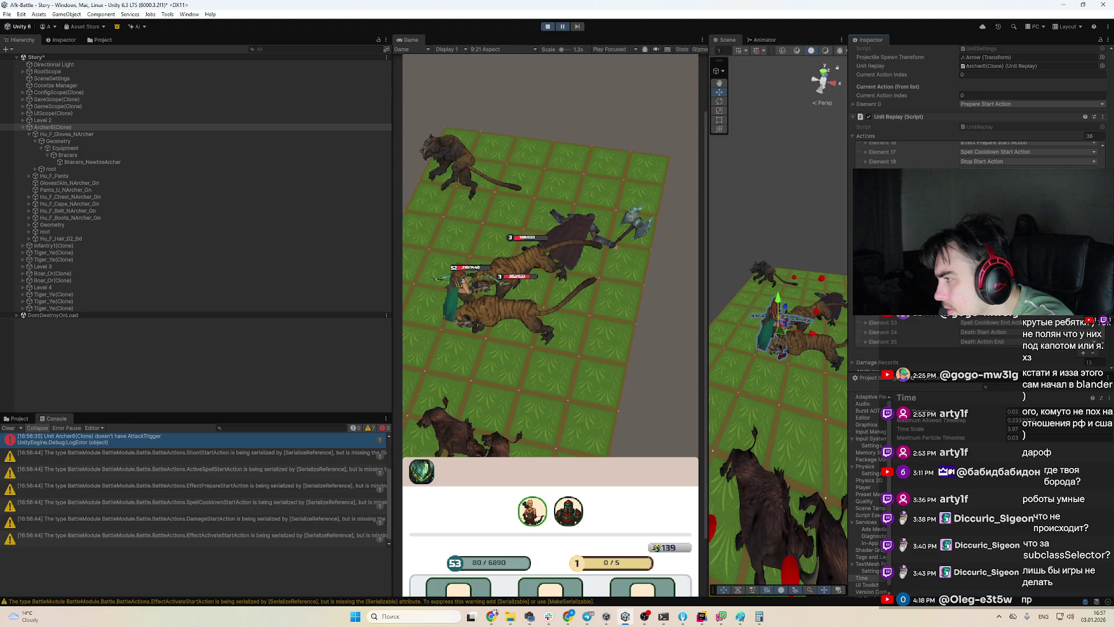
pyautogui.scroll(1, 975, 154)
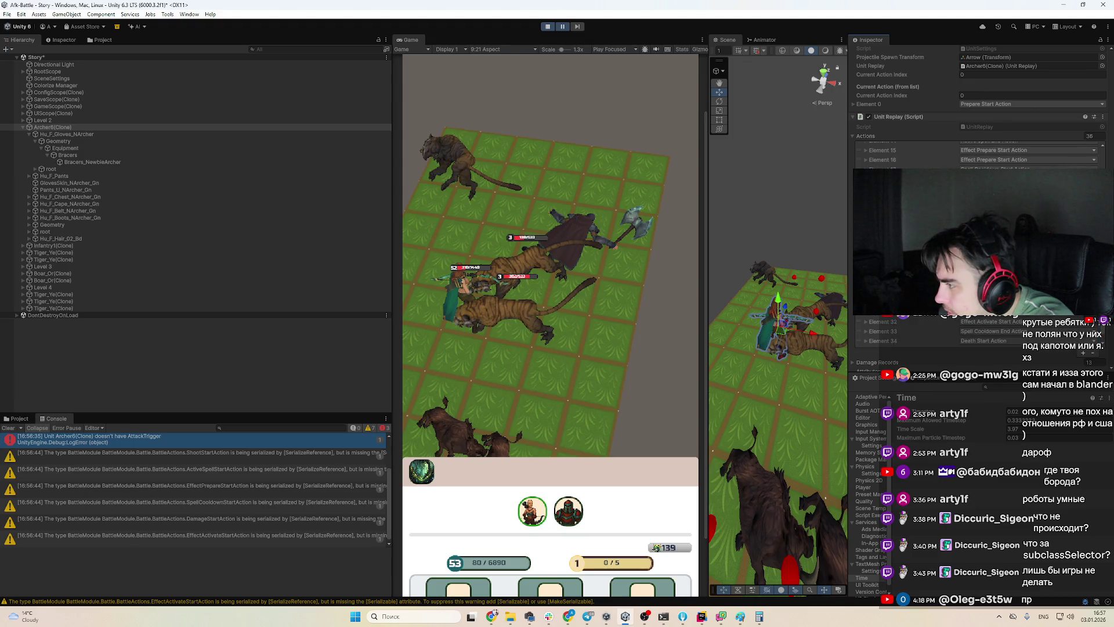
pyautogui.scroll(-2, 929, 333)
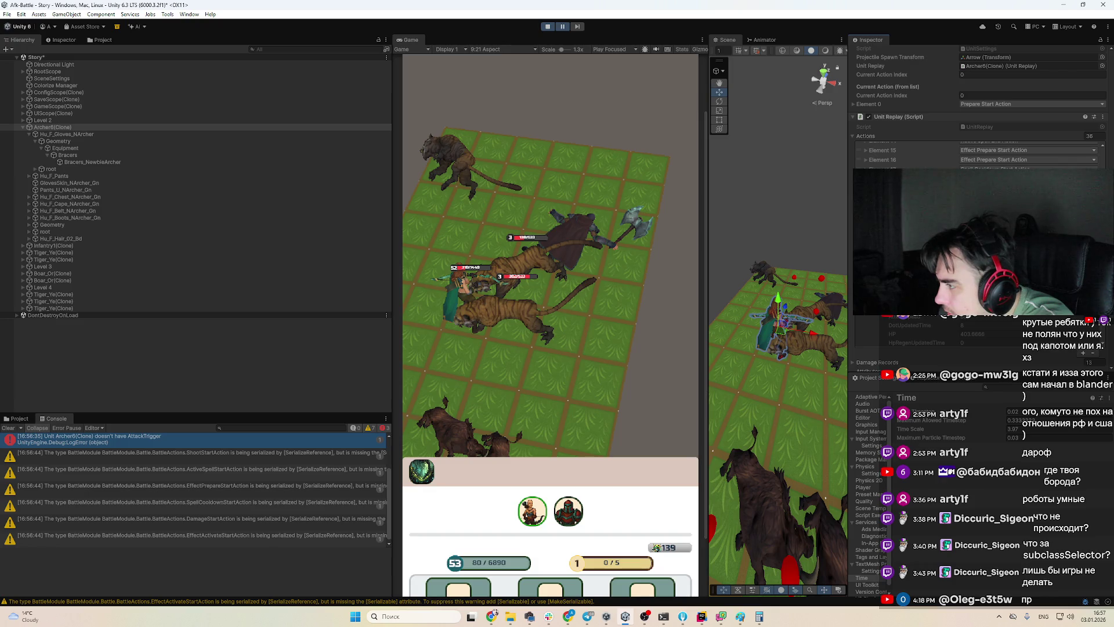
pyautogui.scroll(-5, 975, 153)
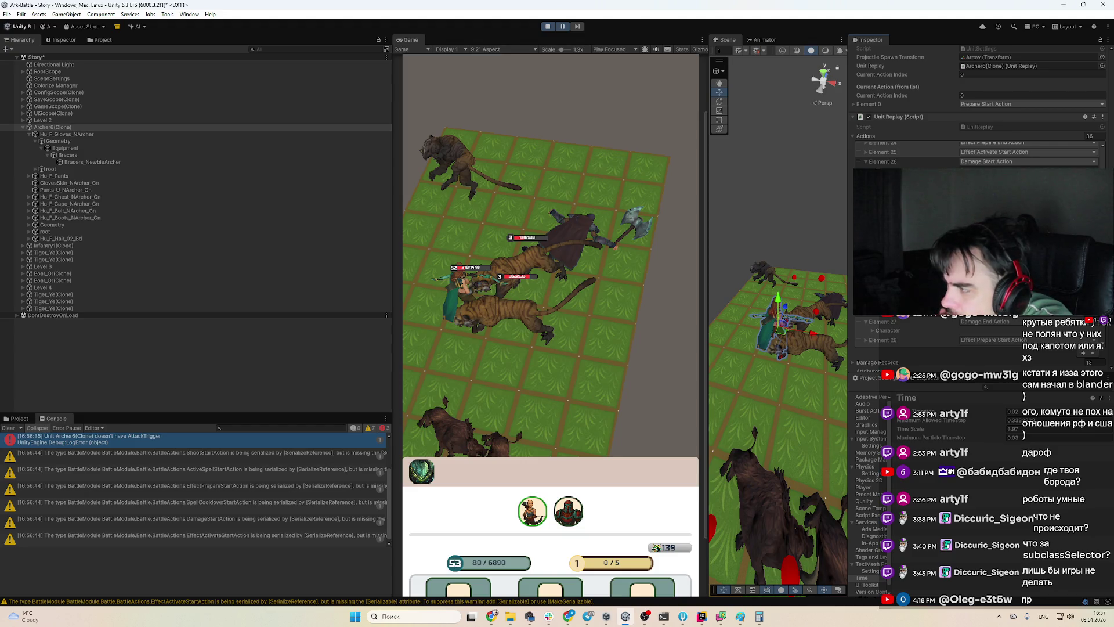
pyautogui.scroll(5, 975, 154)
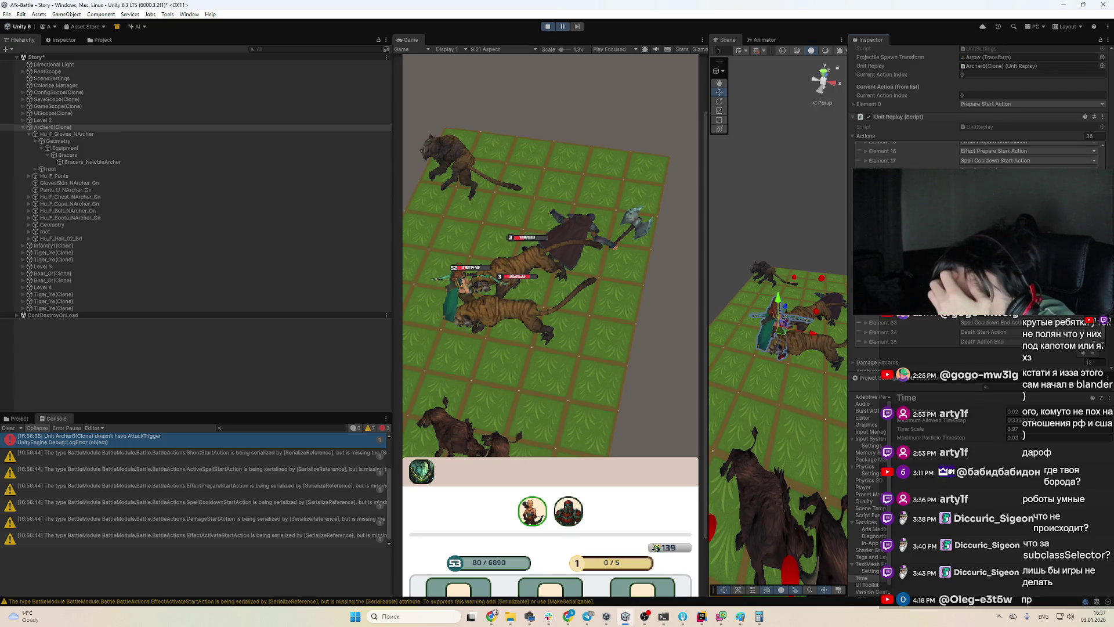
pyautogui.scroll(1, 975, 154)
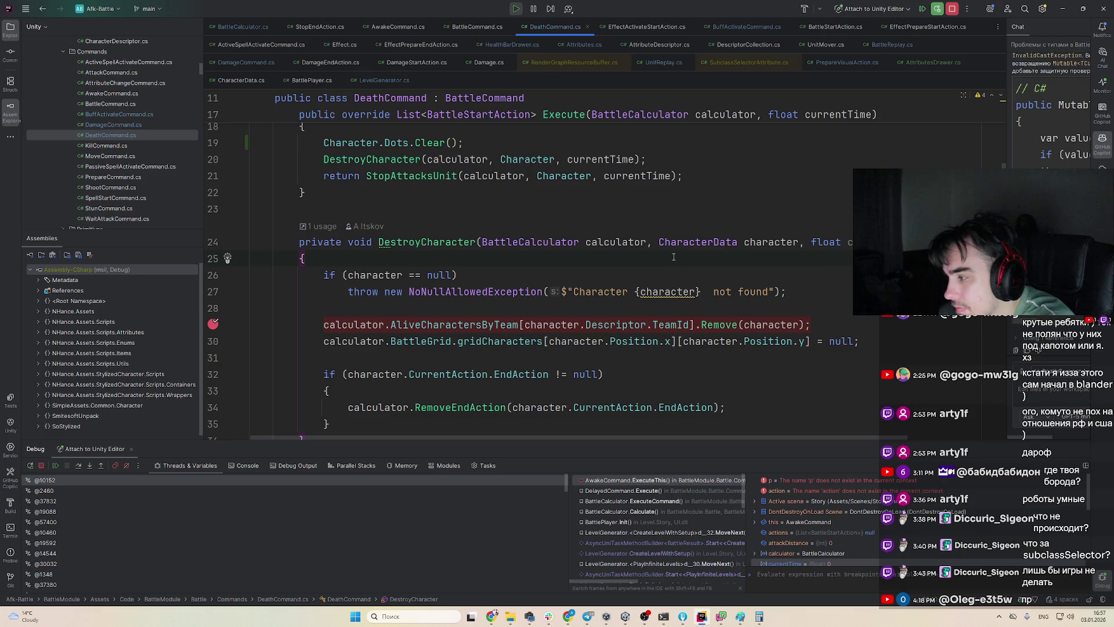
# Resume Rider's debugger past the DeathCommand breakpoint and then the AwakeCommand one
pyautogui.press('F9')
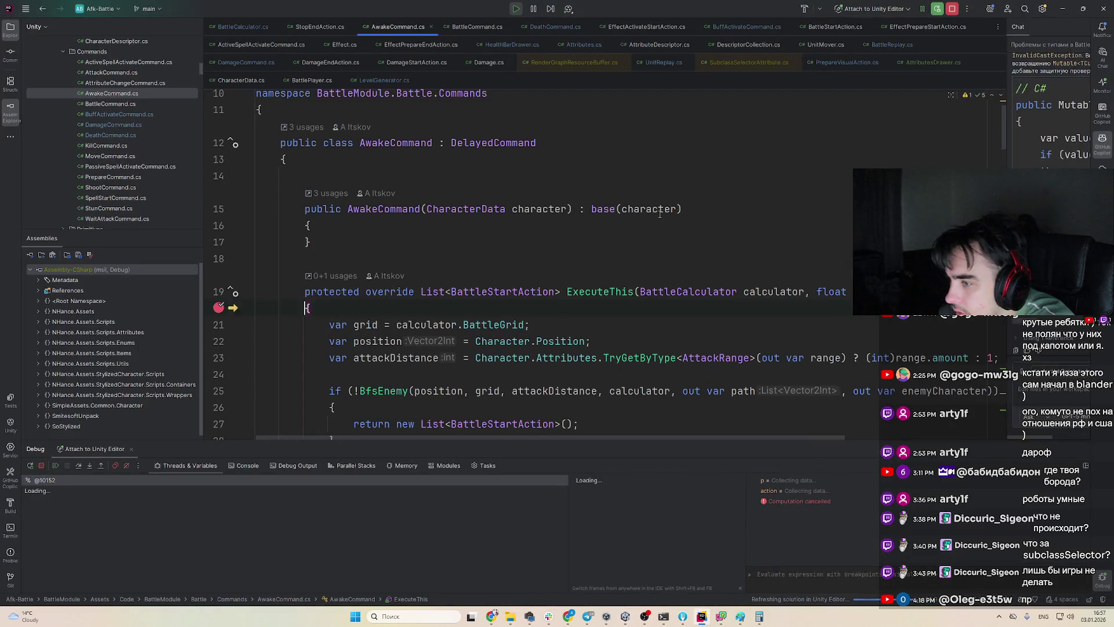
pyautogui.press('F9')
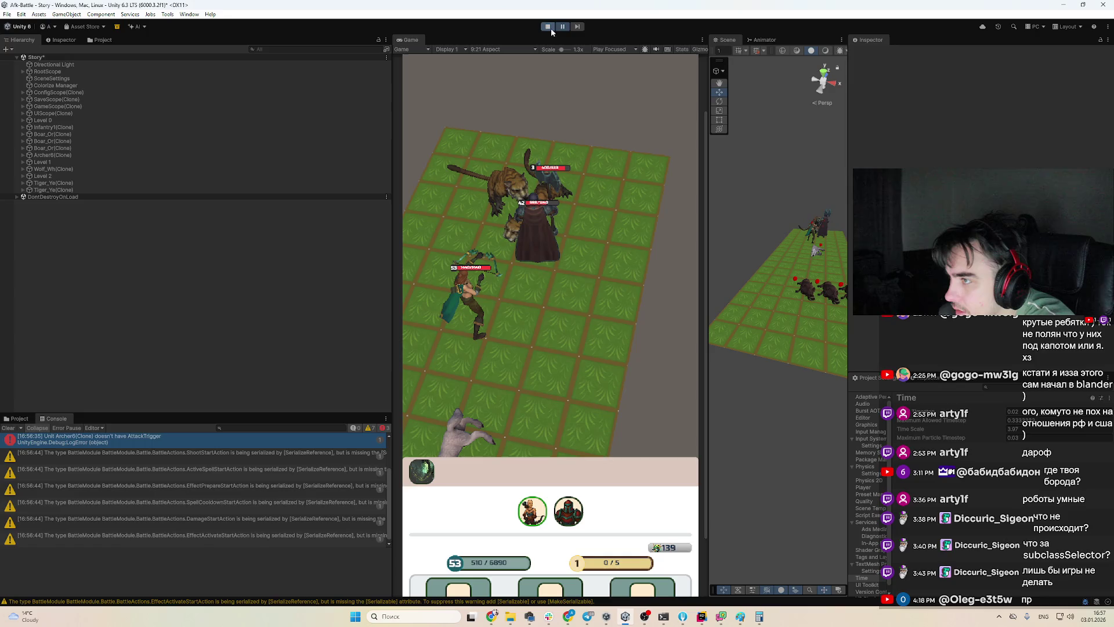
# Stop and restart Play mode in Unity, then bring up Rider's paused debugger
pyautogui.click(548, 28)
pyautogui.click(547, 27)
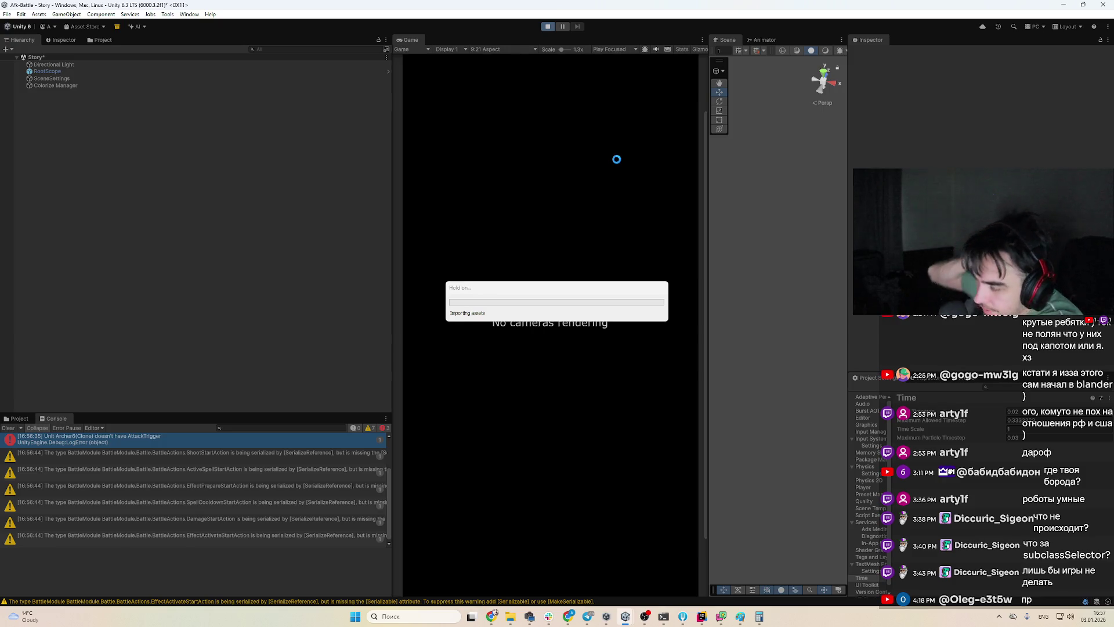
pyautogui.click(707, 622)
pyautogui.click(707, 623)
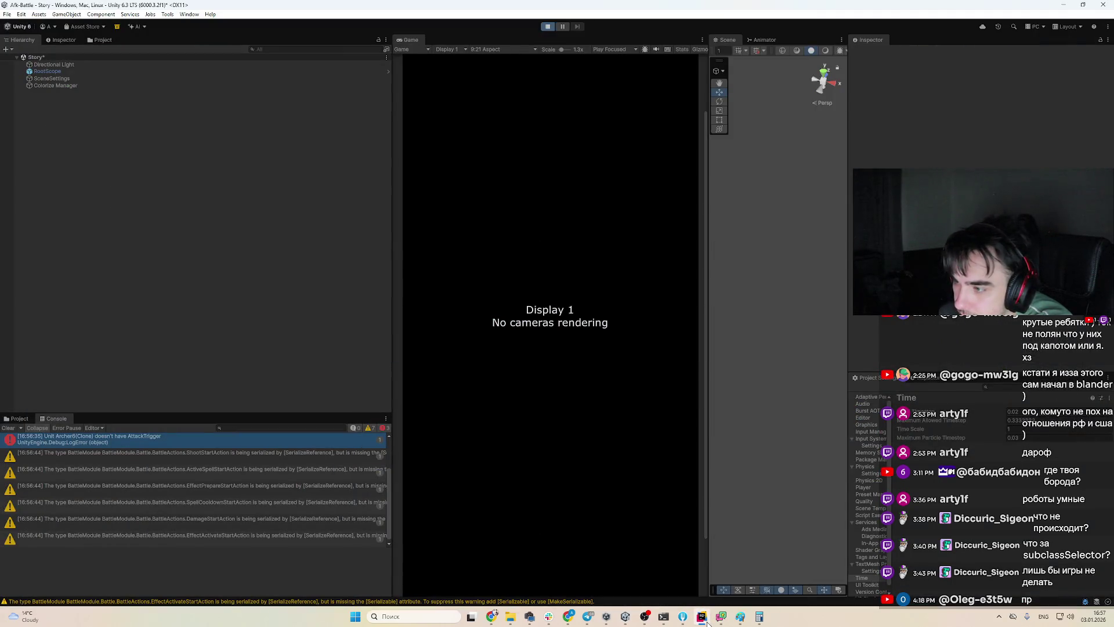
pyautogui.click(707, 622)
pyautogui.click(707, 622)
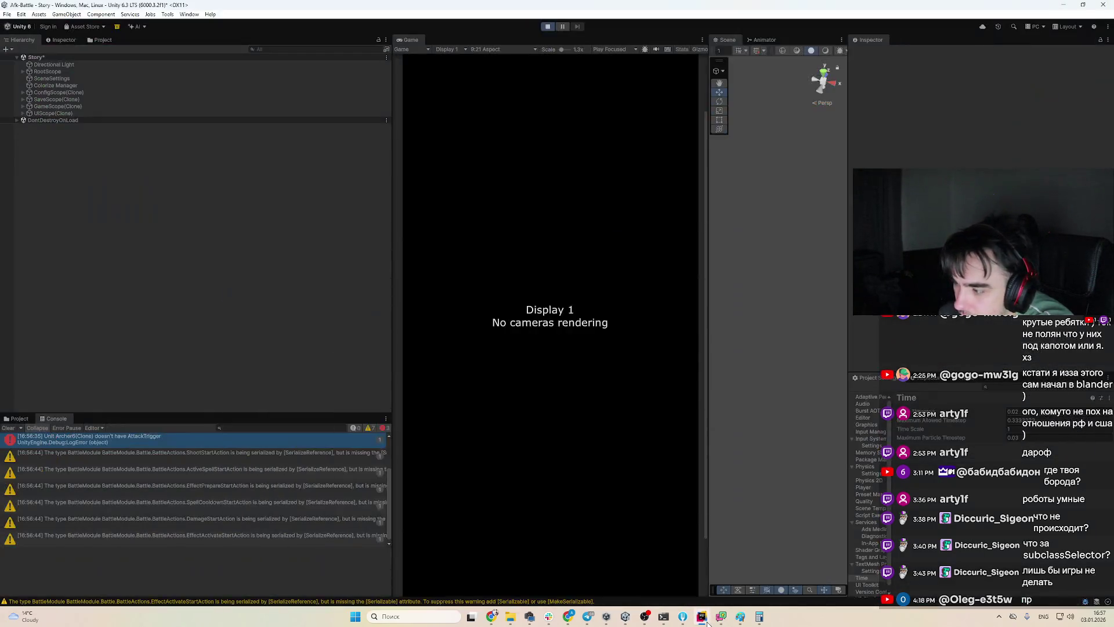
pyautogui.click(708, 622)
# Resume past AwakeCommand, set Time Scale to 1.85, and return to Rider at DeathCommand
pyautogui.press('F5')
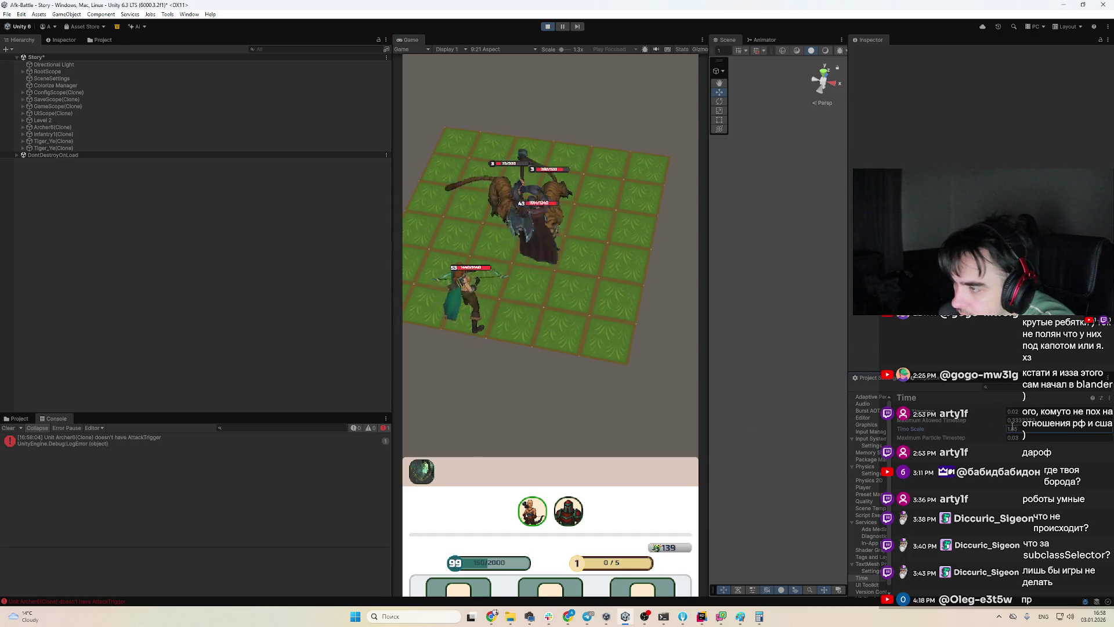
pyautogui.moveTo(980, 429); pyautogui.dragTo(996, 434)
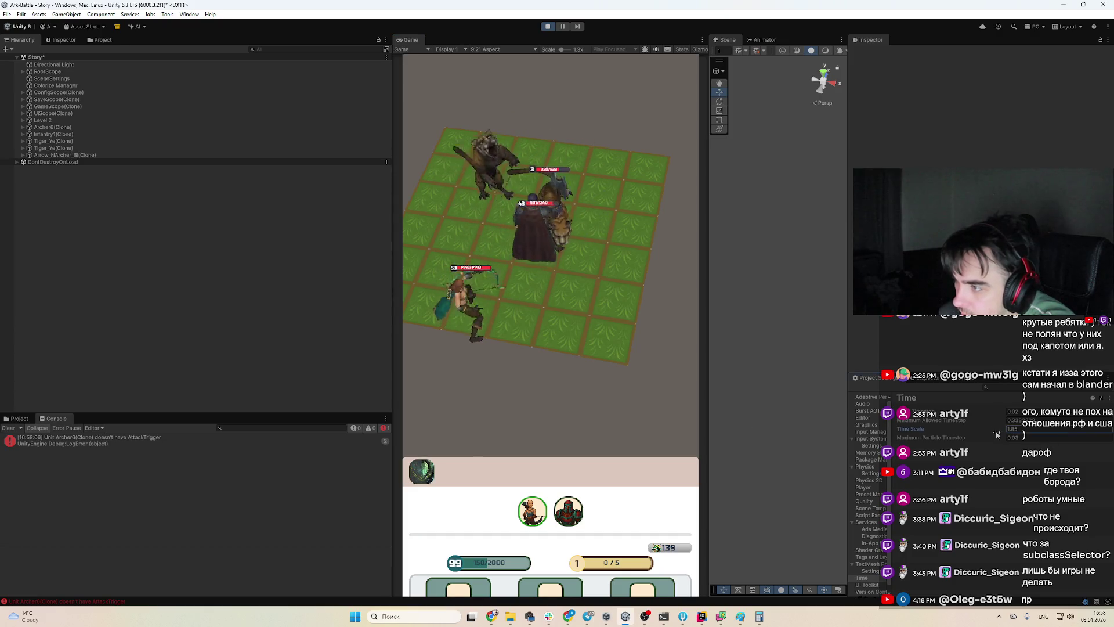
pyautogui.click(700, 617)
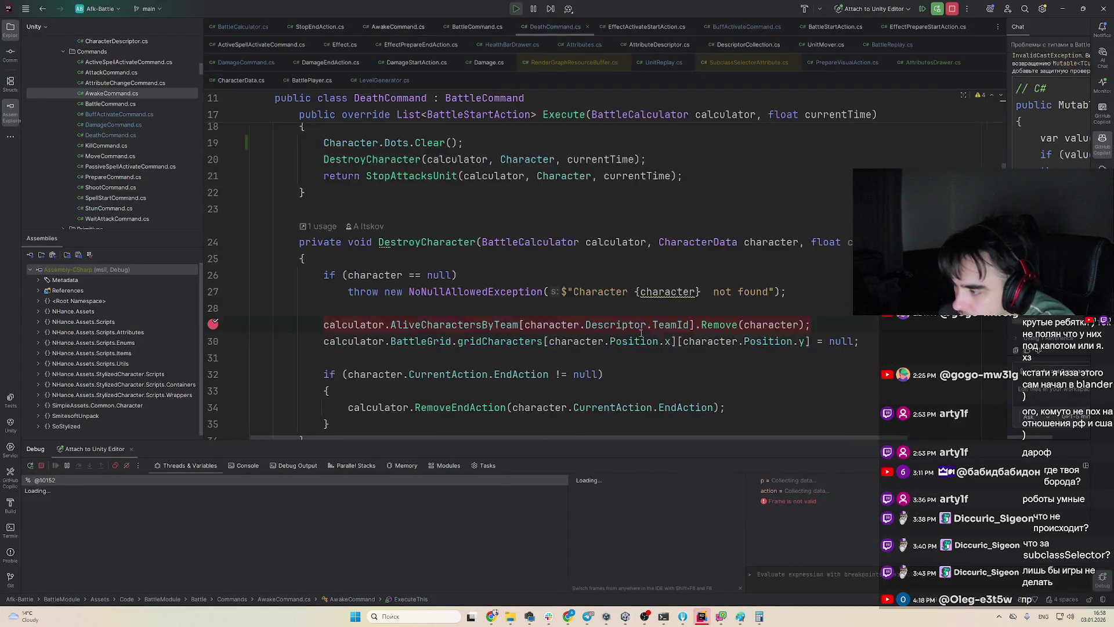
# Continue to the AwakeCommand breakpoint and expand the AwakeCommand instance's fields
pyautogui.click(700, 616)
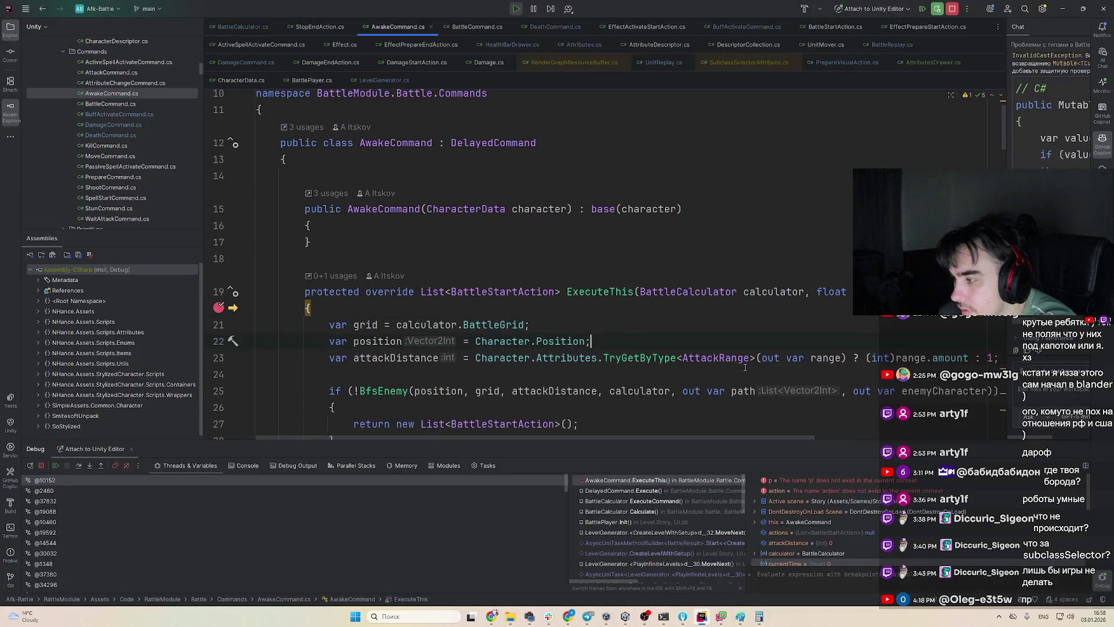
pyautogui.press('F5')
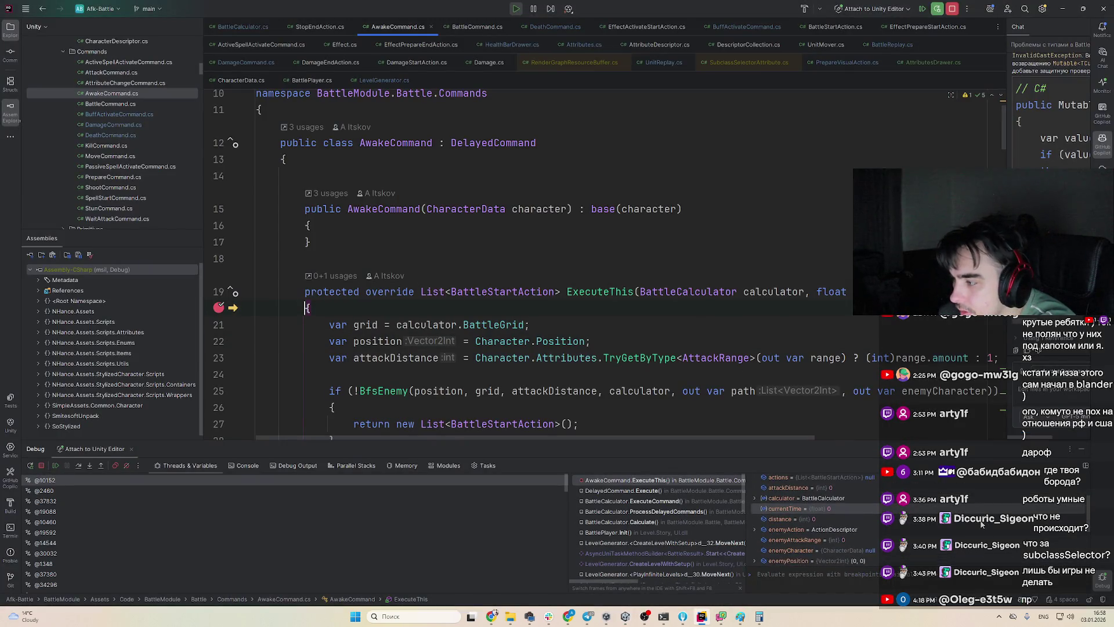
pyautogui.press('F5')
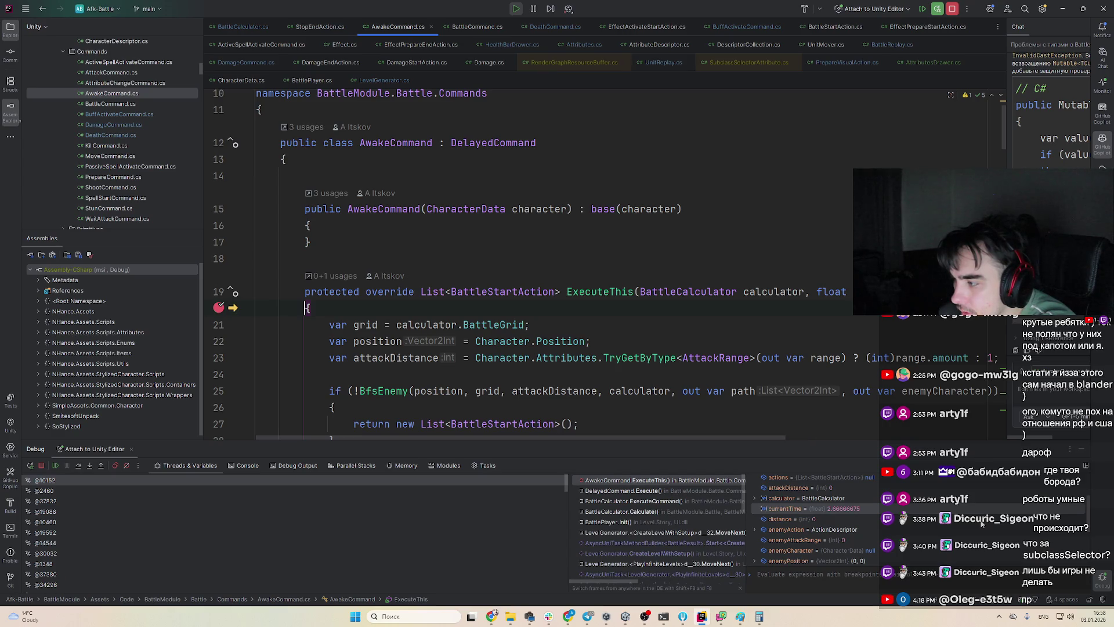
pyautogui.moveTo(775, 313)
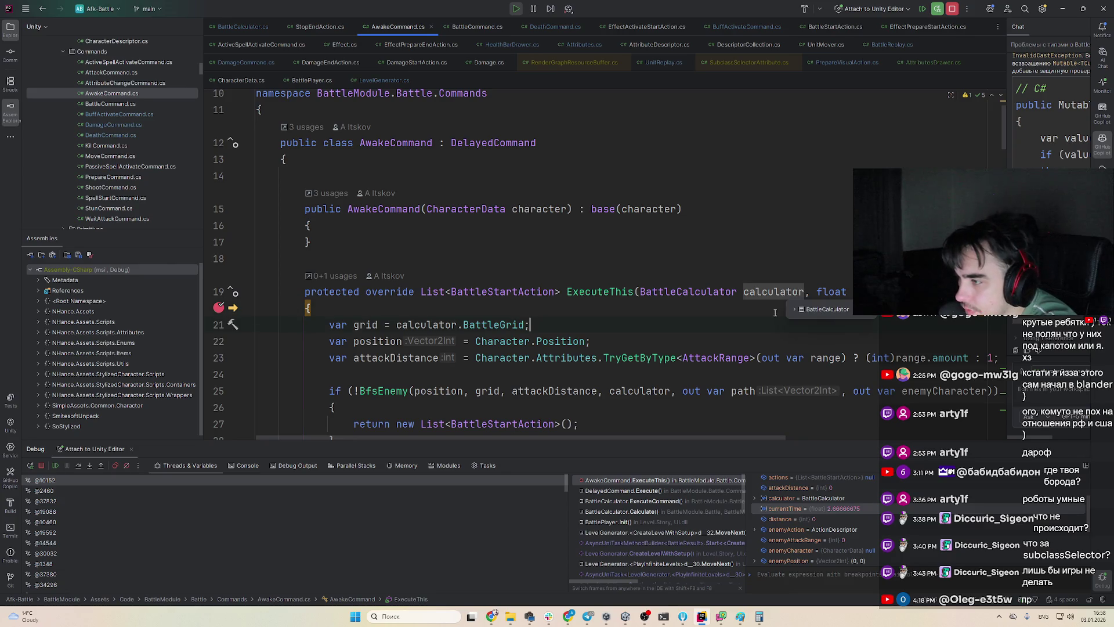
pyautogui.scroll(-1, 851, 503)
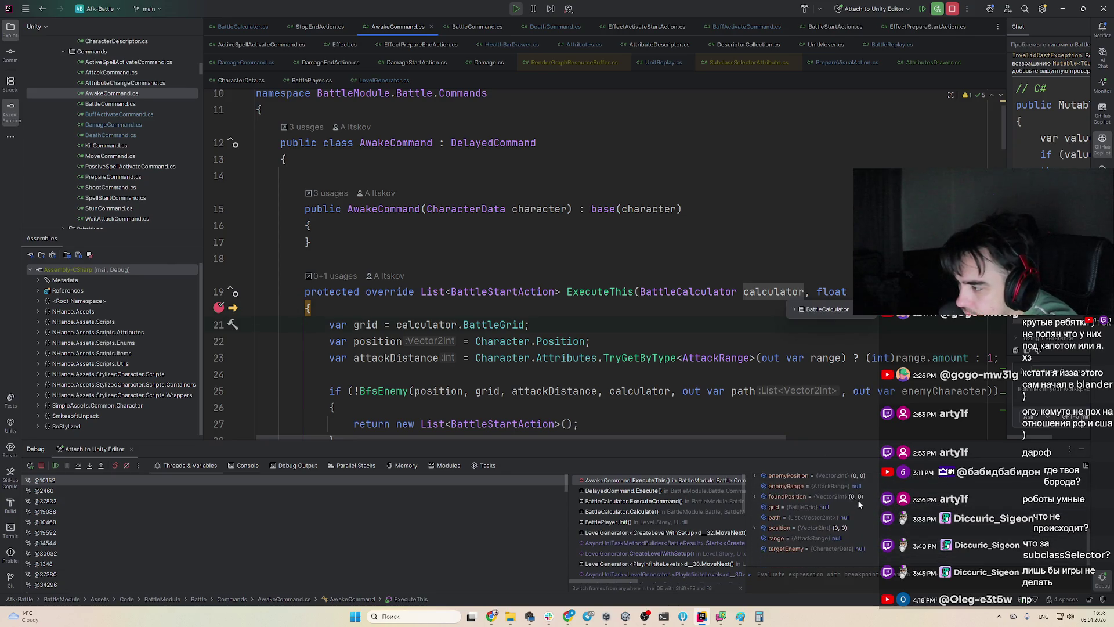
pyautogui.scroll(4, 859, 503)
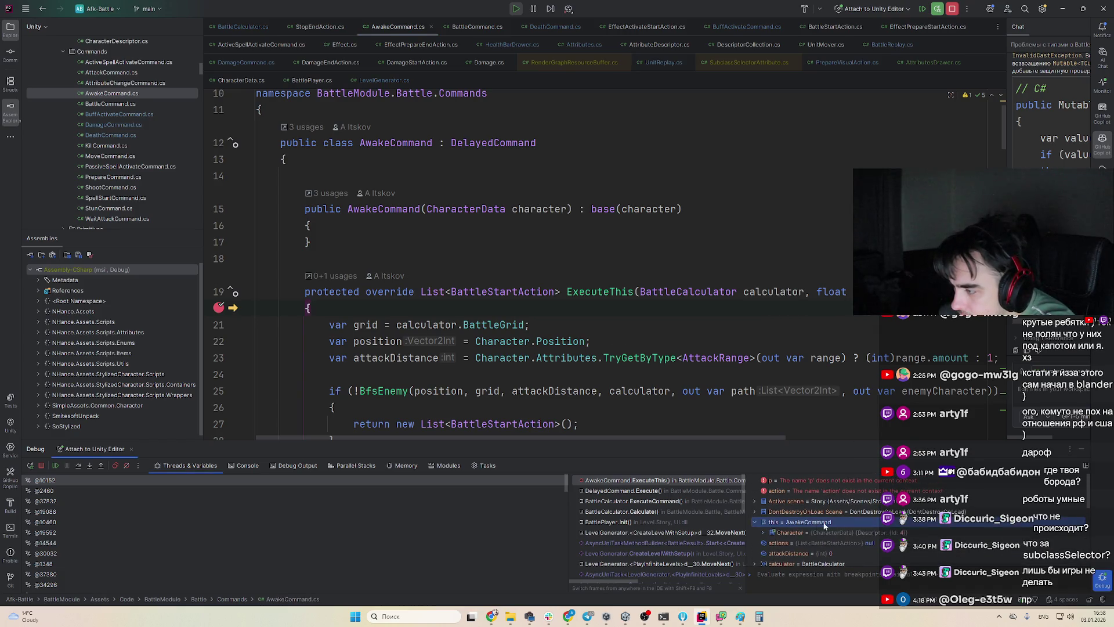
pyautogui.doubleClick(794, 499)
pyautogui.scroll(1, 812, 522)
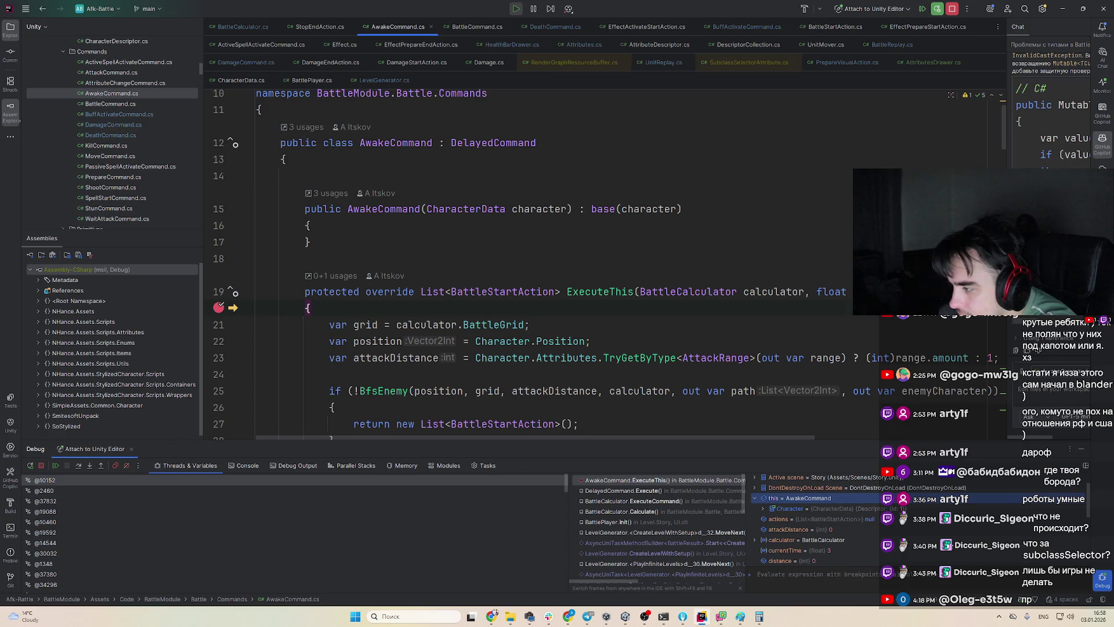
# Inspect the Character field, step over ExecuteThis to the attack action, then resume to DeathCommand
pyautogui.press('F9')
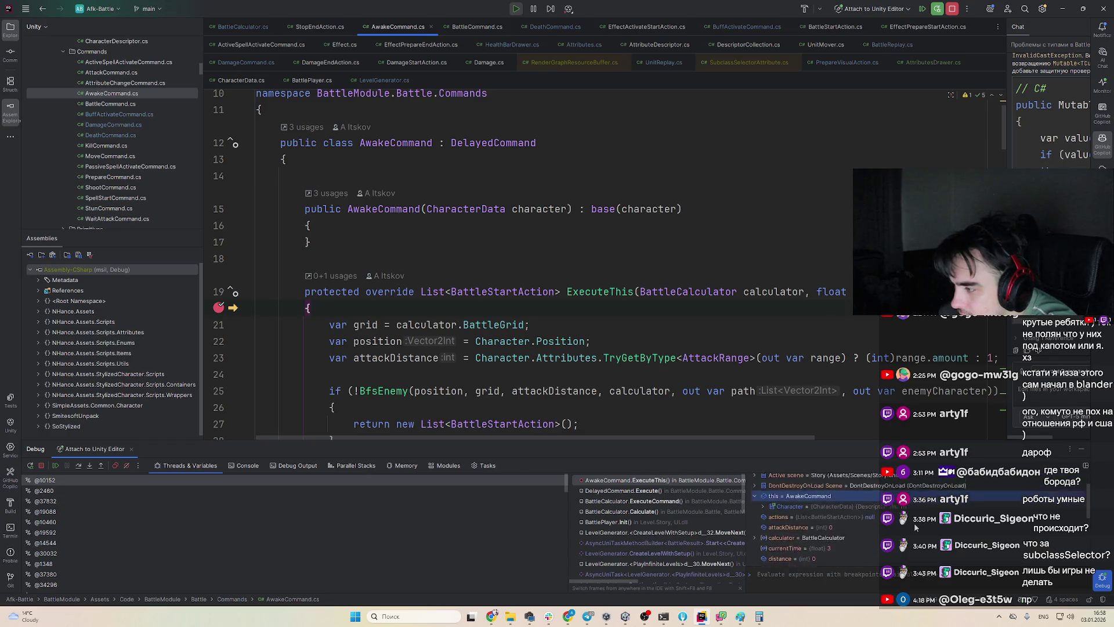
pyautogui.scroll(1, 915, 526)
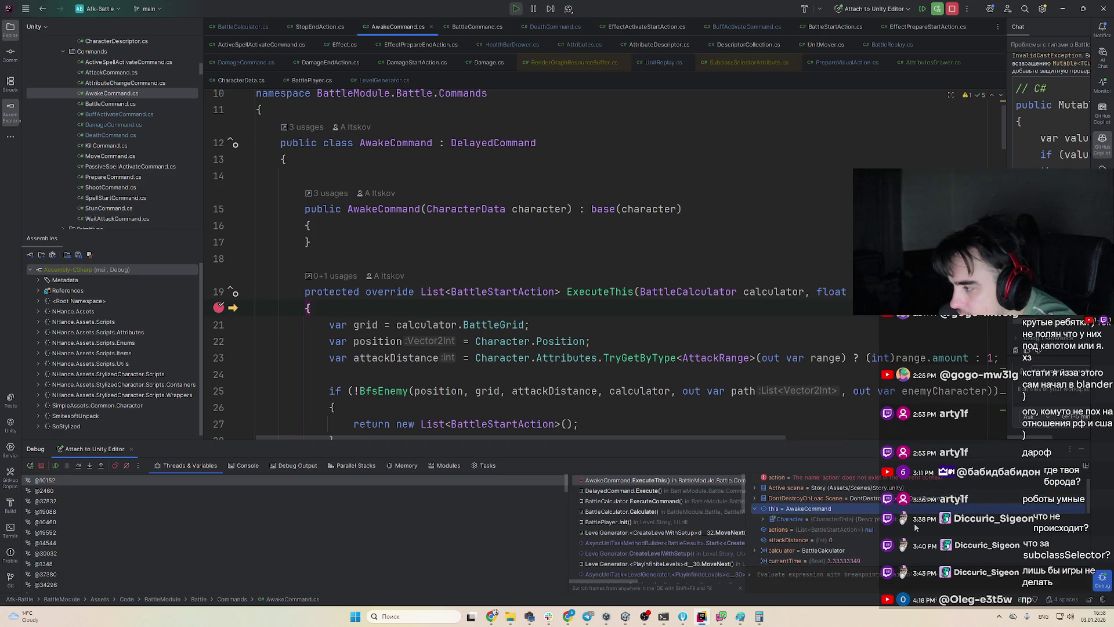
pyautogui.click(914, 523)
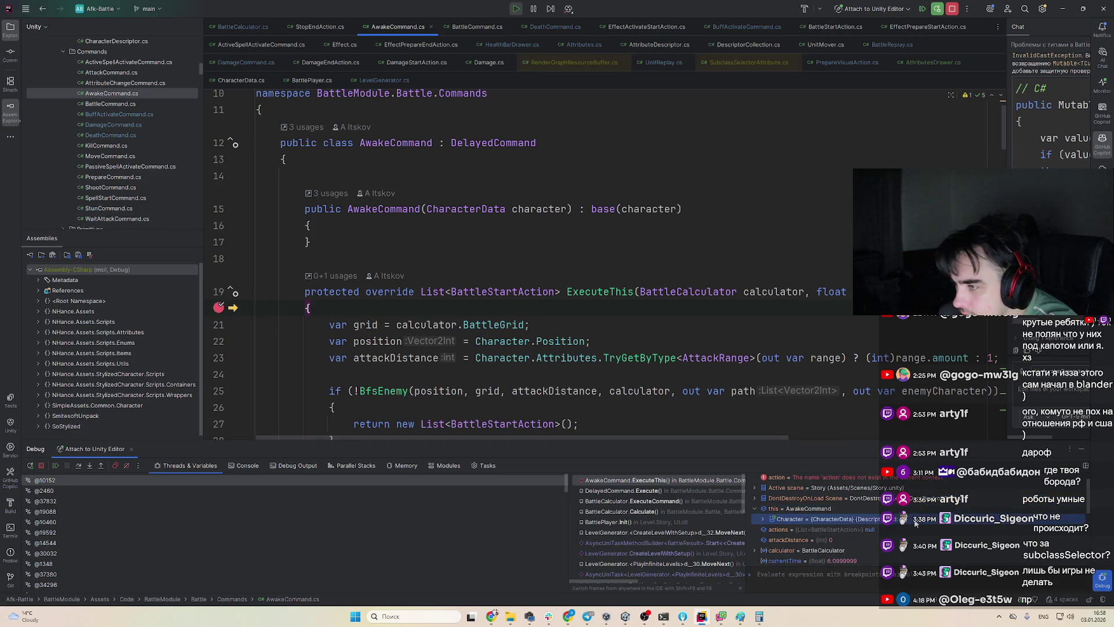
pyautogui.scroll(-1, 915, 523)
pyautogui.press('F10')
pyautogui.press('F10')
pyautogui.press('F10')
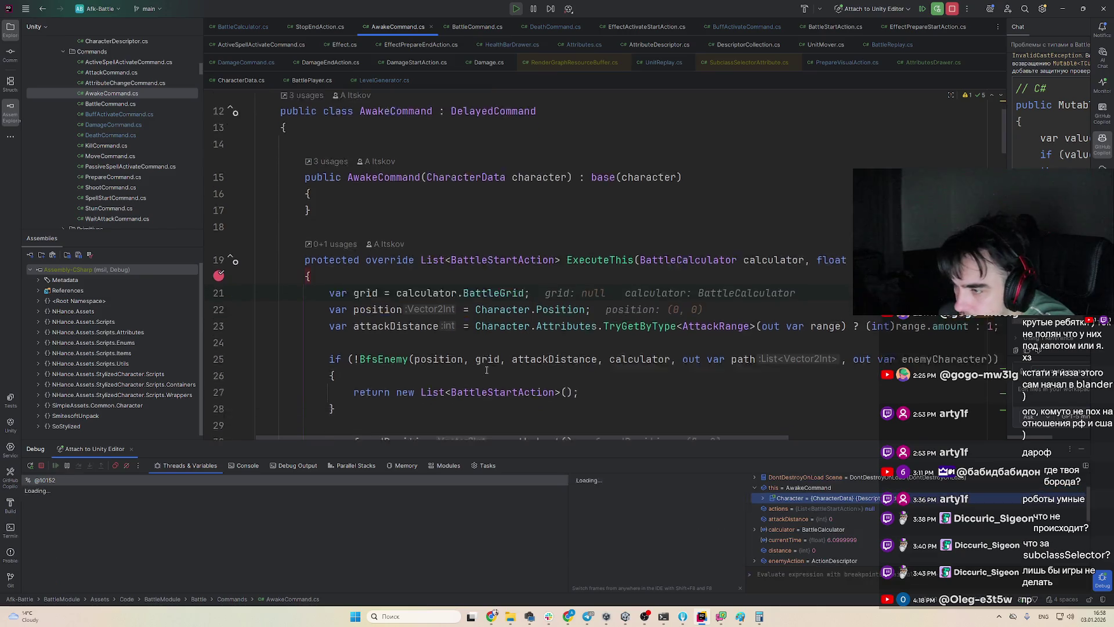
pyautogui.press('F10')
pyautogui.press('F10')
pyautogui.press('F10')
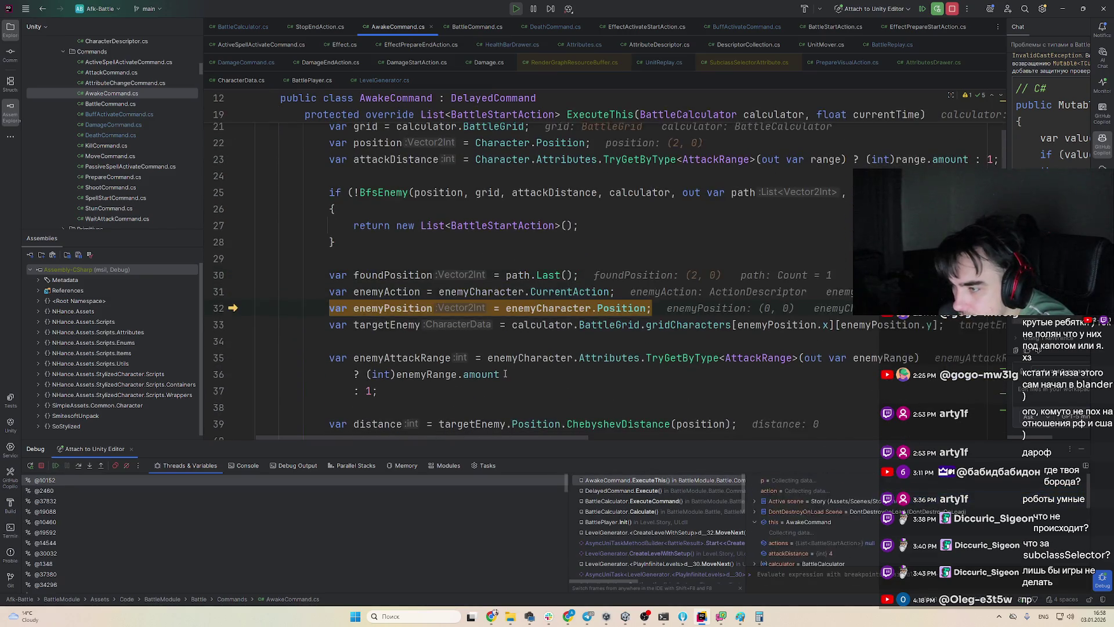
pyautogui.press('F10')
pyautogui.press('F10')
pyautogui.press('F10')
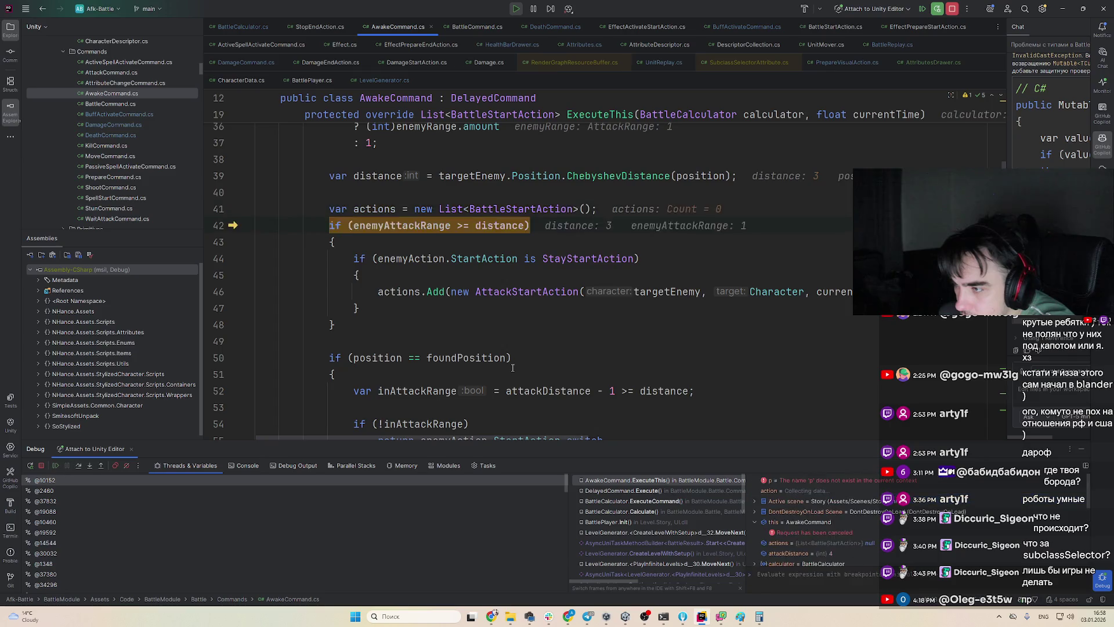
pyautogui.press('F10')
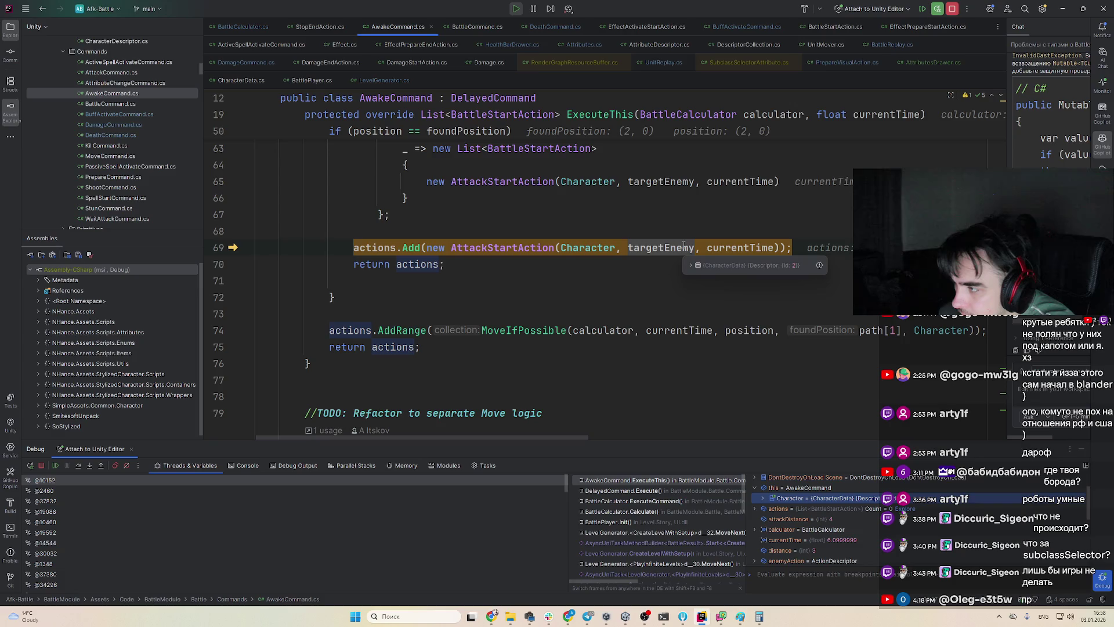
pyautogui.press('F5')
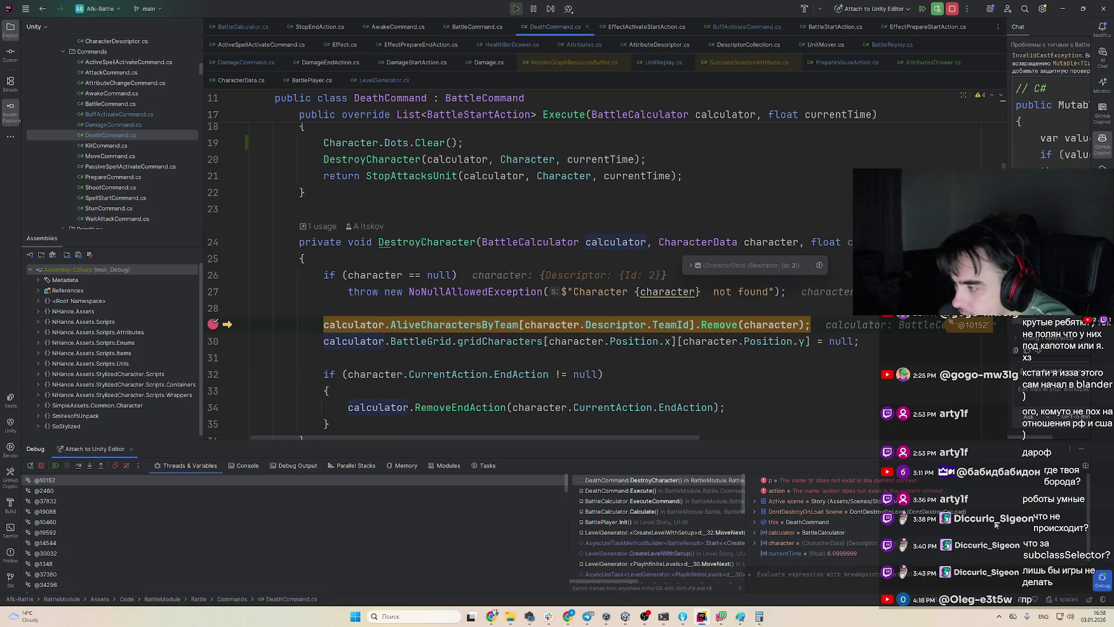
# Resume to AwakeCommand and step through ExecuteThis to where the actions list is created
pyautogui.press('F5')
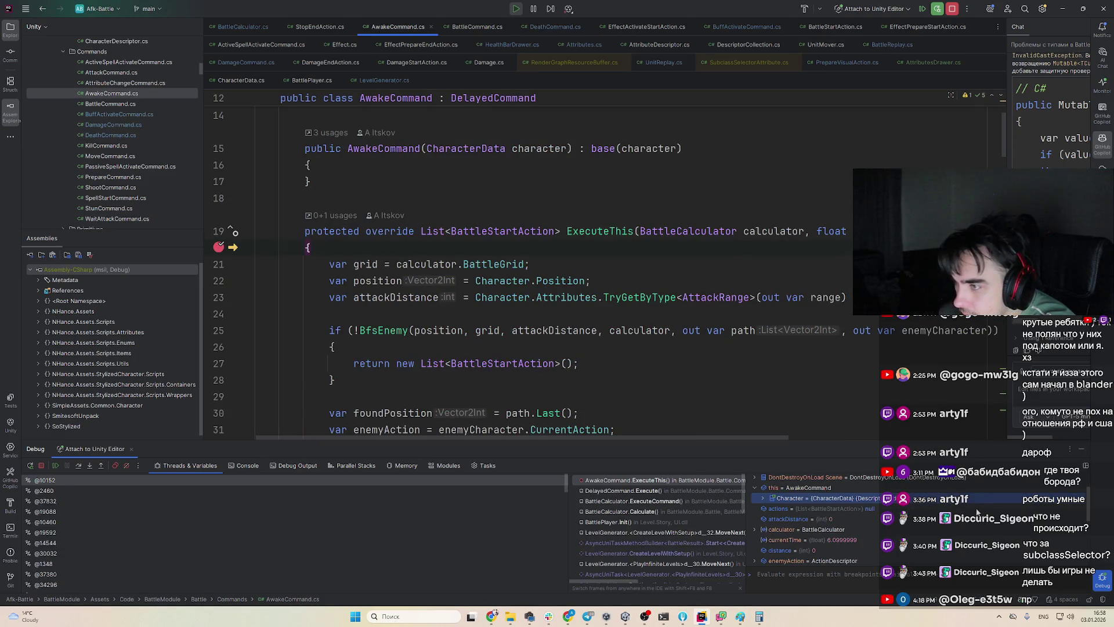
pyautogui.scroll(3, 603, 293)
pyautogui.press('F10')
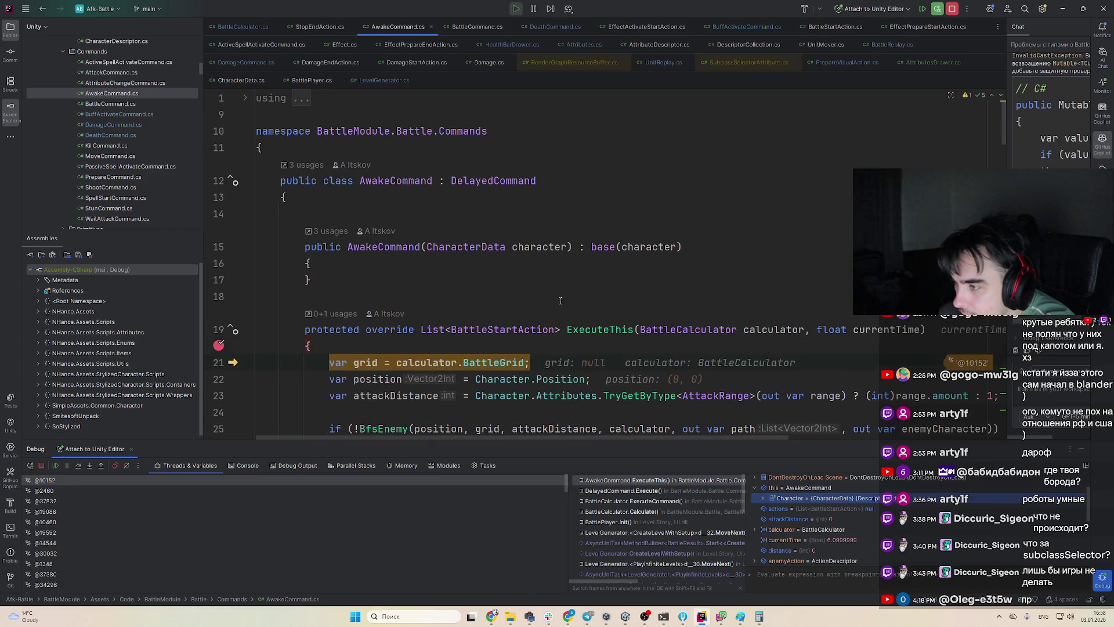
pyautogui.scroll(-3, 580, 301)
pyautogui.press('F10')
pyautogui.press('F10')
pyautogui.press('F10')
pyautogui.press('F10')
pyautogui.press('F10')
pyautogui.press('F10')
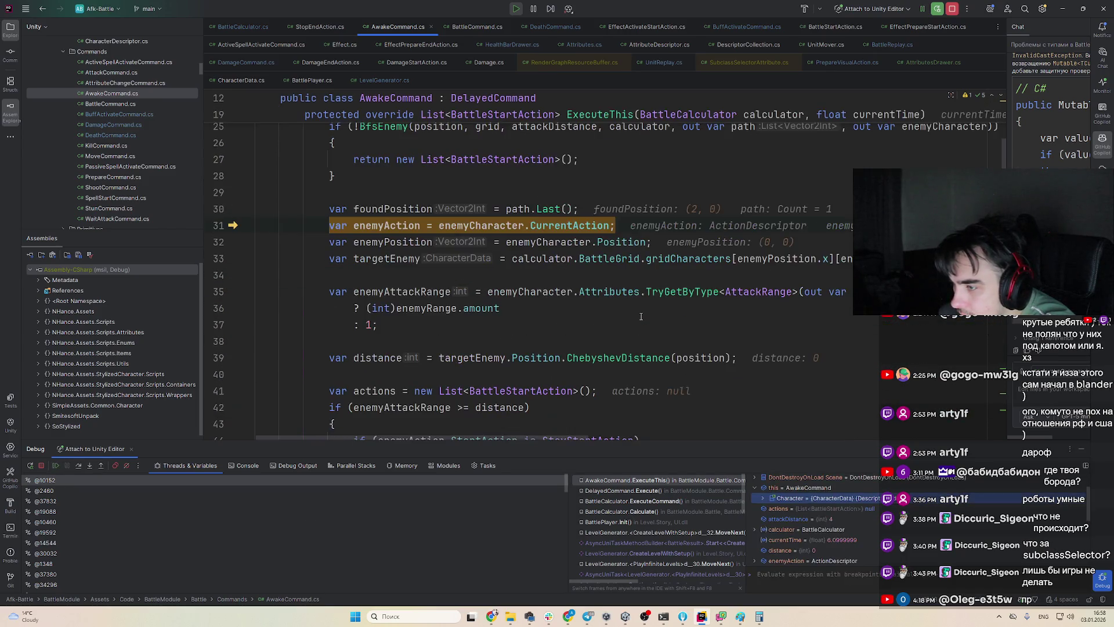
pyautogui.press('F10')
pyautogui.press('F10')
pyautogui.press('F10')
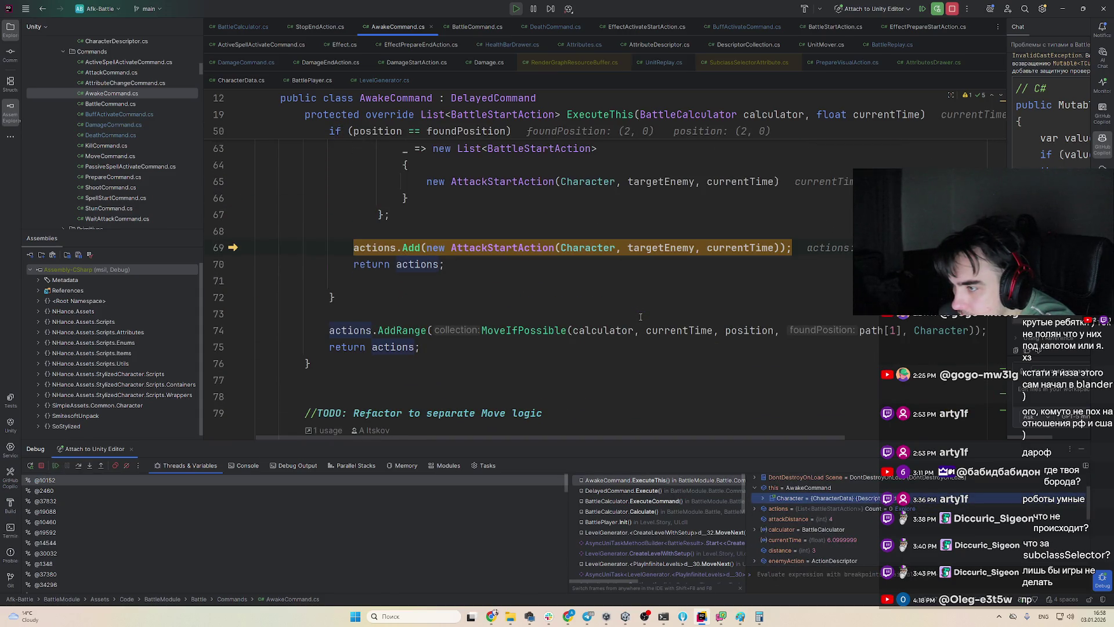
pyautogui.moveTo(671, 244)
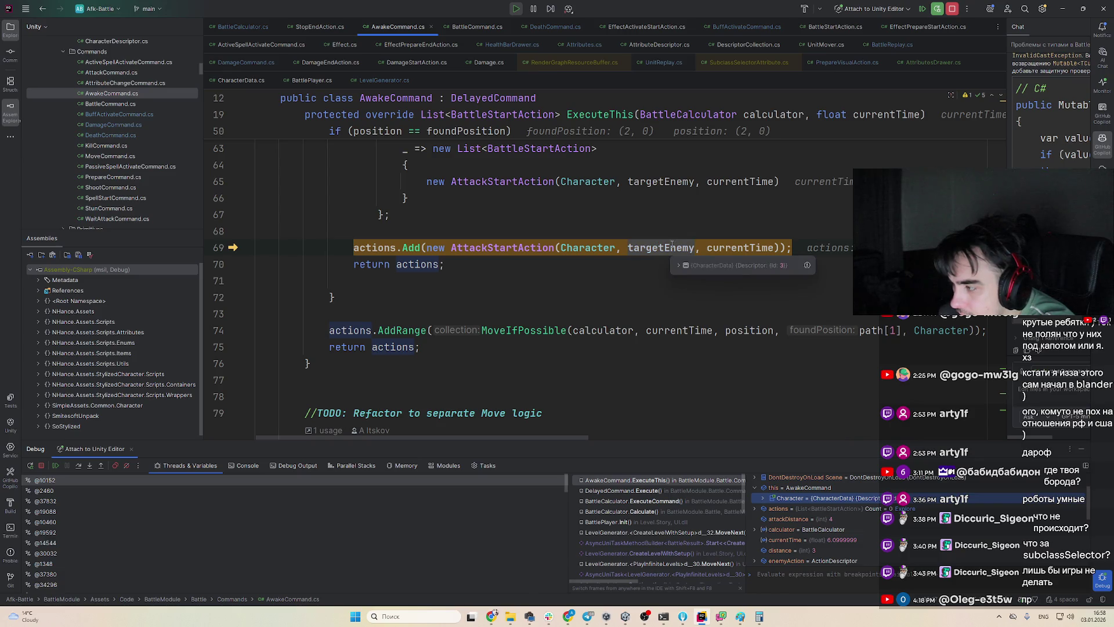
# Step through the next ExecuteThis call's range checks to the default switch arm creating attacks
pyautogui.press('F9')
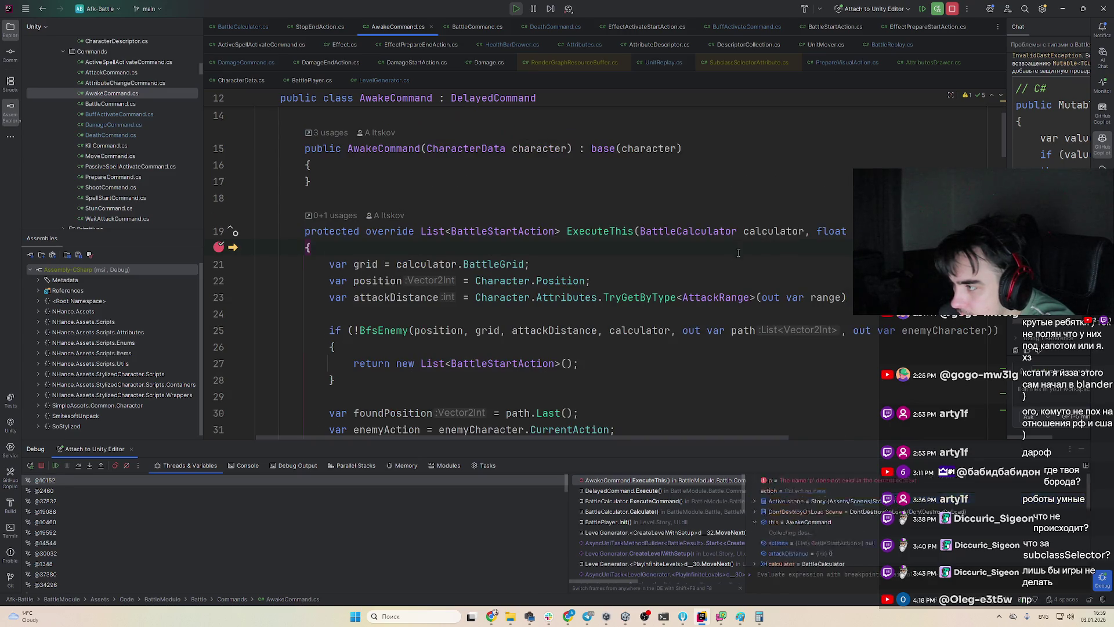
pyautogui.press('F10')
pyautogui.press('F10')
pyautogui.press('F10')
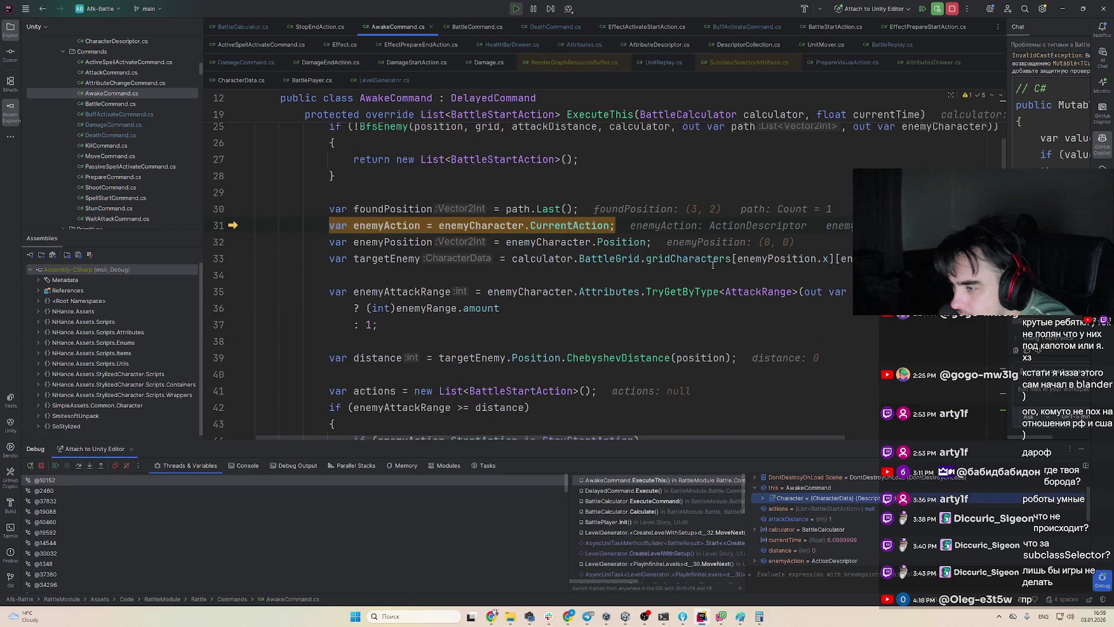
pyautogui.press('F10')
pyautogui.press('F10')
pyautogui.press('F10')
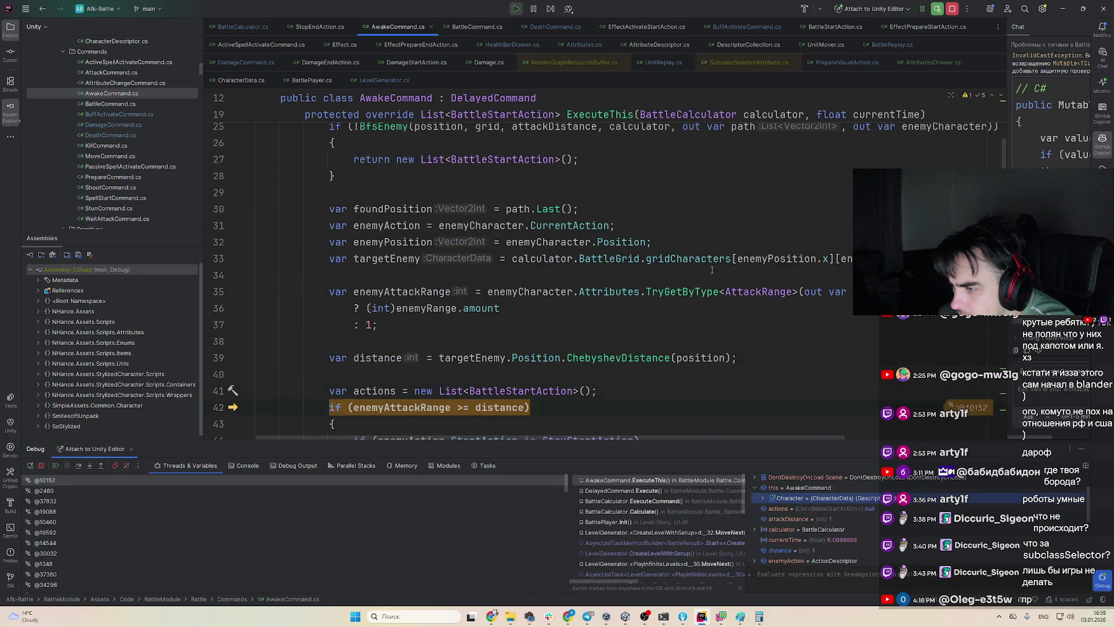
pyautogui.press('F10')
pyautogui.press('F10')
pyautogui.press('F10')
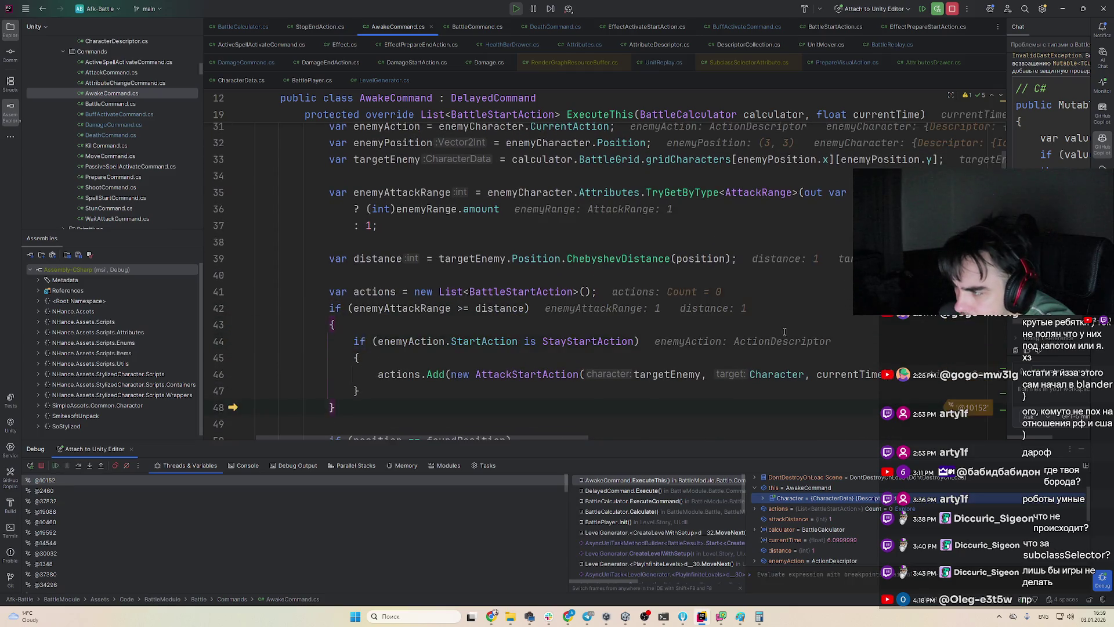
pyautogui.press('F10')
pyautogui.press('F10')
pyautogui.press('F10')
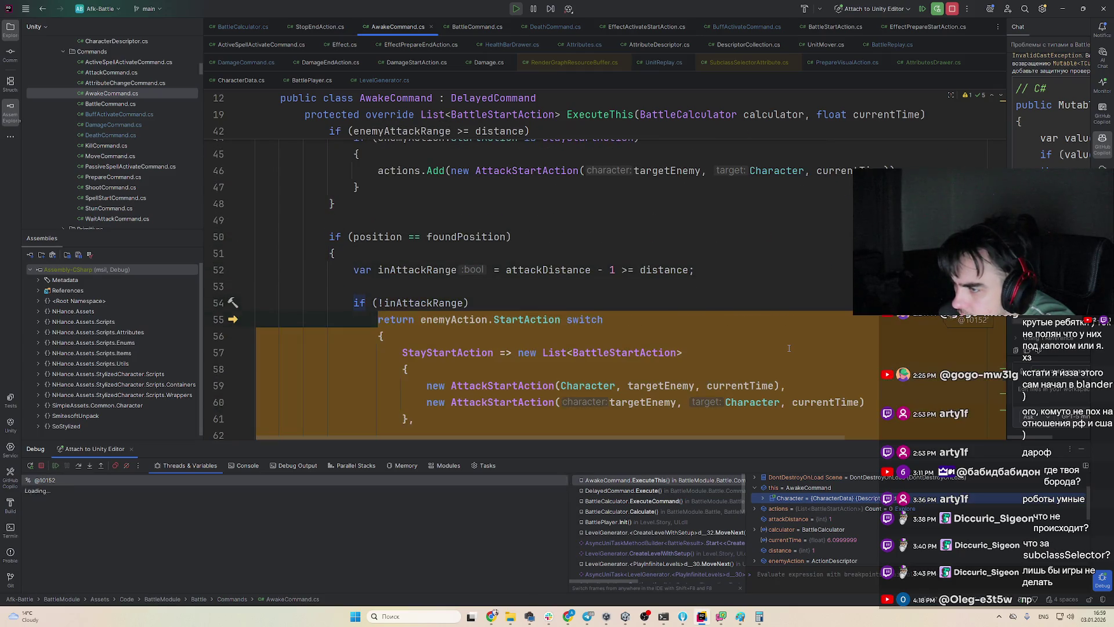
pyautogui.press('F10')
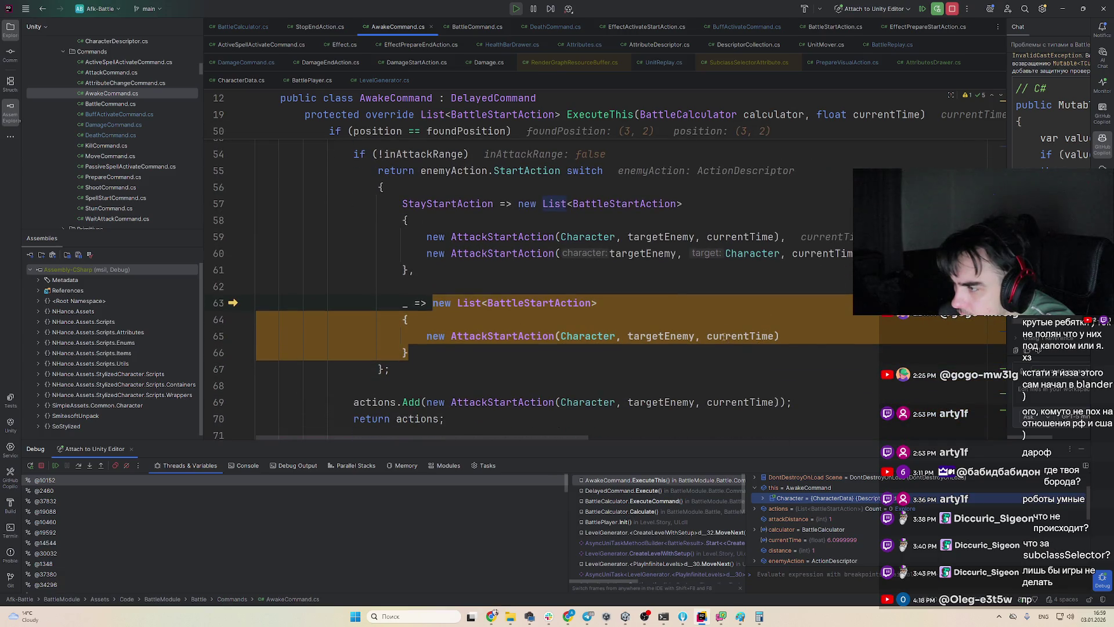
pyautogui.moveTo(687, 333)
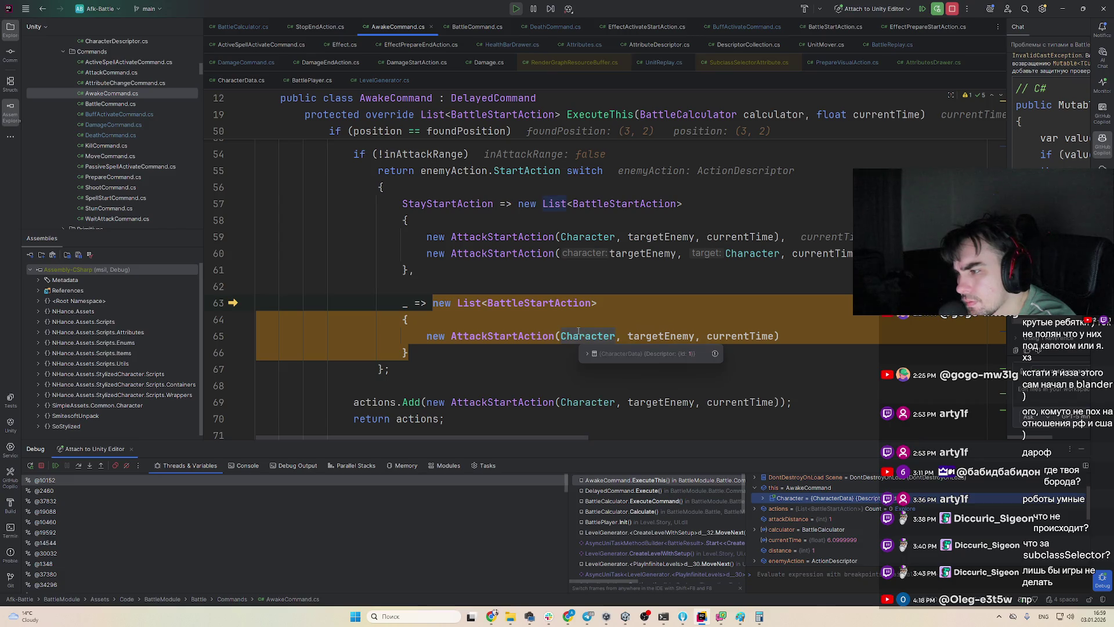
# Step out into BattleCalculator.ExecuteCommand, check the returned actions, and resume to AwakeCommand
pyautogui.press('F8')
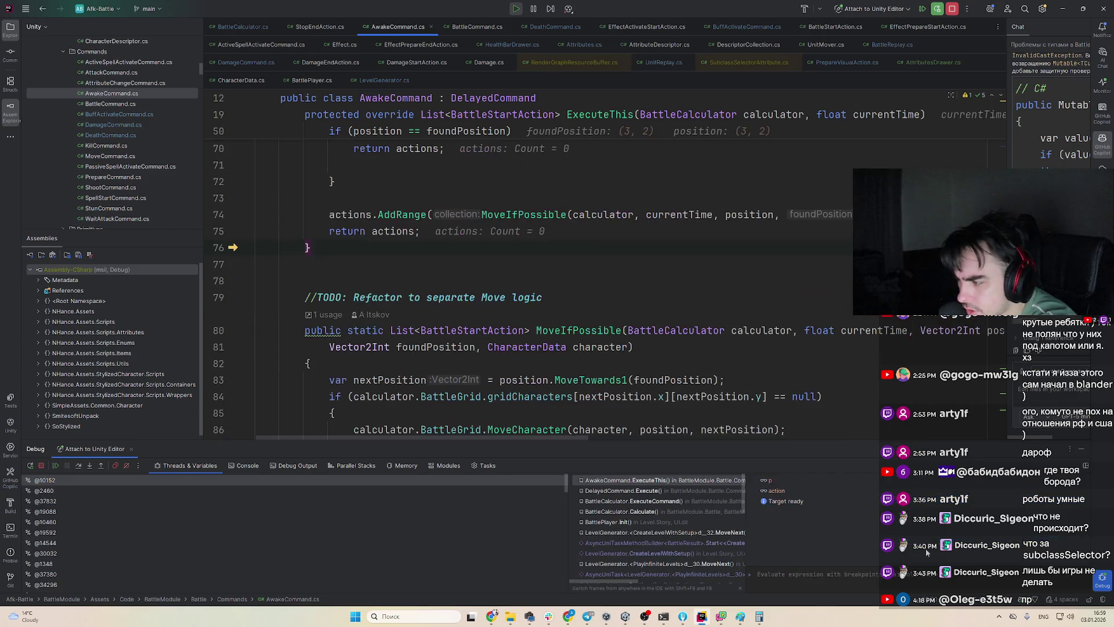
pyautogui.press('F8')
pyautogui.press('F8')
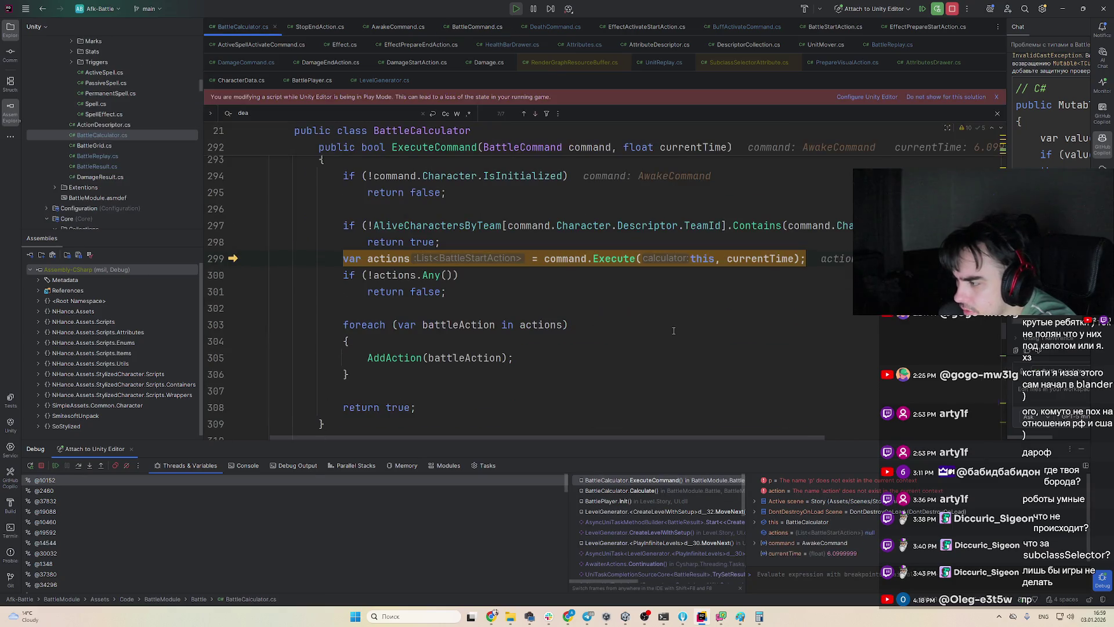
pyautogui.press('F8')
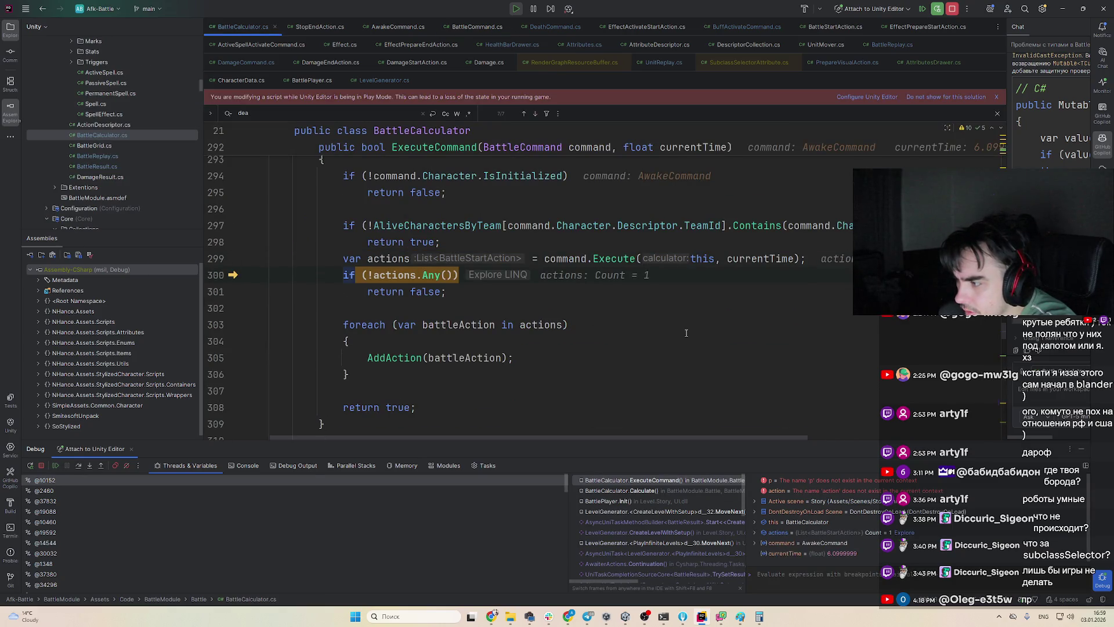
pyautogui.scroll(1, 686, 332)
pyautogui.press('F8')
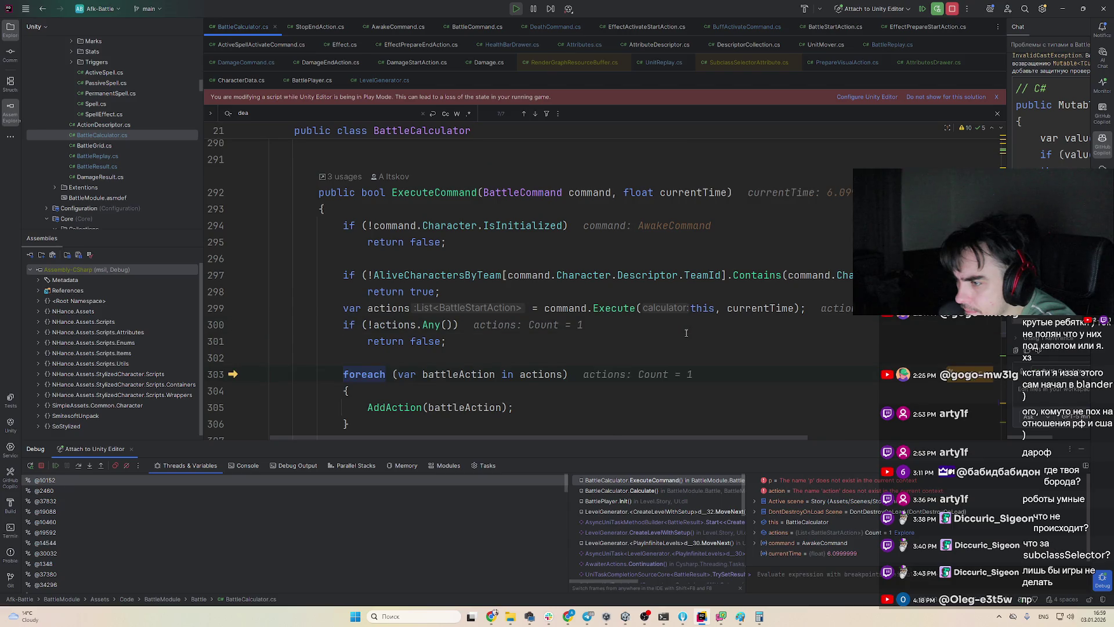
pyautogui.press('F9')
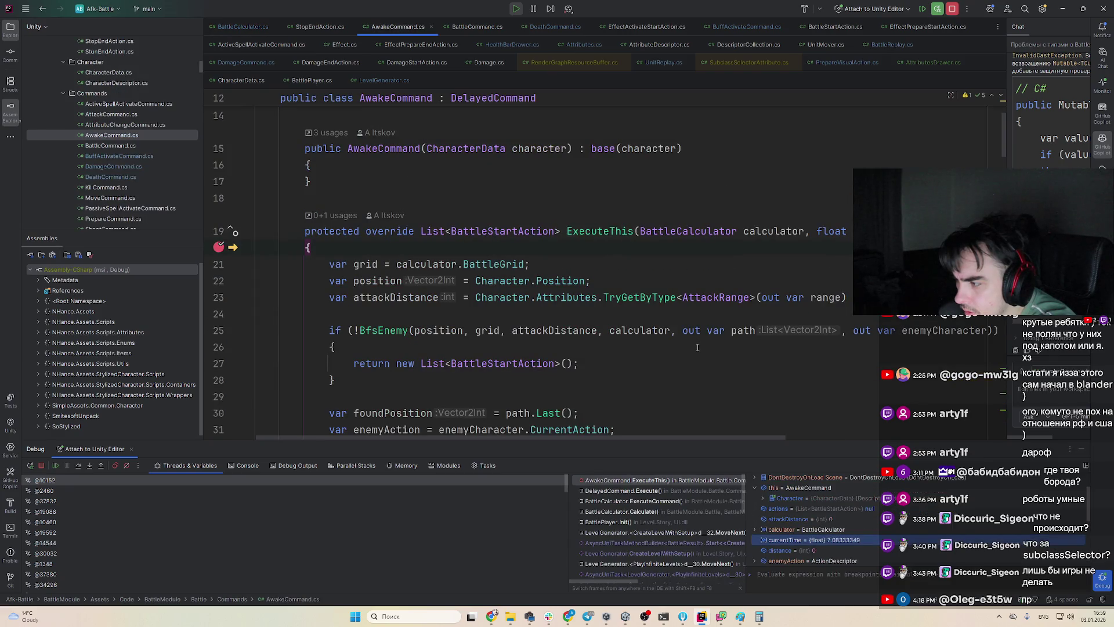
# Resume through the DeathCommand breakpoint and back to the AwakeCommand breakpoint
pyautogui.press('F8')
pyautogui.press('F8')
pyautogui.press('F8')
pyautogui.press('F8')
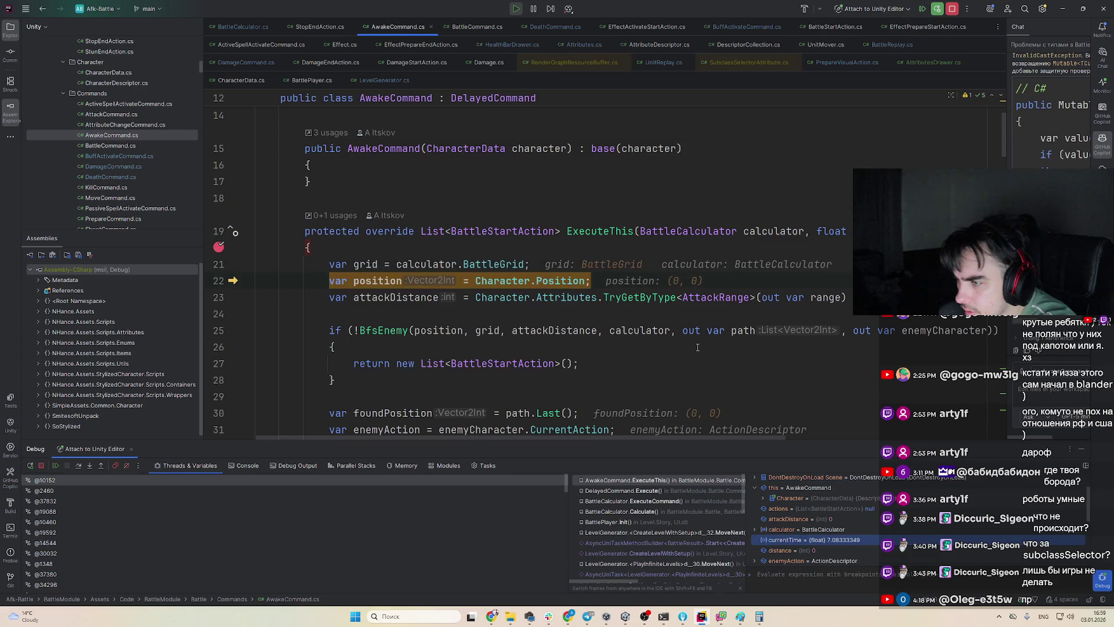
pyautogui.press('F9')
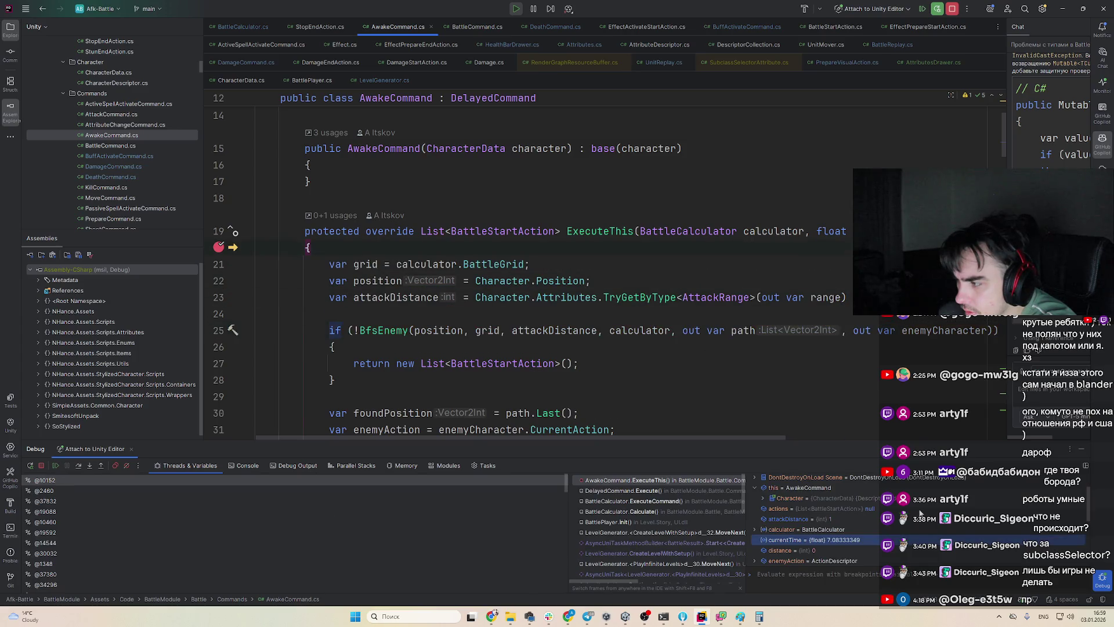
pyautogui.press('F9')
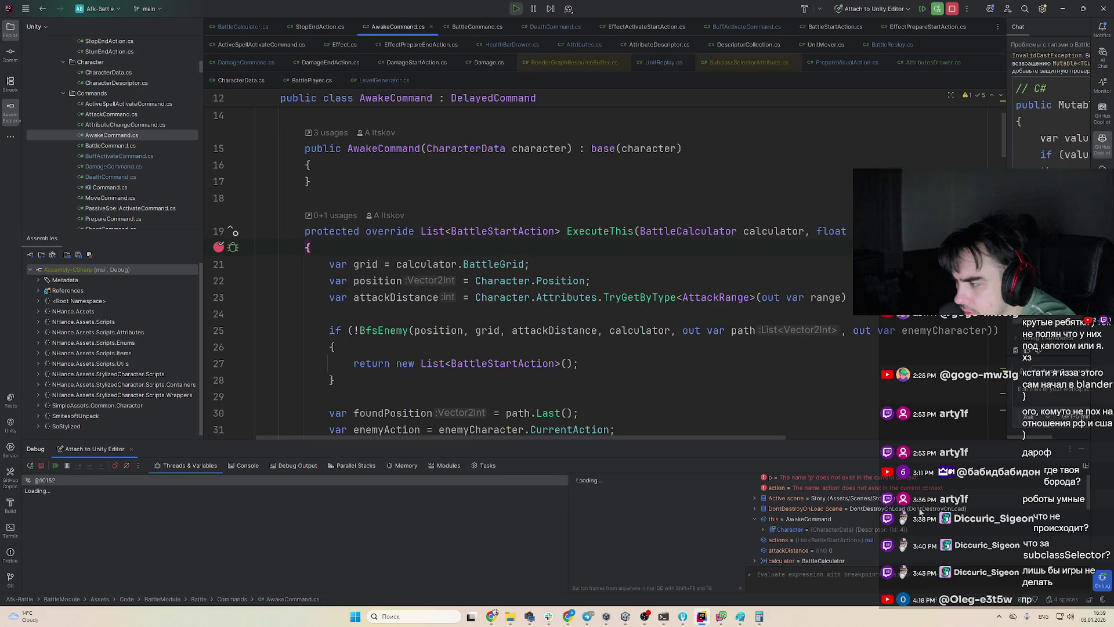
pyautogui.press('F9')
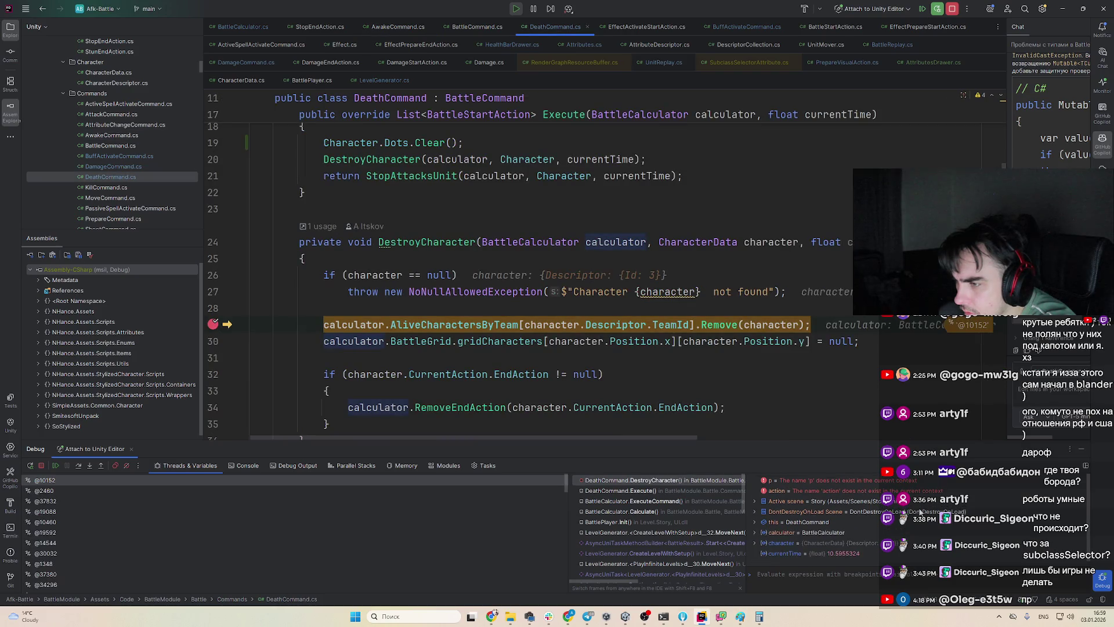
pyautogui.press('F9')
# Step over the grid, position and StayStartAction lines past adding the attack, then resume
pyautogui.press('F8')
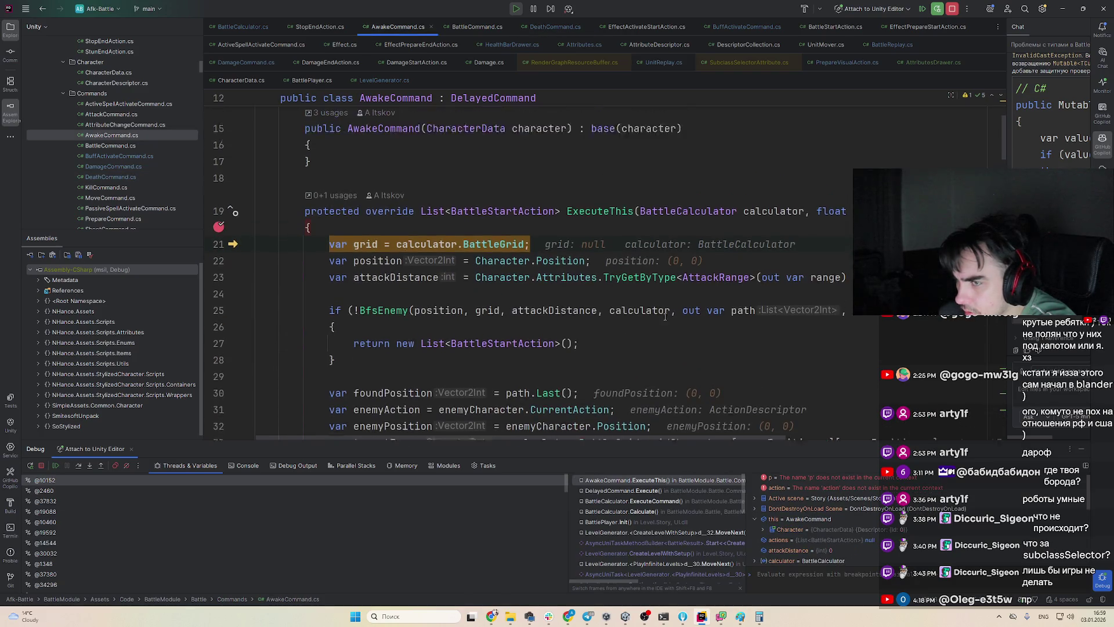
pyautogui.press('F8')
pyautogui.press('F8')
pyautogui.press('F8')
pyautogui.press('F8')
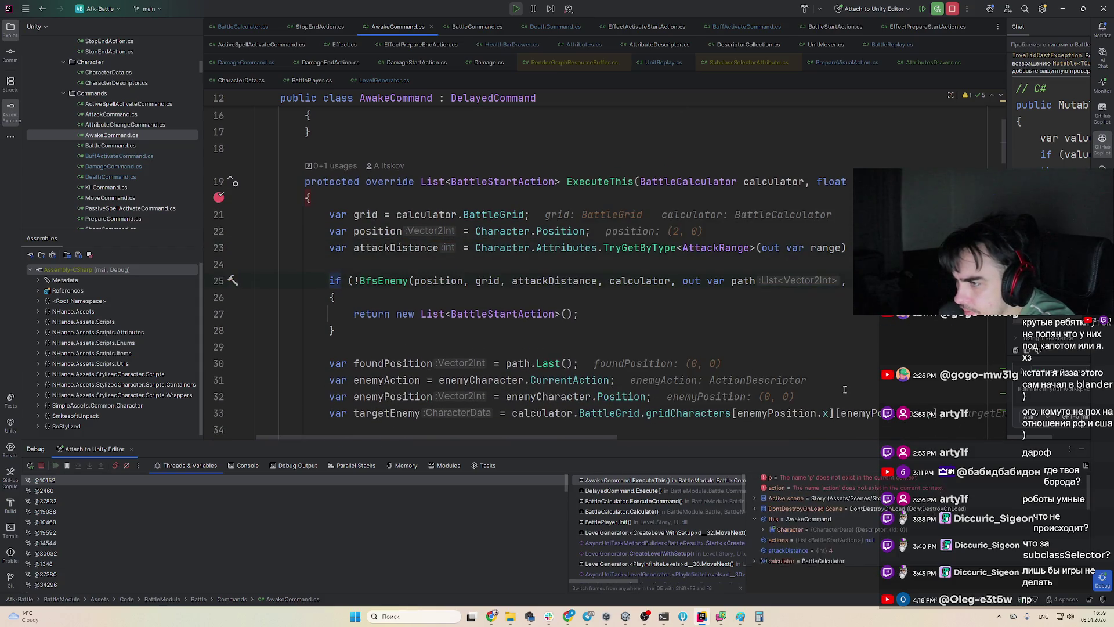
pyautogui.press('F8')
pyautogui.press('F8')
pyautogui.press('F8')
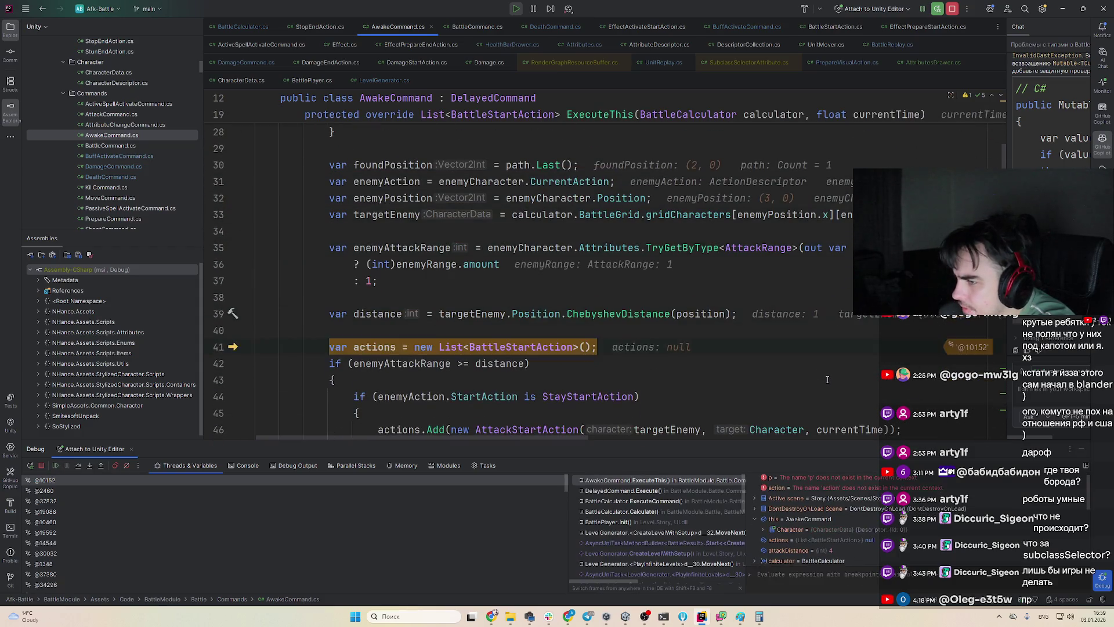
pyautogui.press('F8')
pyautogui.press('F8')
pyautogui.press('F8')
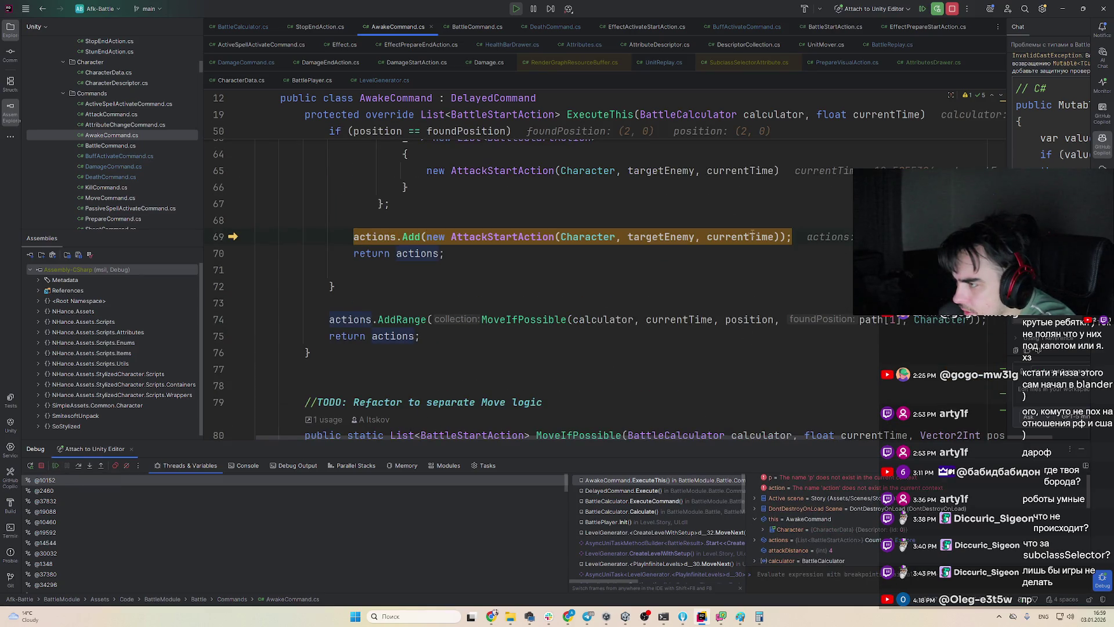
pyautogui.moveTo(672, 231)
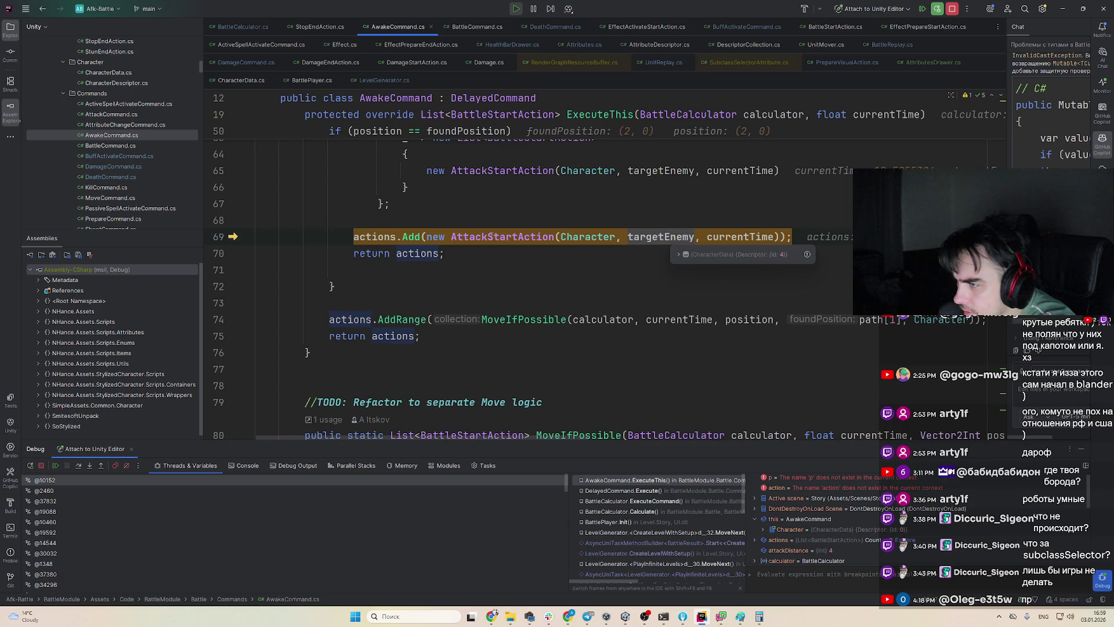
pyautogui.press('F8')
pyautogui.press('F9')
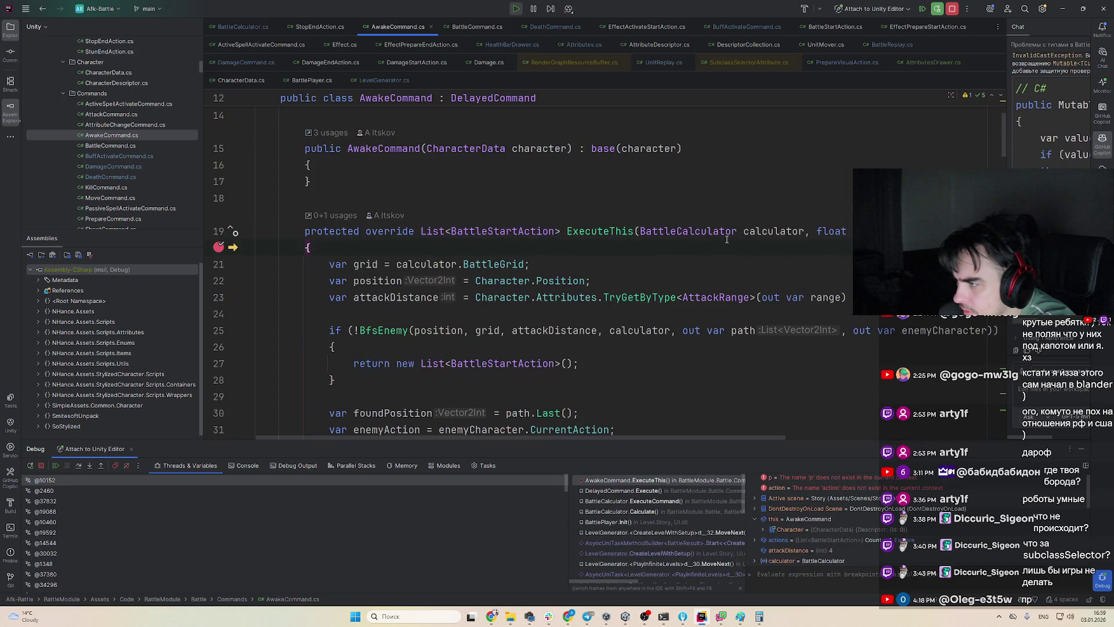
# Step through the range checks to the attack, through DestroyCharacter's cleanup, and on to attackDistance
pyautogui.press('F8')
pyautogui.press('F8')
pyautogui.press('F8')
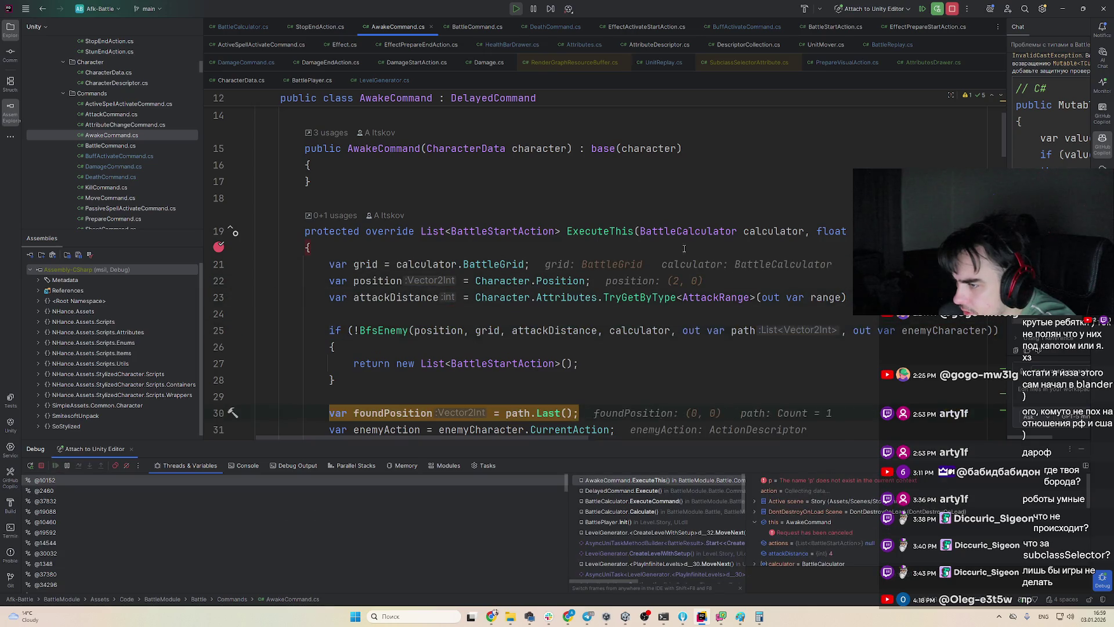
pyautogui.press('F8')
pyautogui.press('F8')
pyautogui.press('F8')
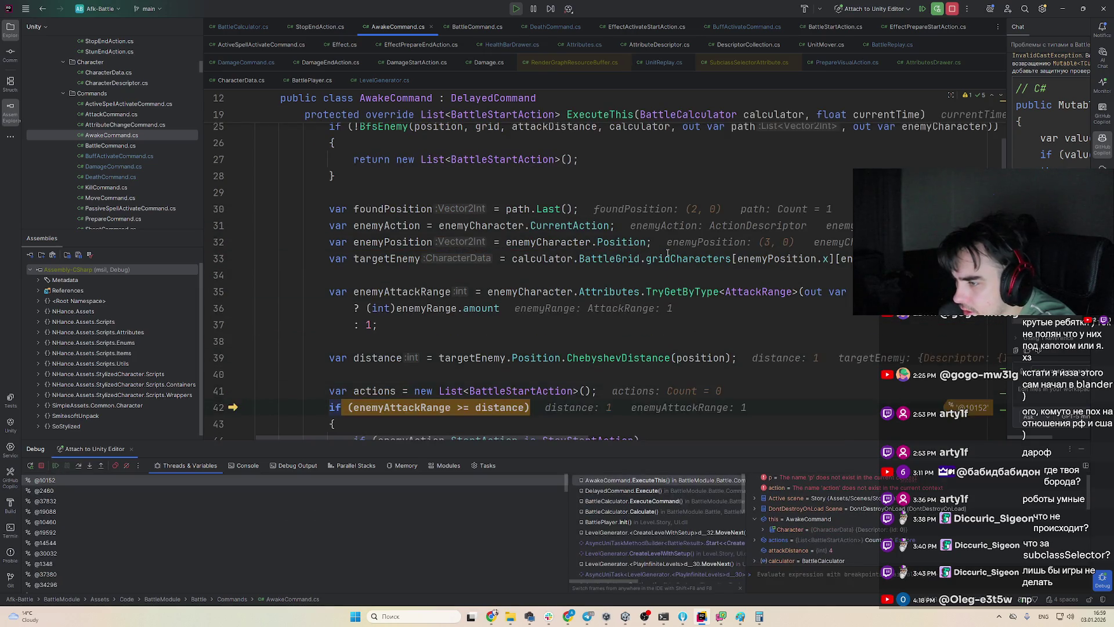
pyautogui.press('F8')
pyautogui.press('F8')
pyautogui.press('F8')
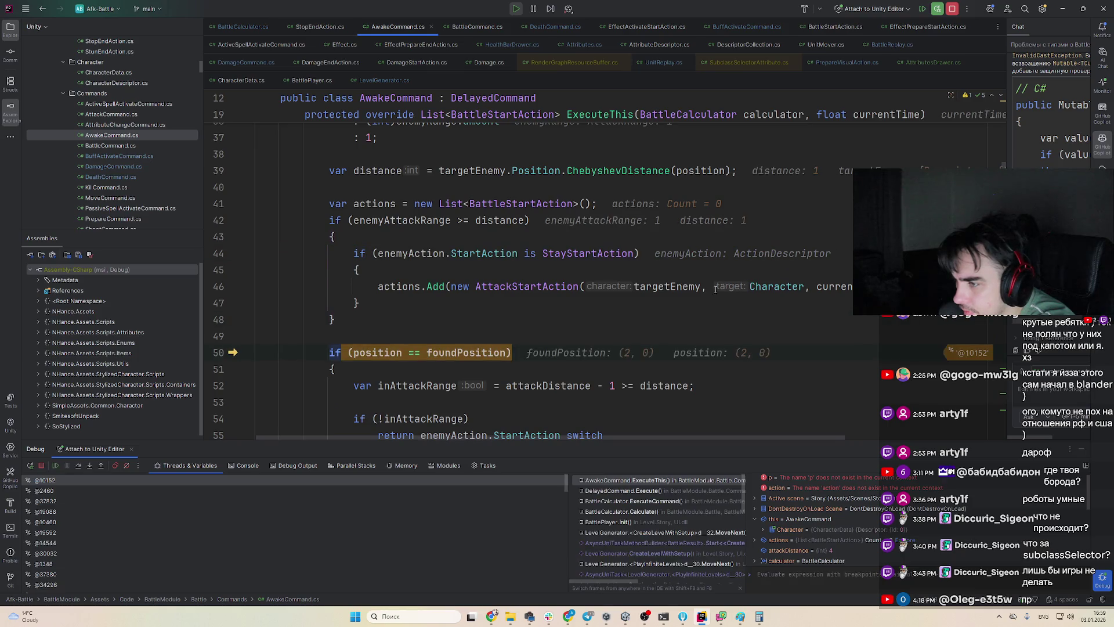
pyautogui.press('F8')
pyautogui.press('F8')
pyautogui.press('F8')
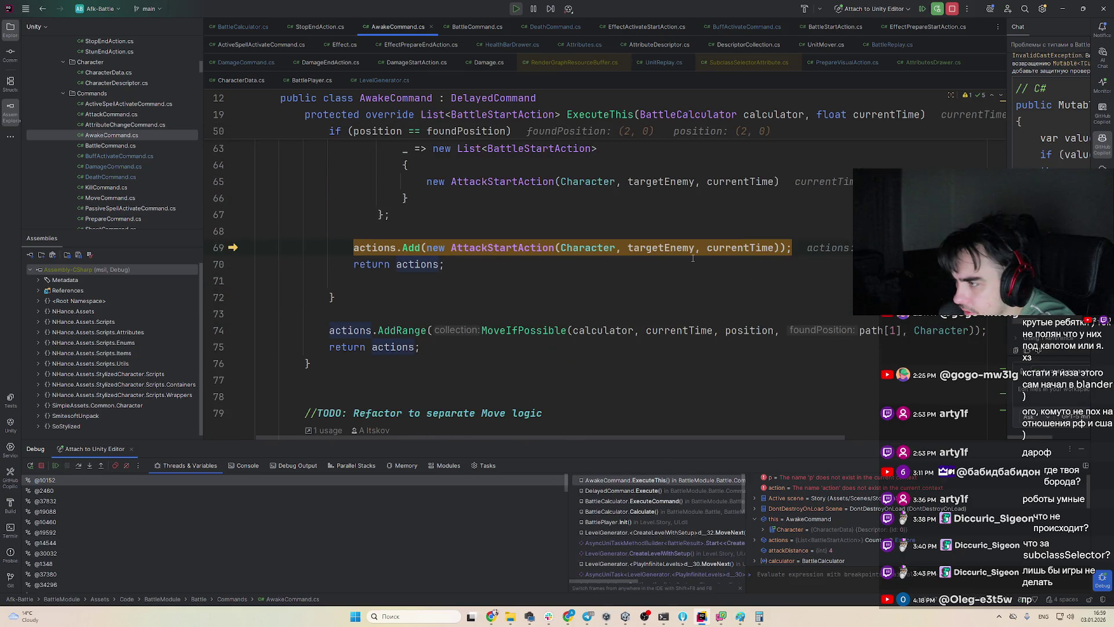
pyautogui.moveTo(683, 251)
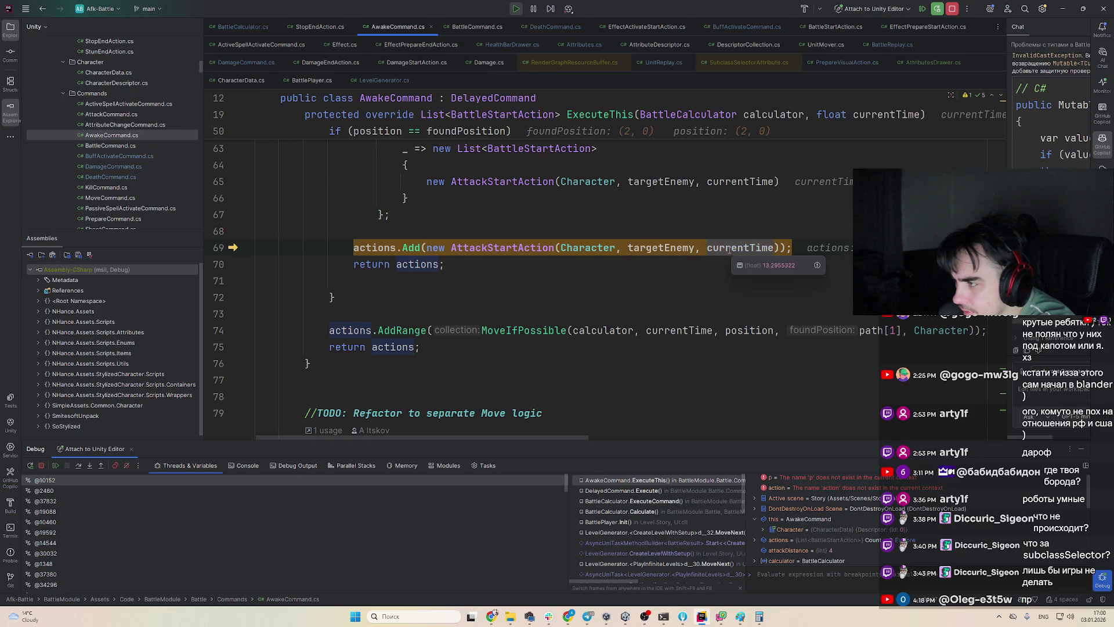
pyautogui.press('F9')
pyautogui.press('F8')
pyautogui.press('F8')
pyautogui.press('F8')
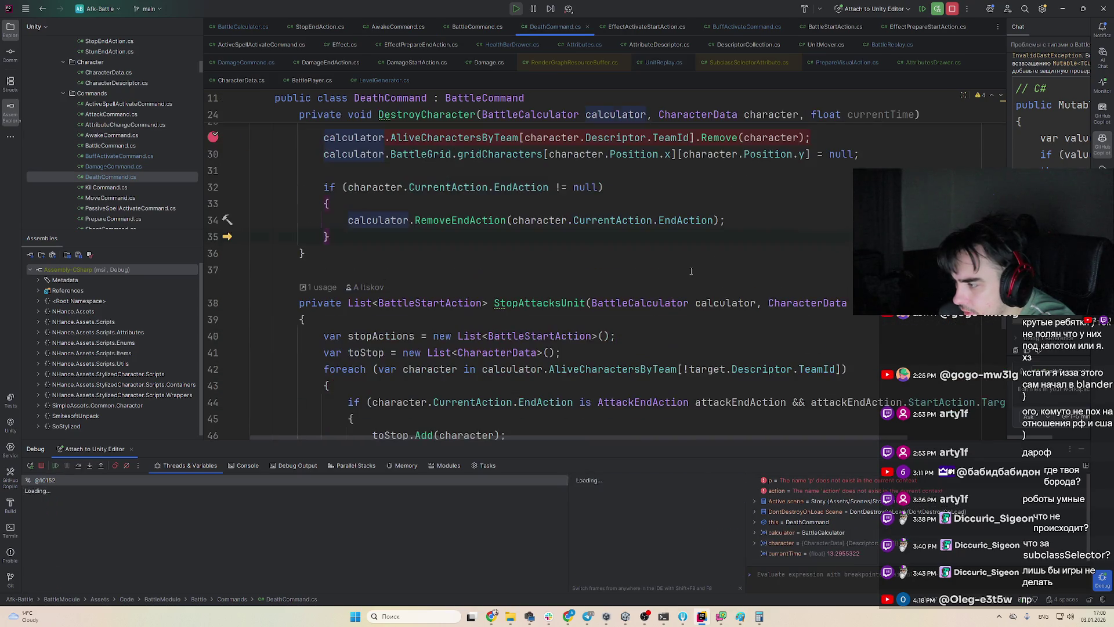
pyautogui.press('F9')
pyautogui.press('F8')
pyautogui.press('F8')
pyautogui.press('F8')
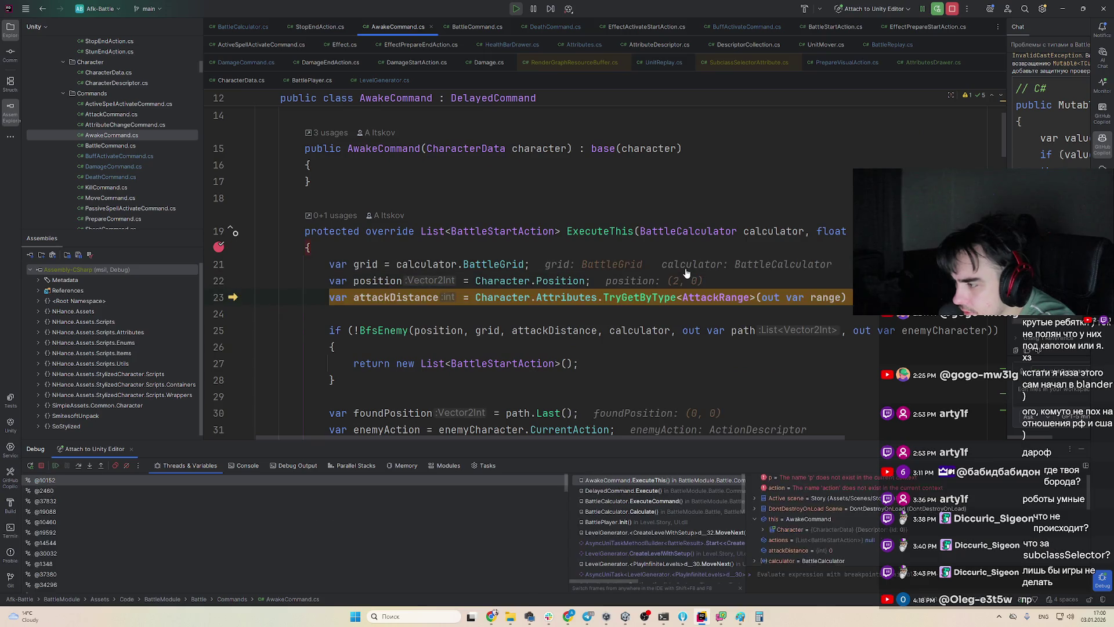
# Step to ExecuteThis's early empty-list return with attackDistance 4, then scroll down to GetNearEnemies
pyautogui.press('F8')
pyautogui.press('F8')
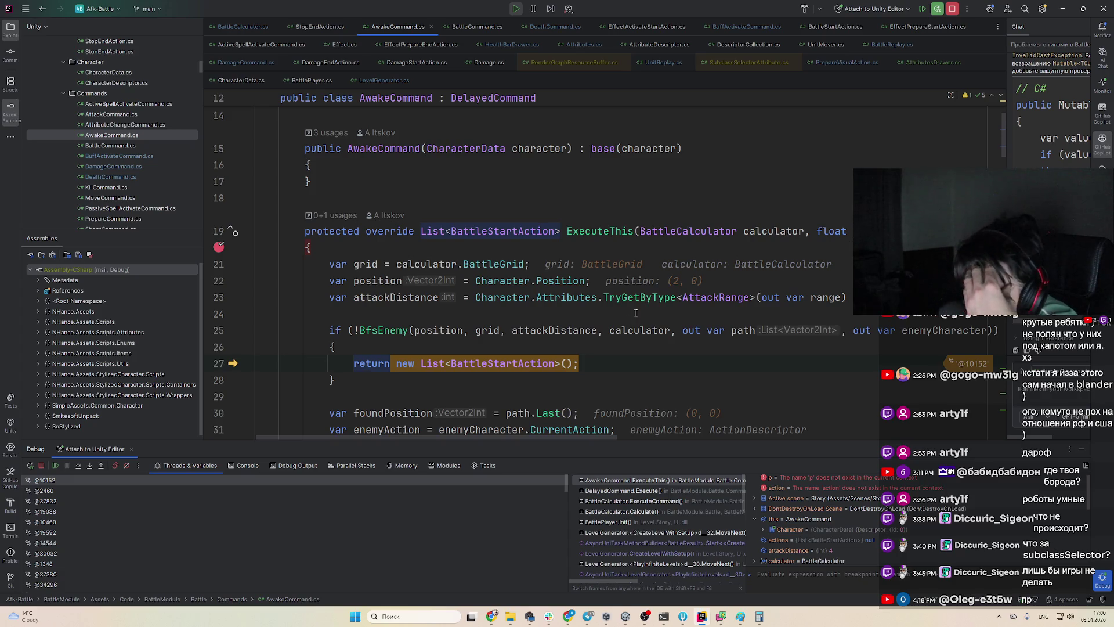
pyautogui.scroll(-20, 564, 315)
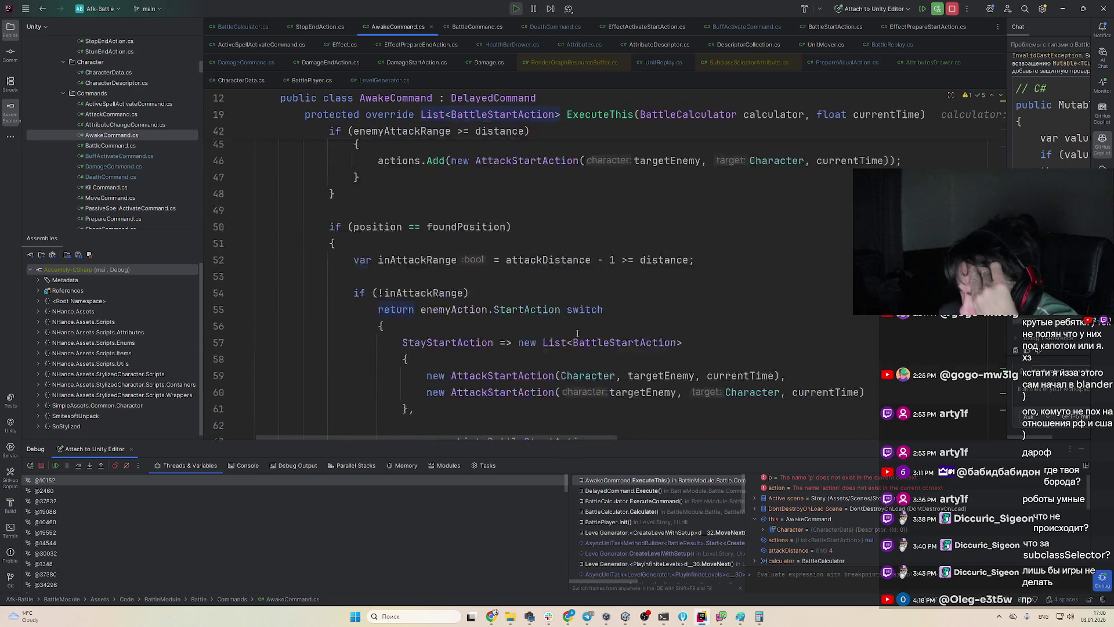
pyautogui.scroll(-6, 585, 329)
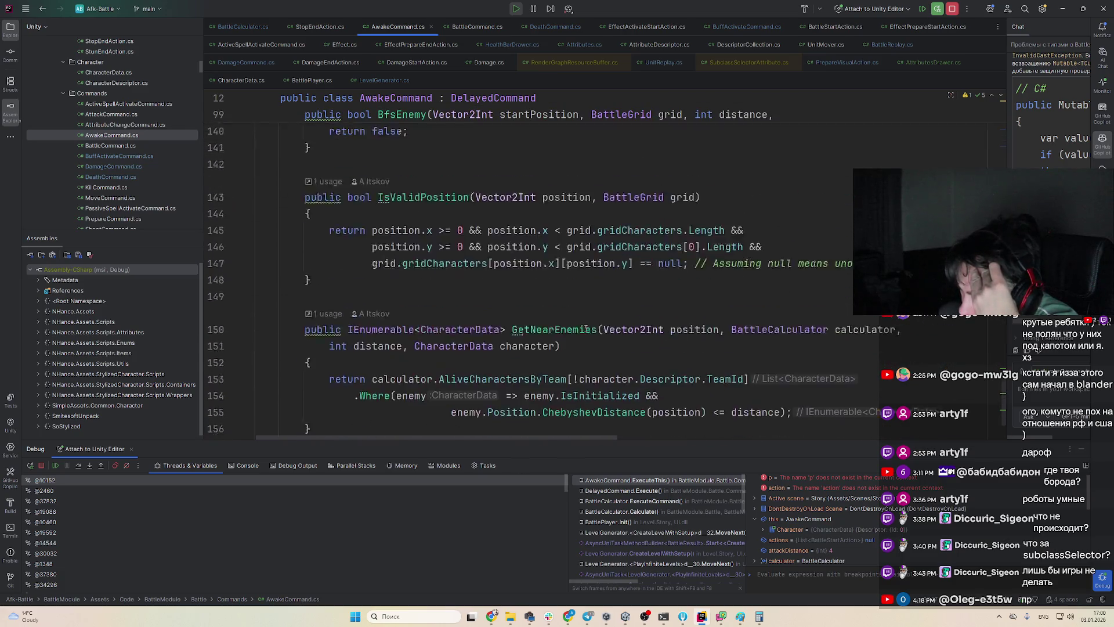
# Expand AliveCharactersByTeam's first character down to its eight Attributes values, then resume
pyautogui.moveTo(534, 335)
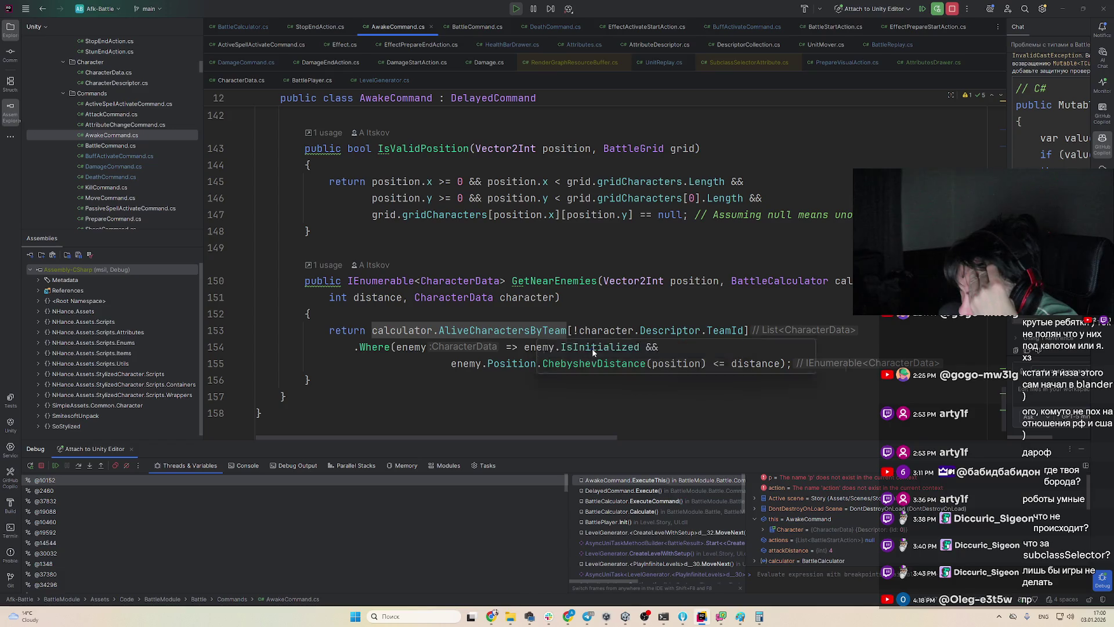
pyautogui.doubleClick(663, 360)
pyautogui.doubleClick(653, 376)
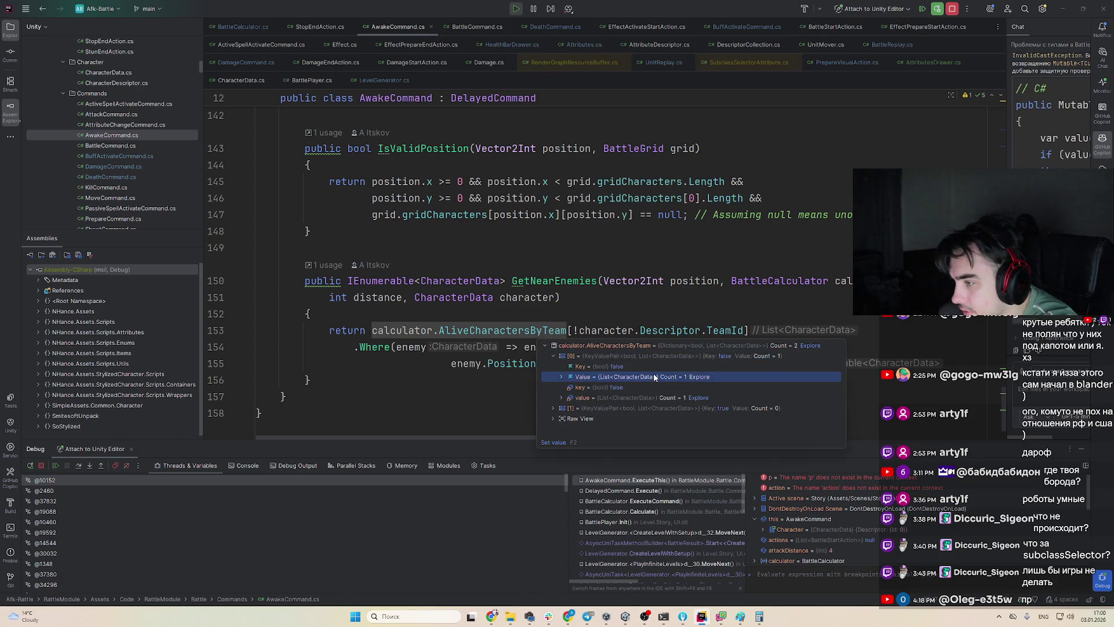
pyautogui.doubleClick(647, 385)
pyautogui.doubleClick(634, 419)
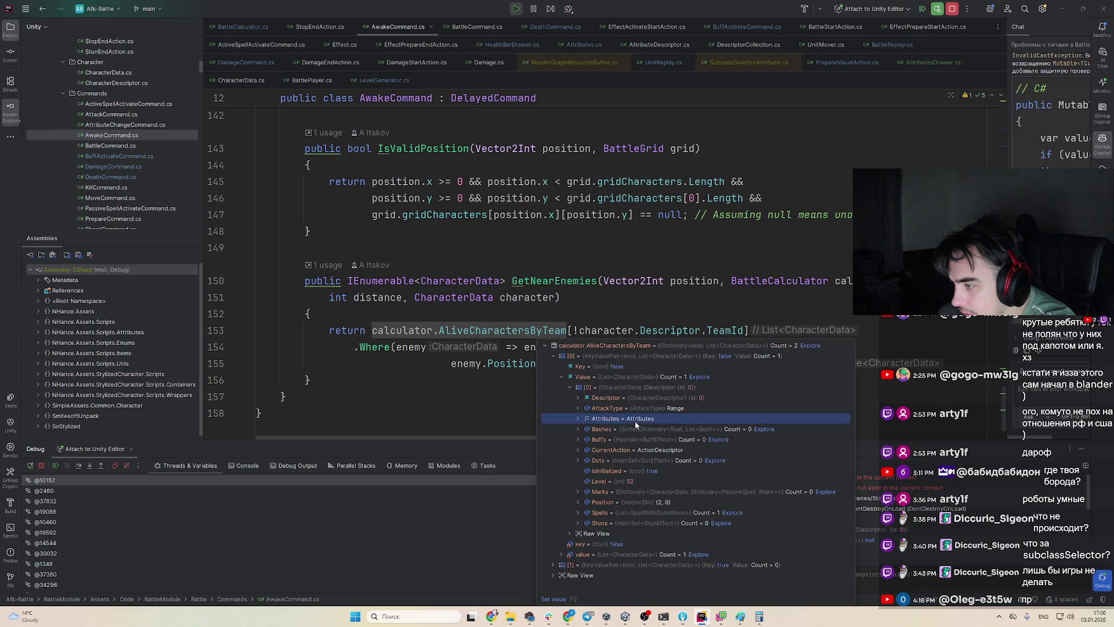
pyautogui.press('Down')
pyautogui.press('Right')
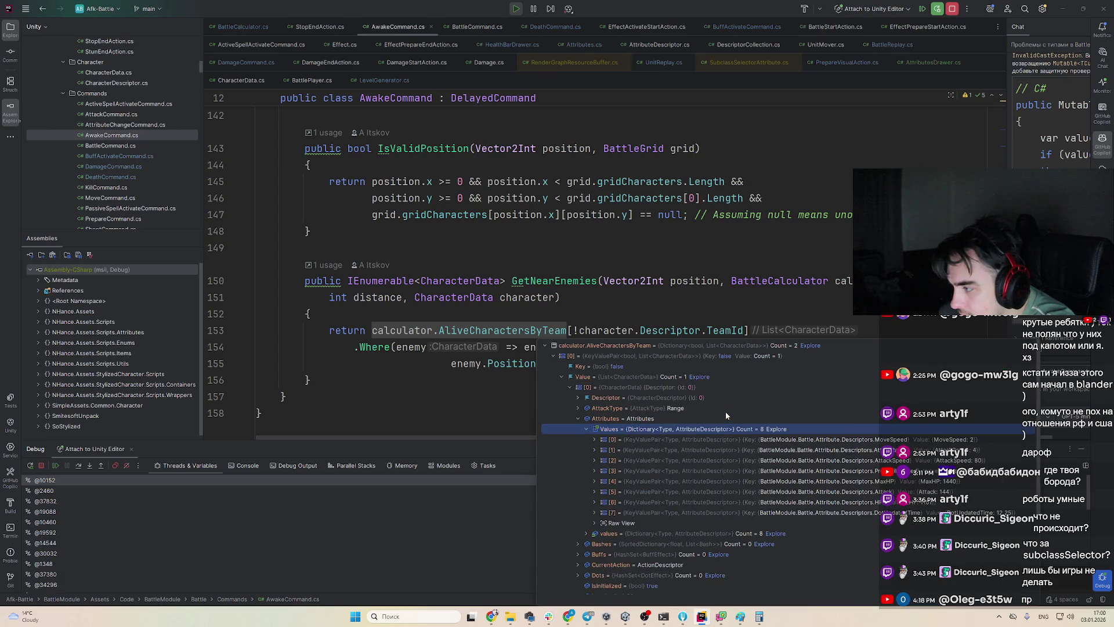
pyautogui.press('Down')
pyautogui.press('Down')
pyautogui.press('Down')
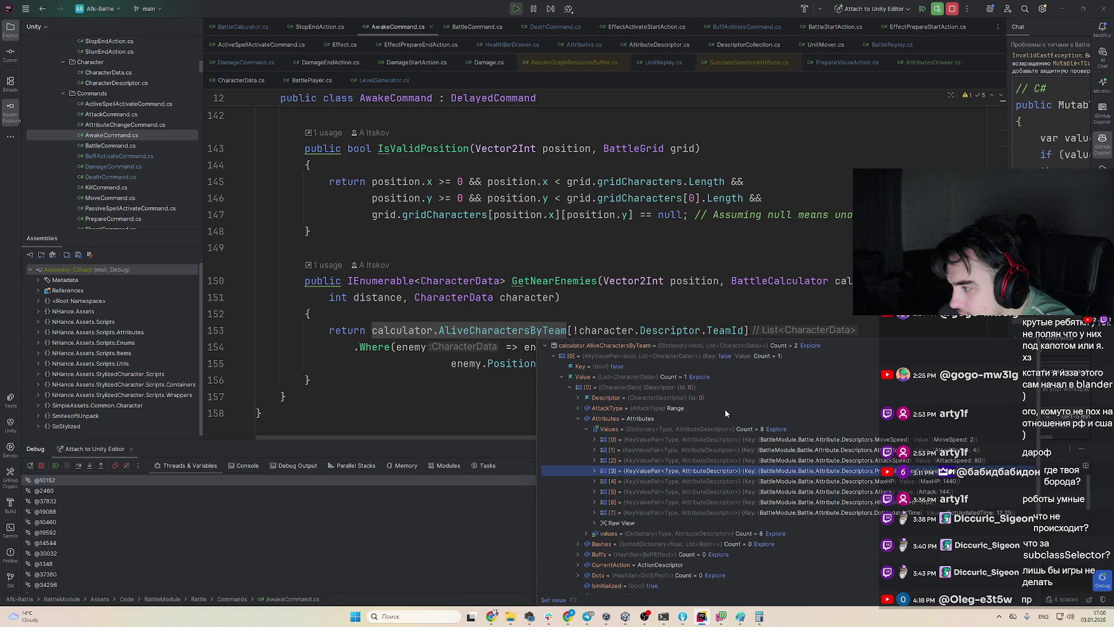
pyautogui.click(842, 224)
pyautogui.press('F9')
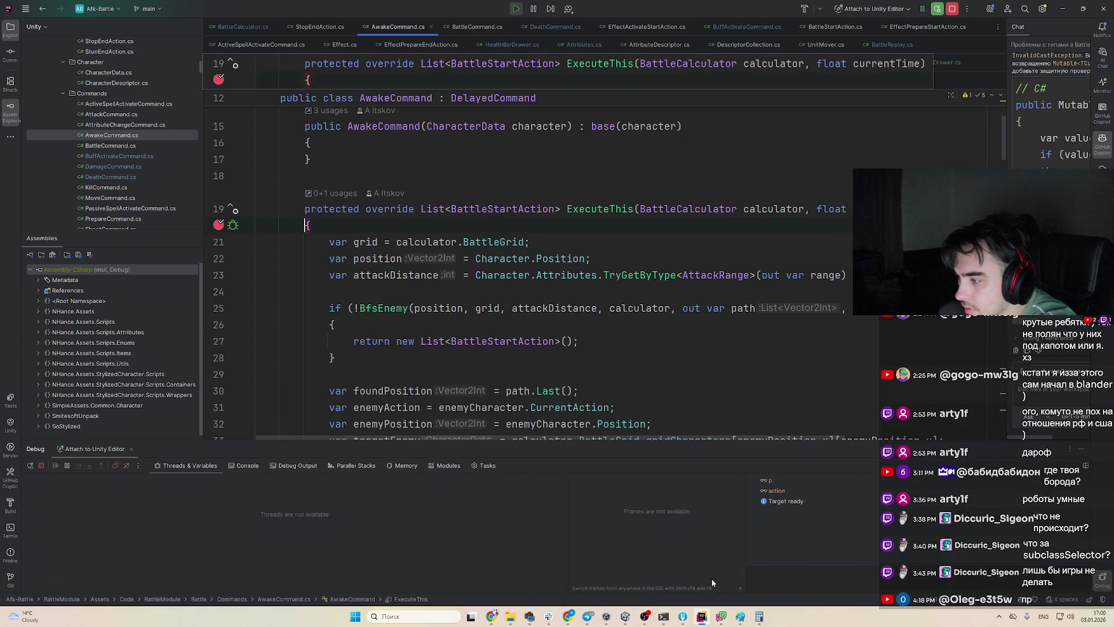
# Watch the Unity game, then resume Rider's debugger to the DeathCommand breakpoint
pyautogui.click(701, 618)
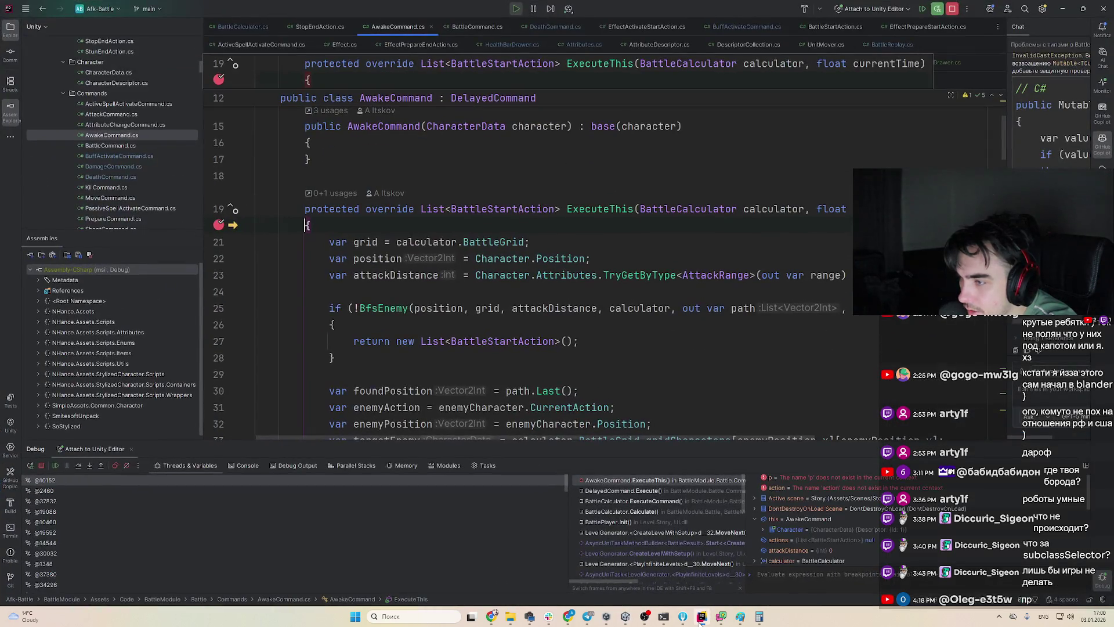
pyautogui.click(700, 620)
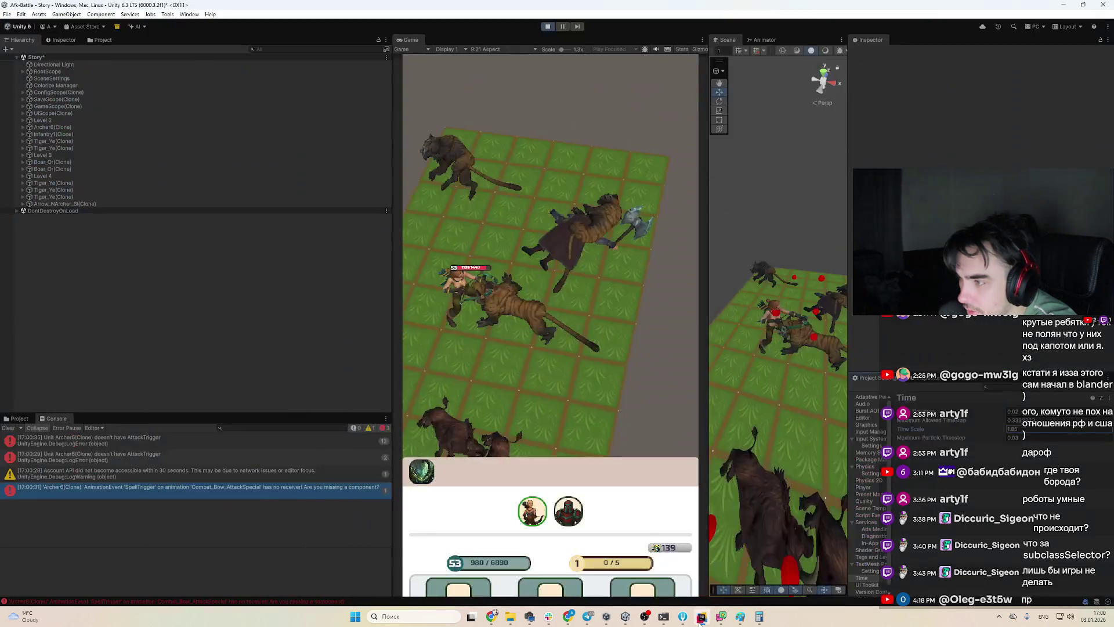
pyautogui.click(700, 620)
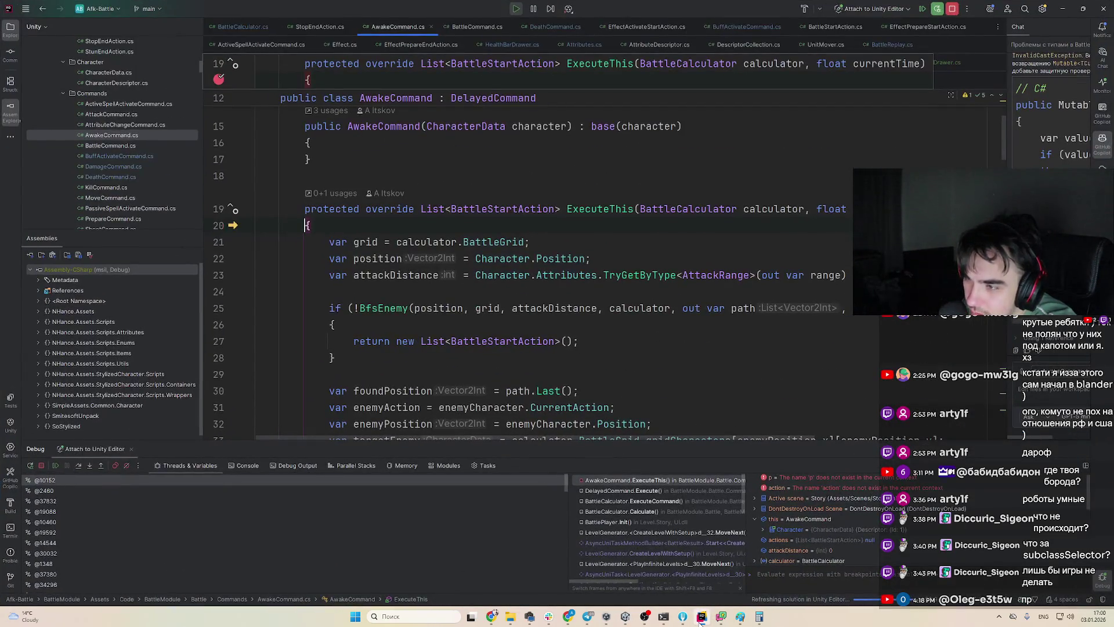
pyautogui.press('F9')
pyautogui.press('F9')
# Resume past the DeathCommand breakpoint and set the project Time Scale to 1
pyautogui.click(700, 619)
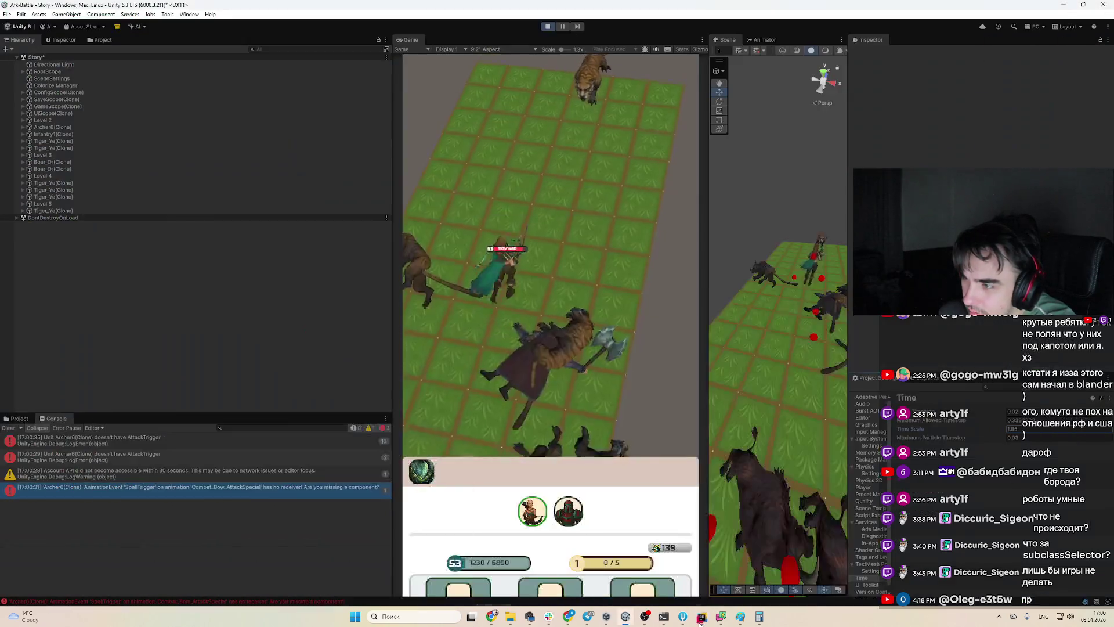
pyautogui.click(700, 619)
pyautogui.click(700, 620)
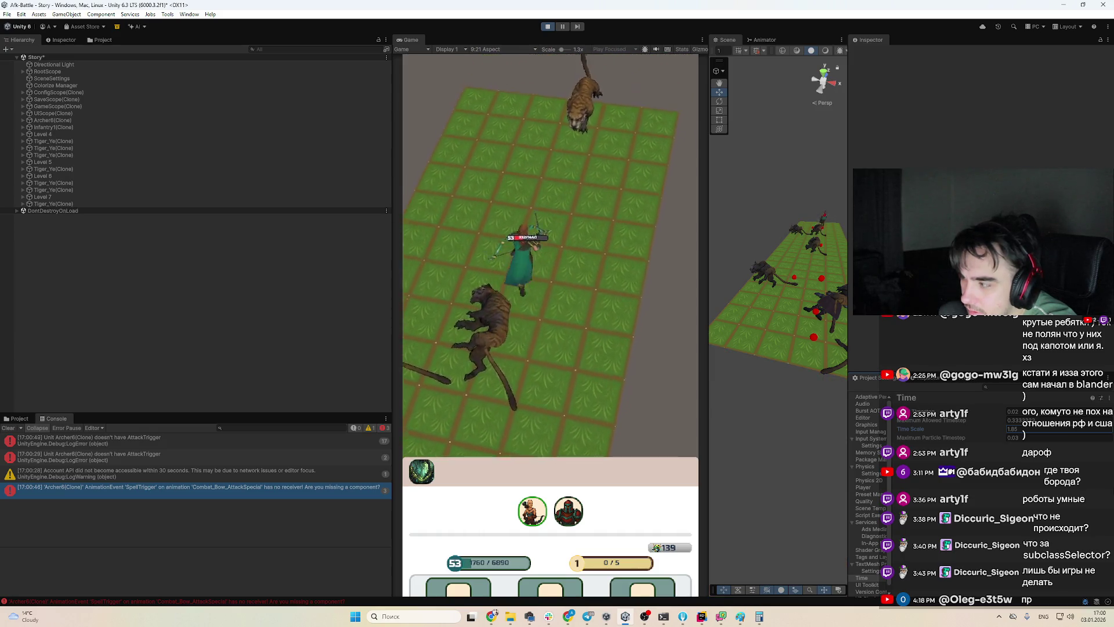
pyautogui.click(1024, 430)
pyautogui.write('1')
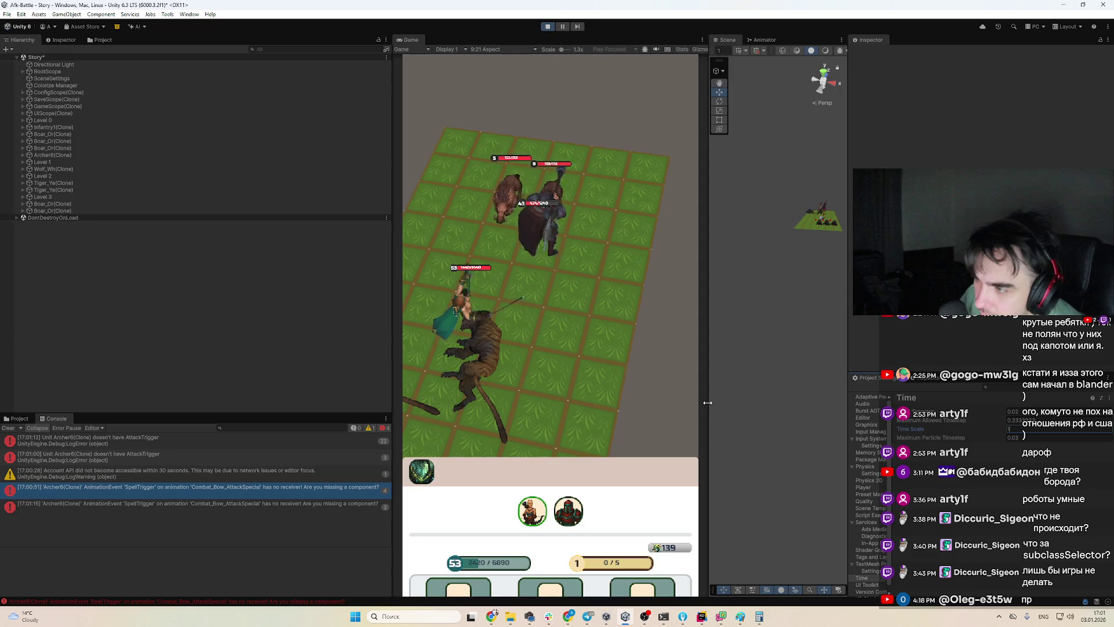
# Pause the battle, zoom the Game view to 1x scale, and resume play
pyautogui.click(564, 26)
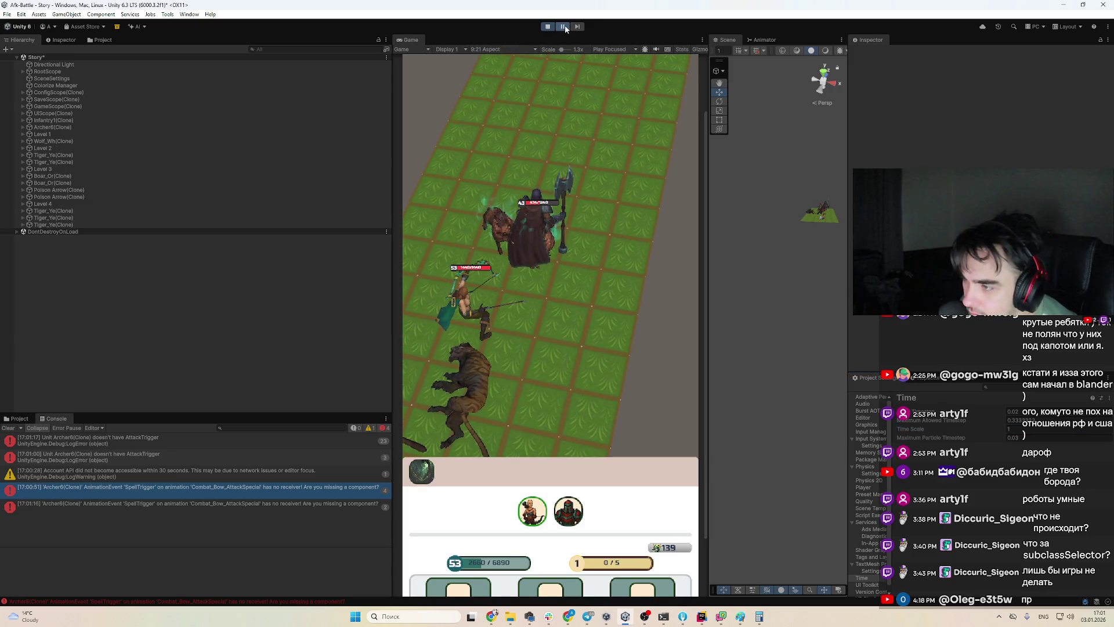
pyautogui.scroll(-4, 467, 303)
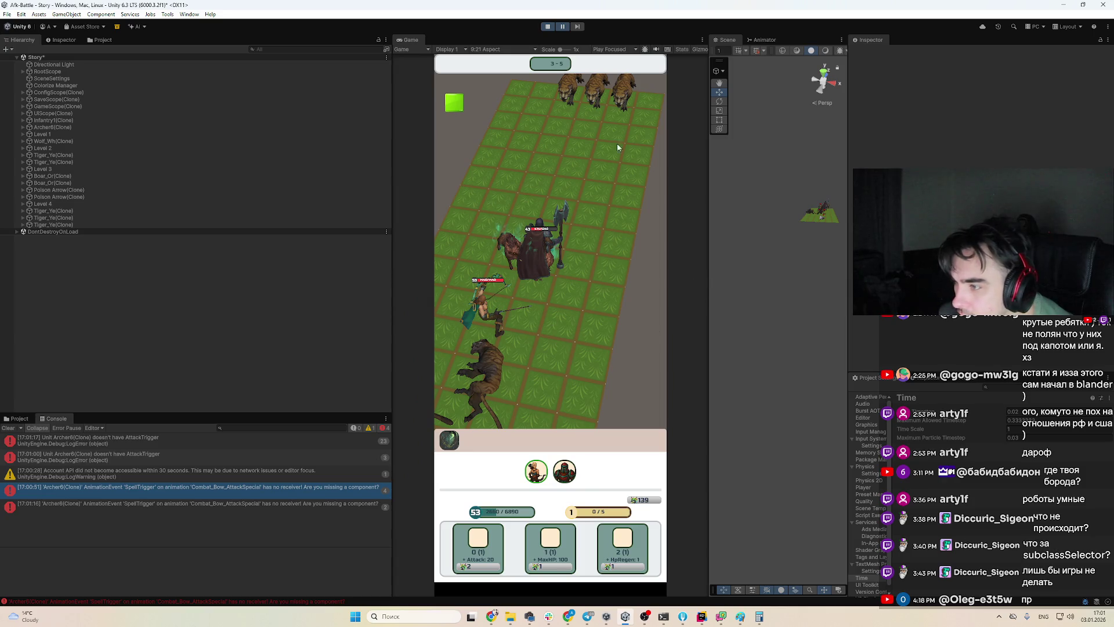
pyautogui.click(564, 26)
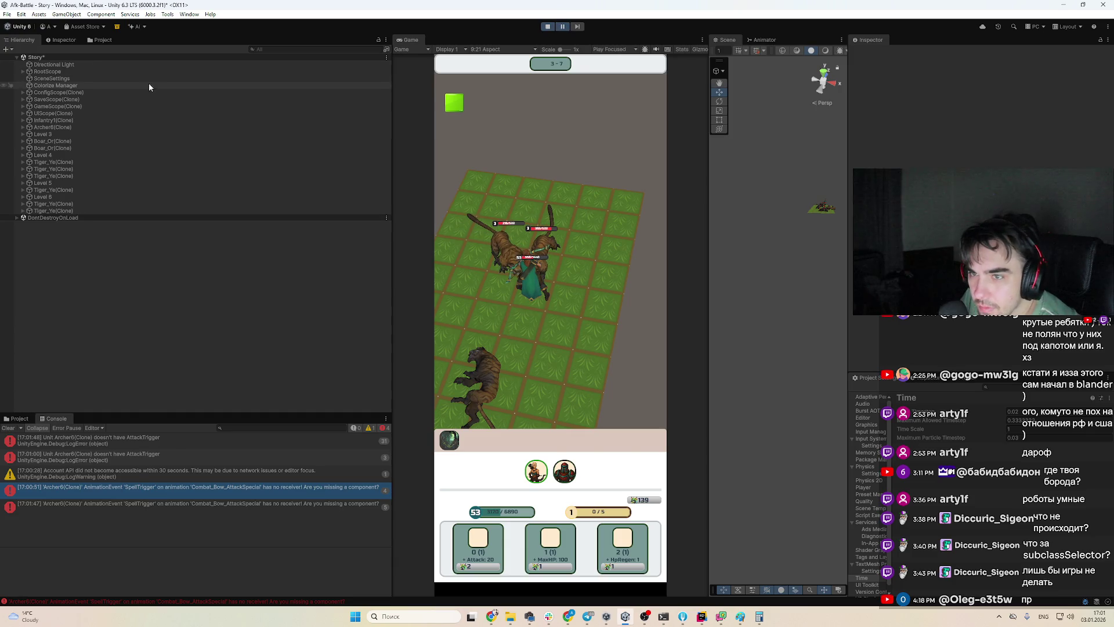
# Filter the hierarchy for 'camera' to find the Main Camera, then clear the search
pyautogui.click(287, 47)
pyautogui.write('camera')
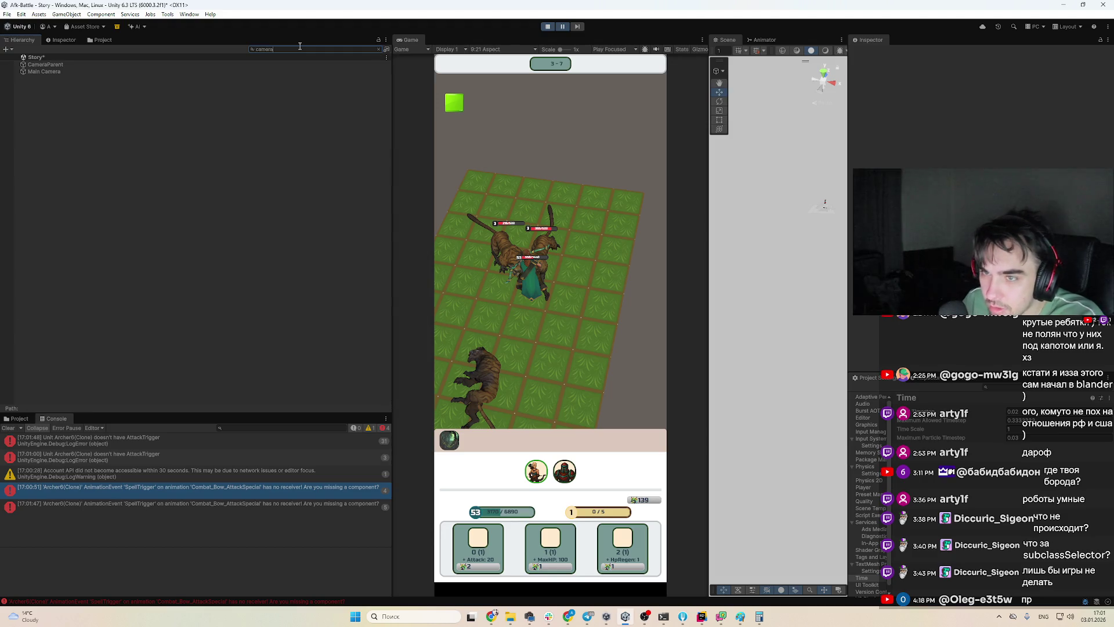
pyautogui.press('Down')
pyautogui.press('Down')
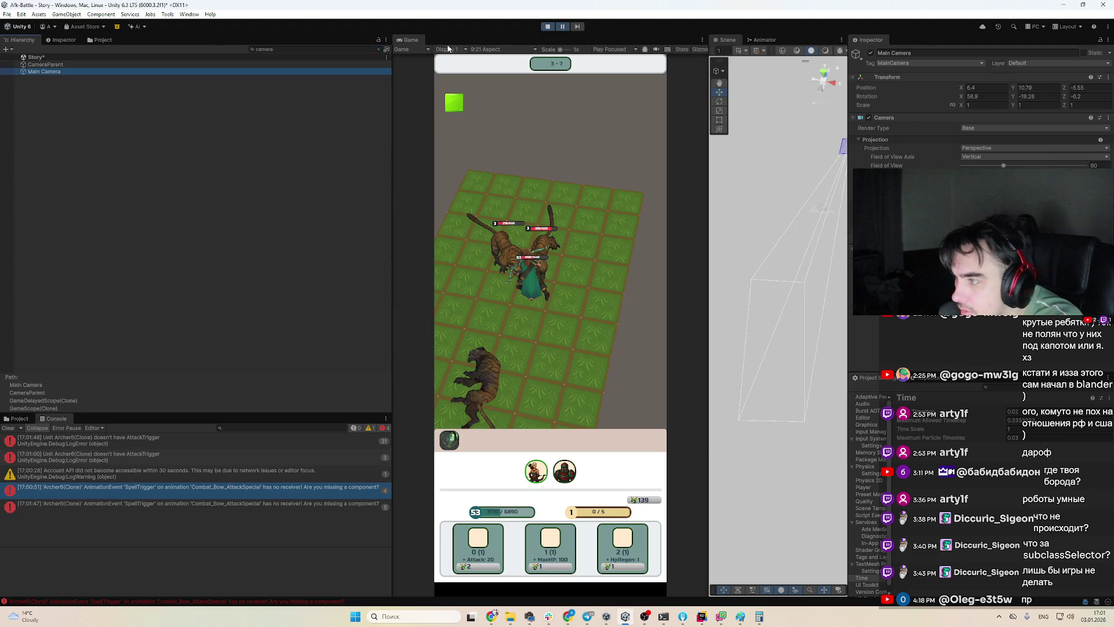
pyautogui.click(379, 50)
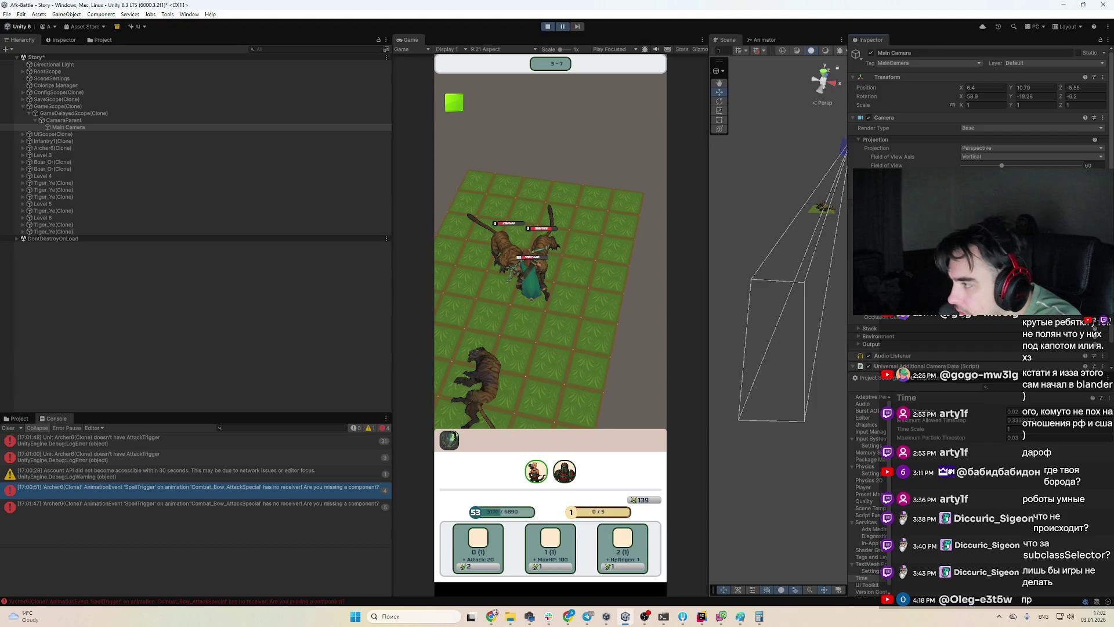
# Stop the running game with Ctrl+P
pyautogui.scroll(1, 905, 342)
pyautogui.scroll(-1, 905, 342)
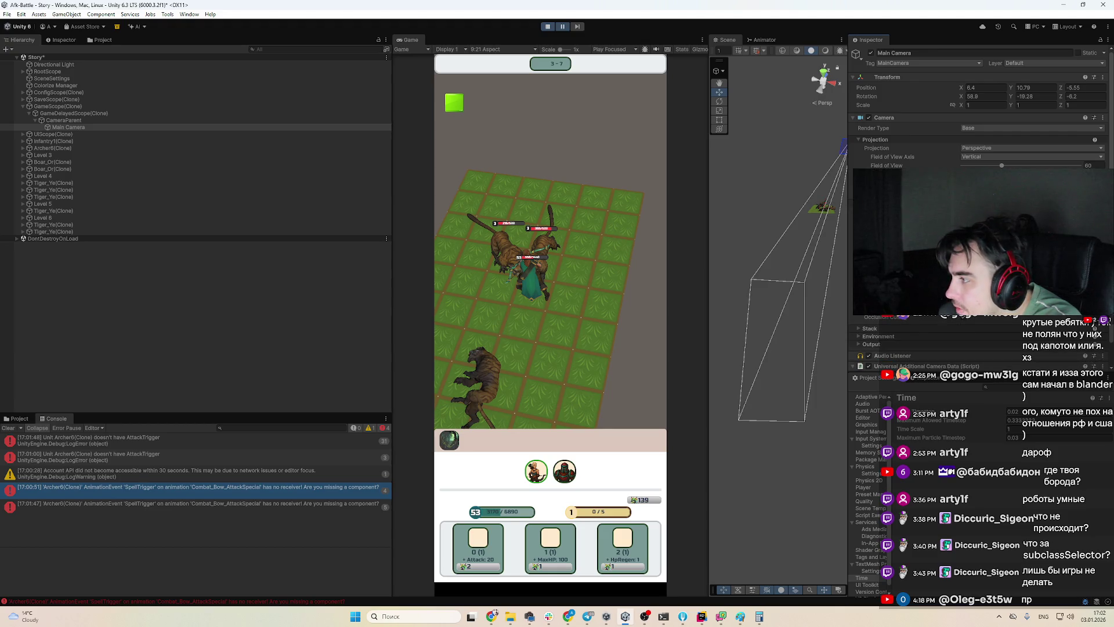
pyautogui.scroll(-2, 905, 342)
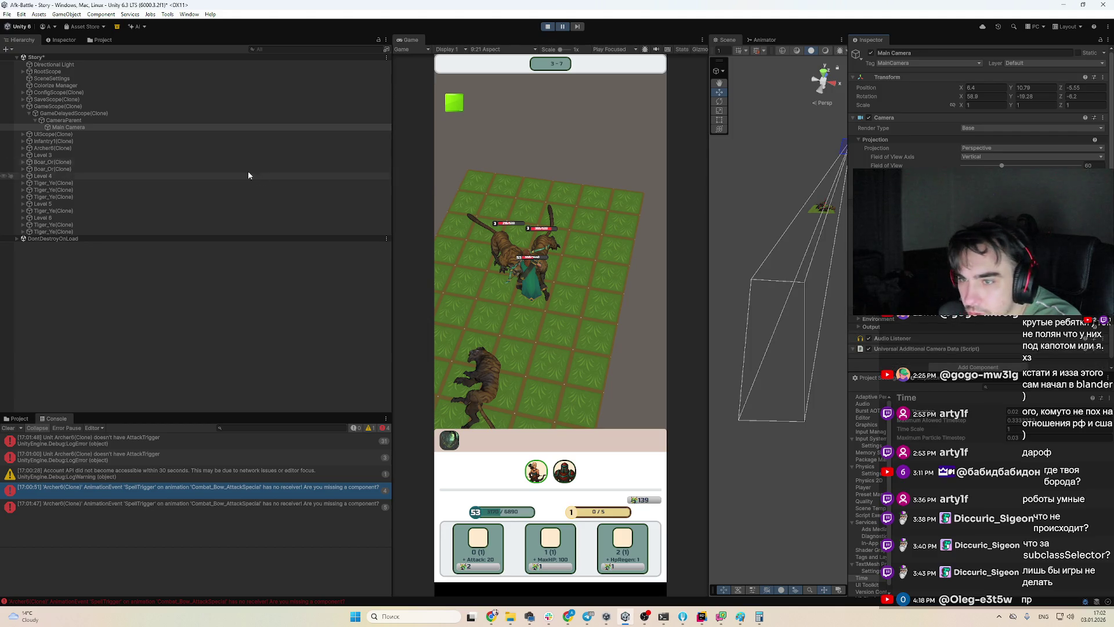
pyautogui.hotkey('ctrl', 'p')
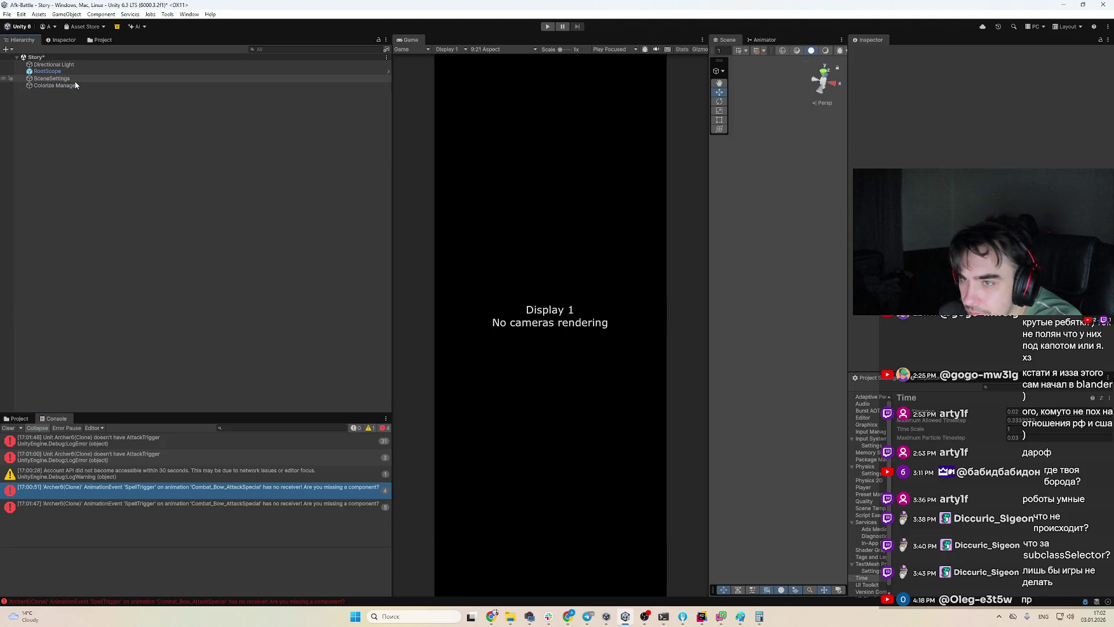
# Add a Post-processing Depth Of Field override to the SceneSettings volume profile
pyautogui.click(51, 78)
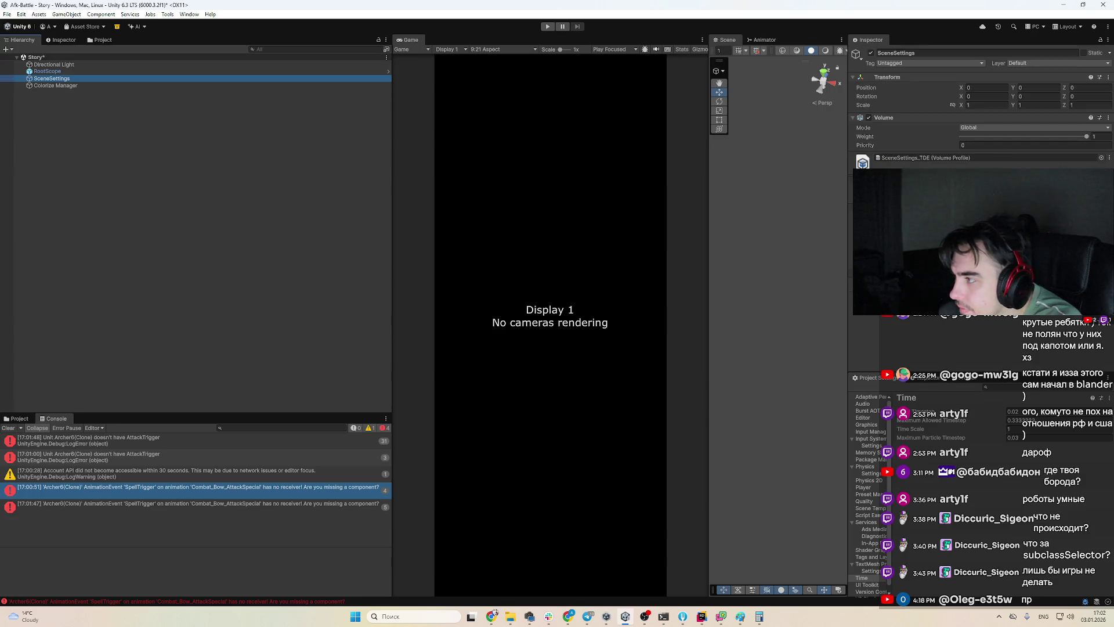
pyautogui.click(982, 287)
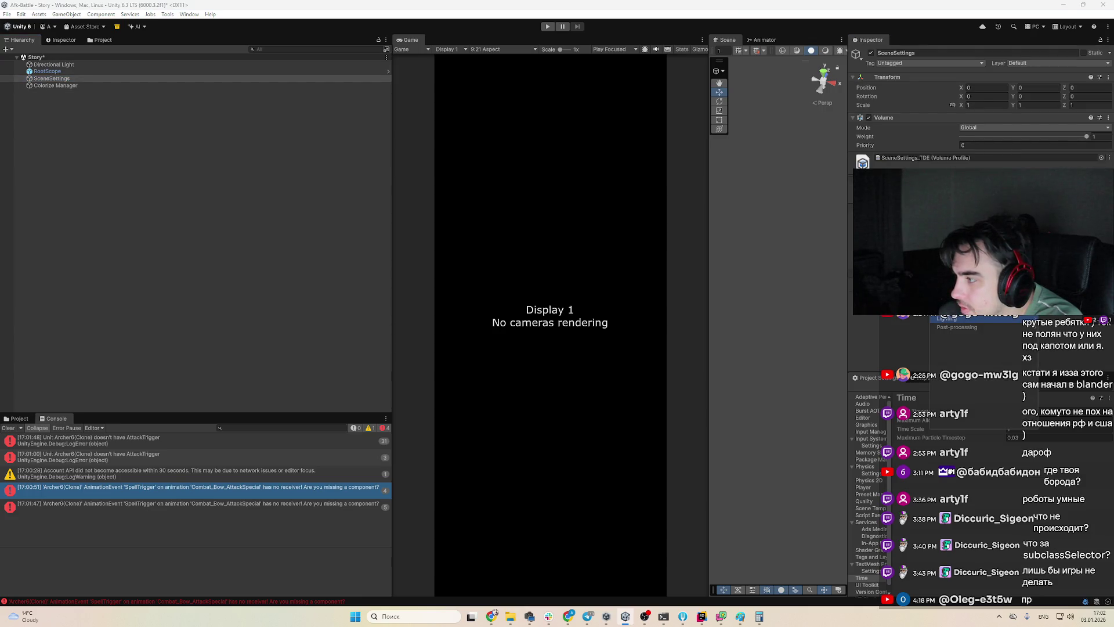
pyautogui.click(967, 329)
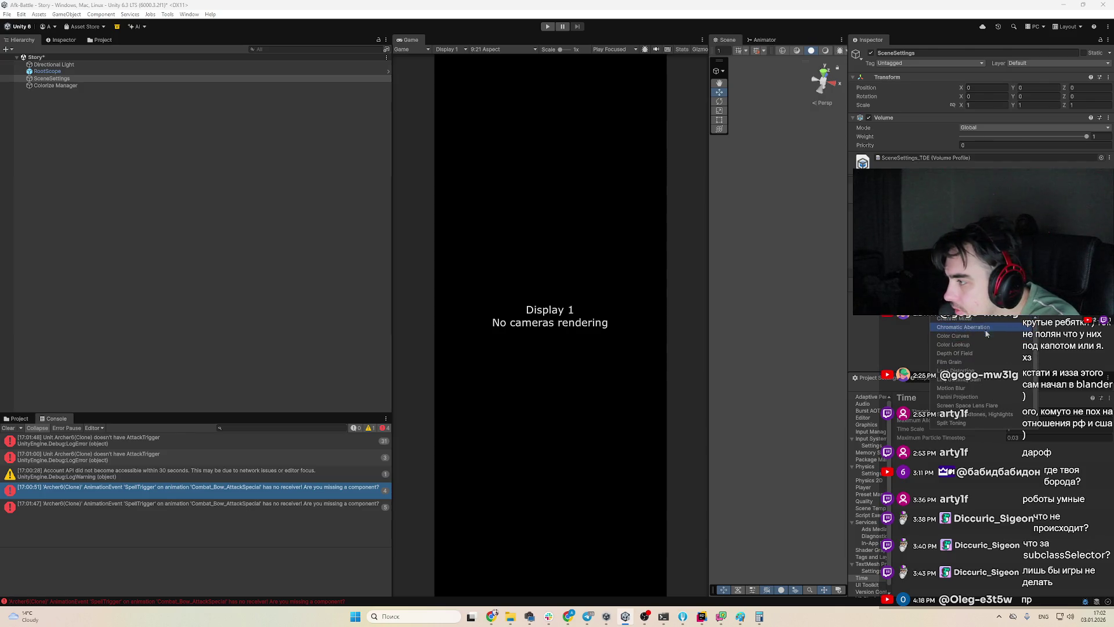
pyautogui.scroll(-1, 989, 406)
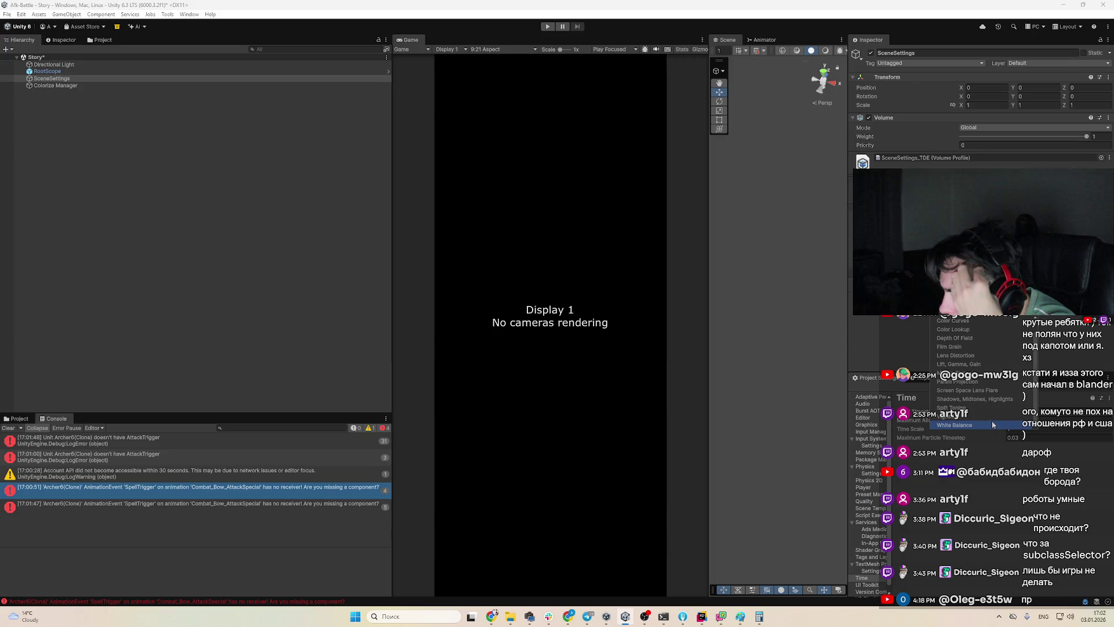
pyautogui.scroll(1, 991, 420)
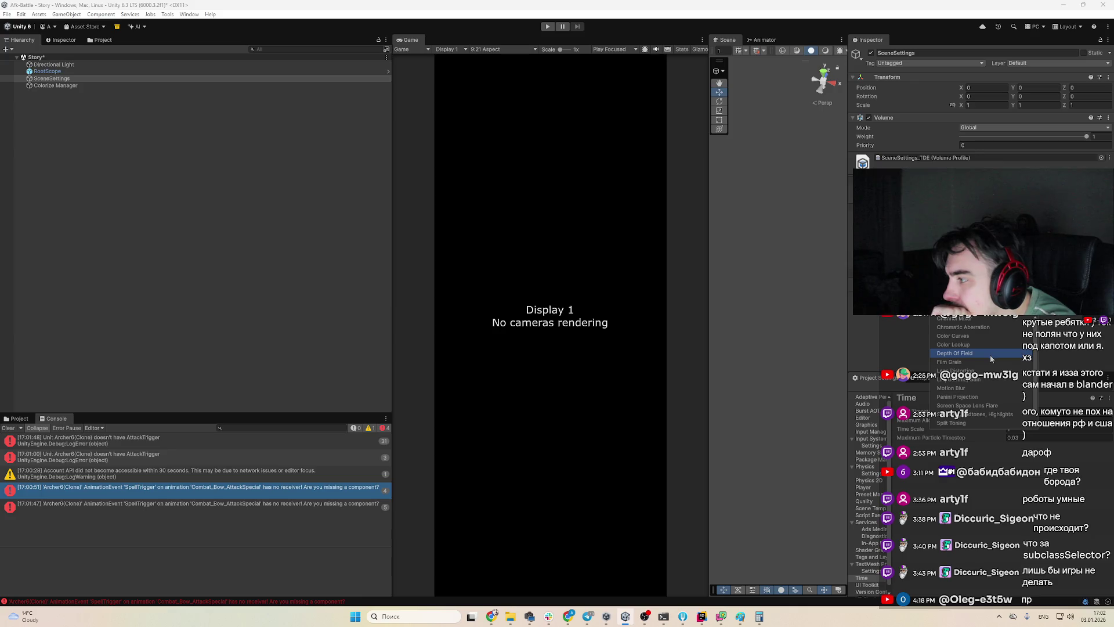
pyautogui.click(990, 356)
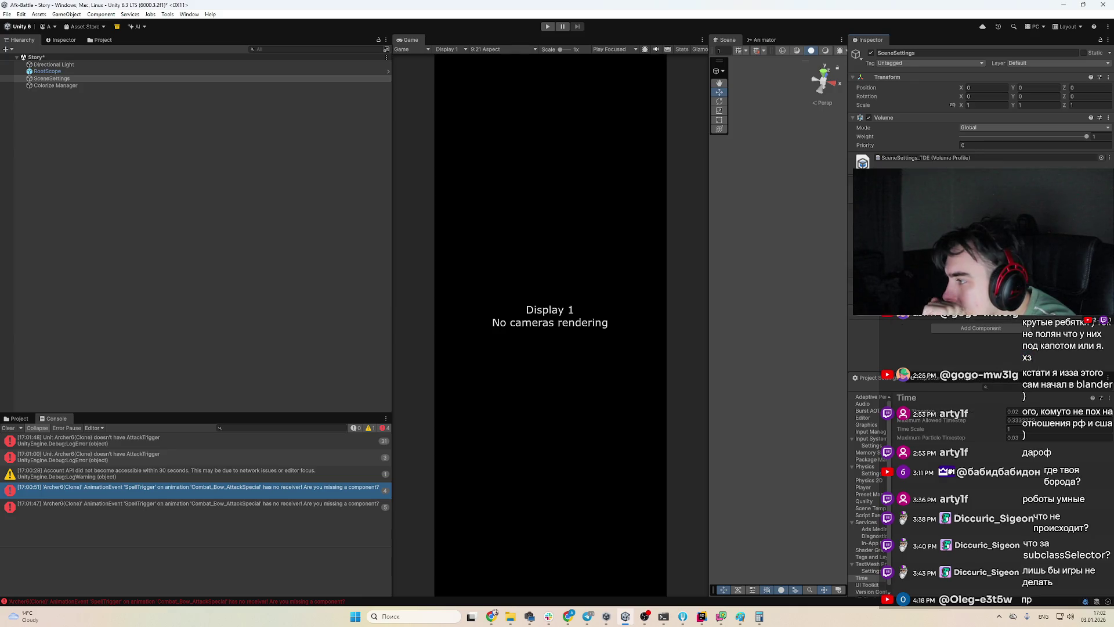
# Review the Depth Of Field Bokeh mode options and its documentation page
pyautogui.click(986, 304)
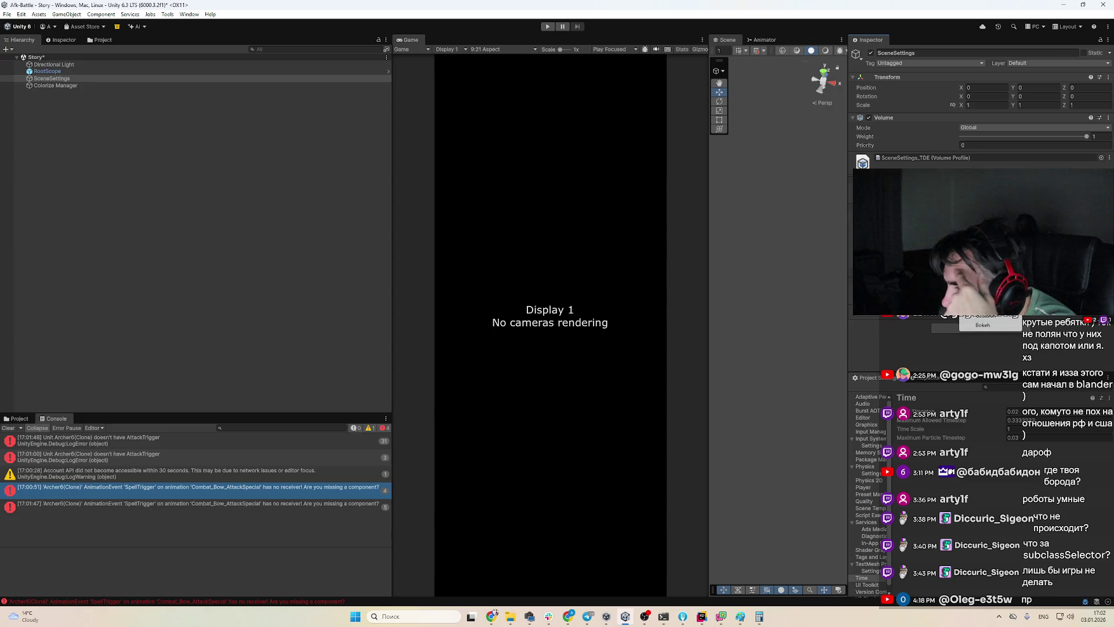
pyautogui.click(1070, 139)
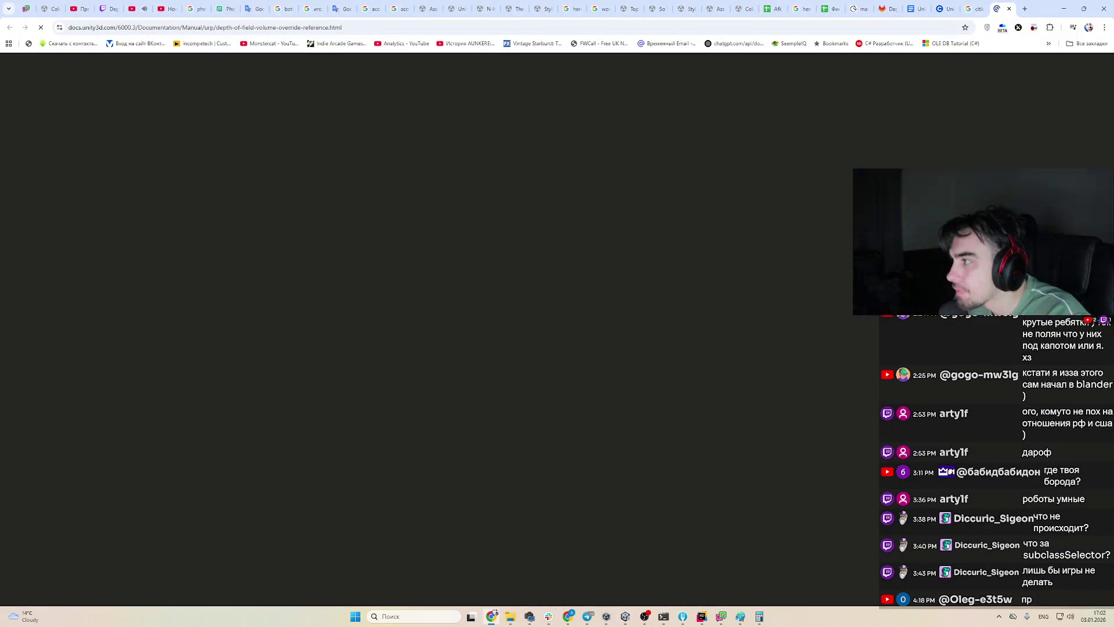
pyautogui.hotkey('alt', 'Tab')
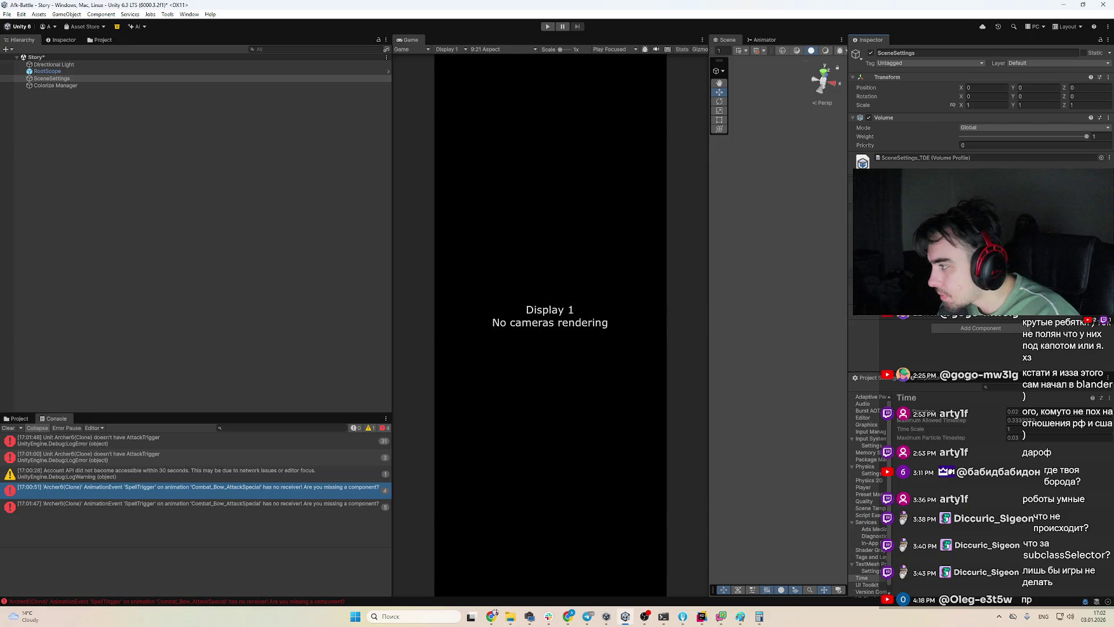
# Inspect the RootScope, Directional Light and Colorize Manager objects in the Inspector
pyautogui.click(1106, 318)
pyautogui.click(109, 72)
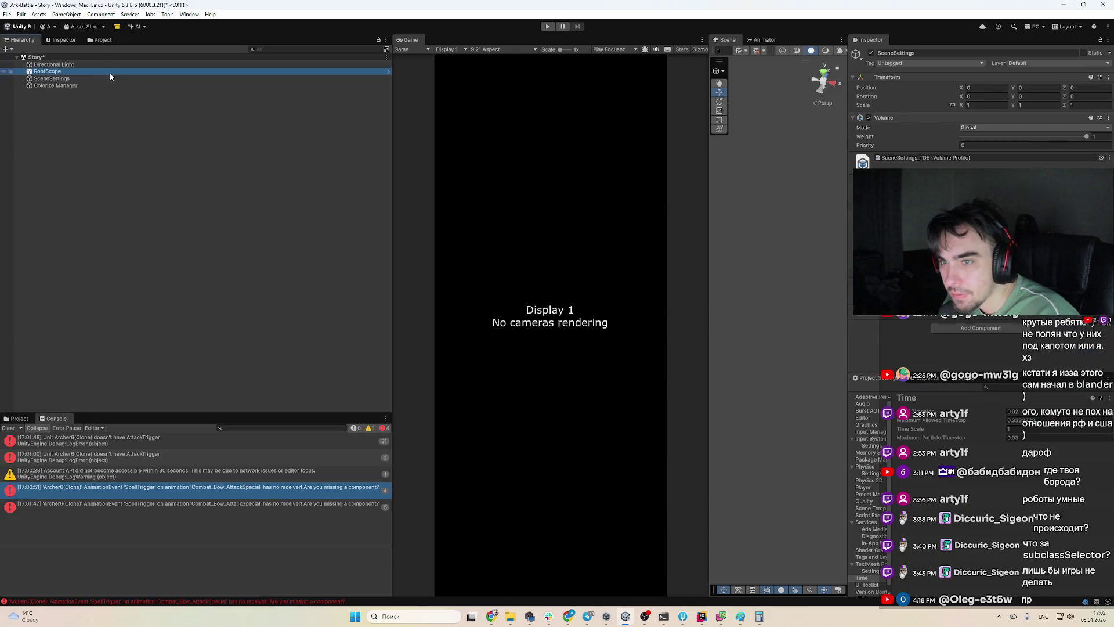
pyautogui.press('Up')
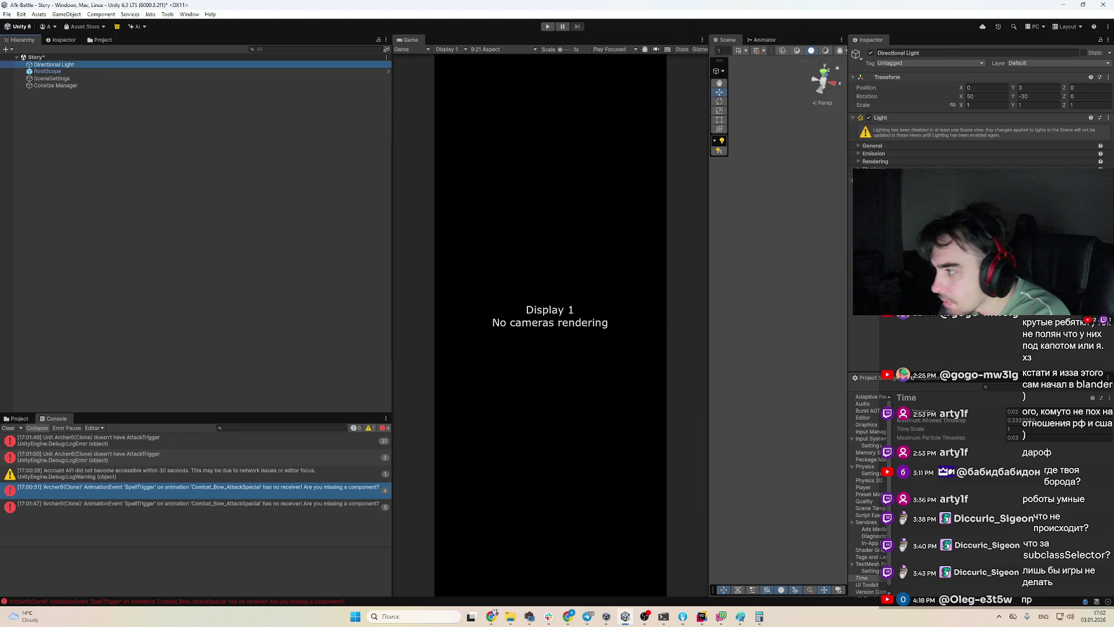
pyautogui.click(902, 162)
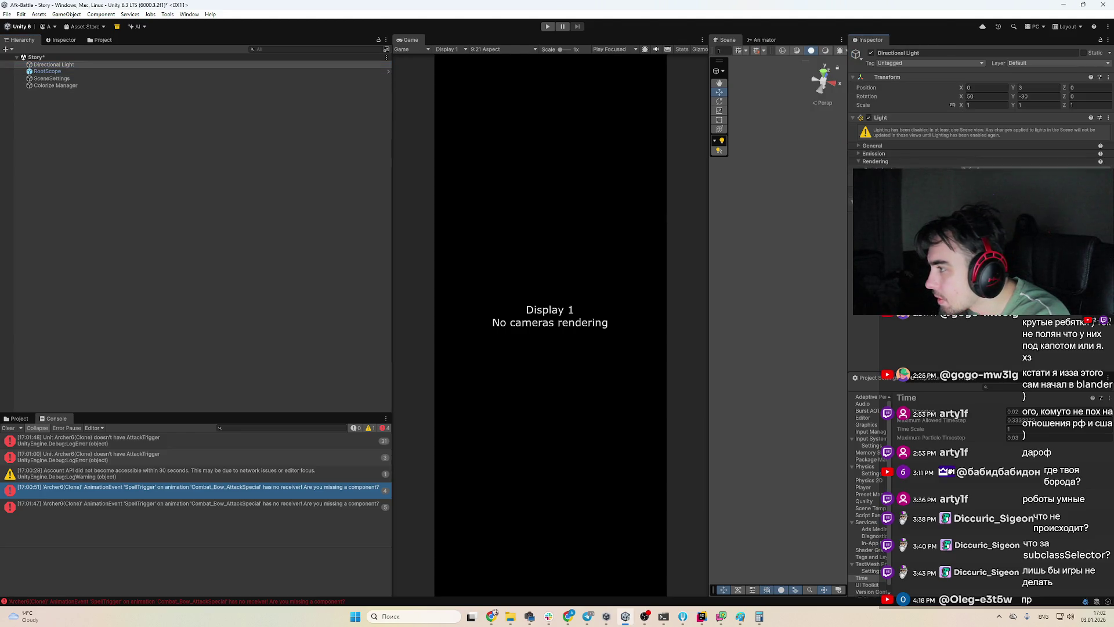
pyautogui.click(894, 147)
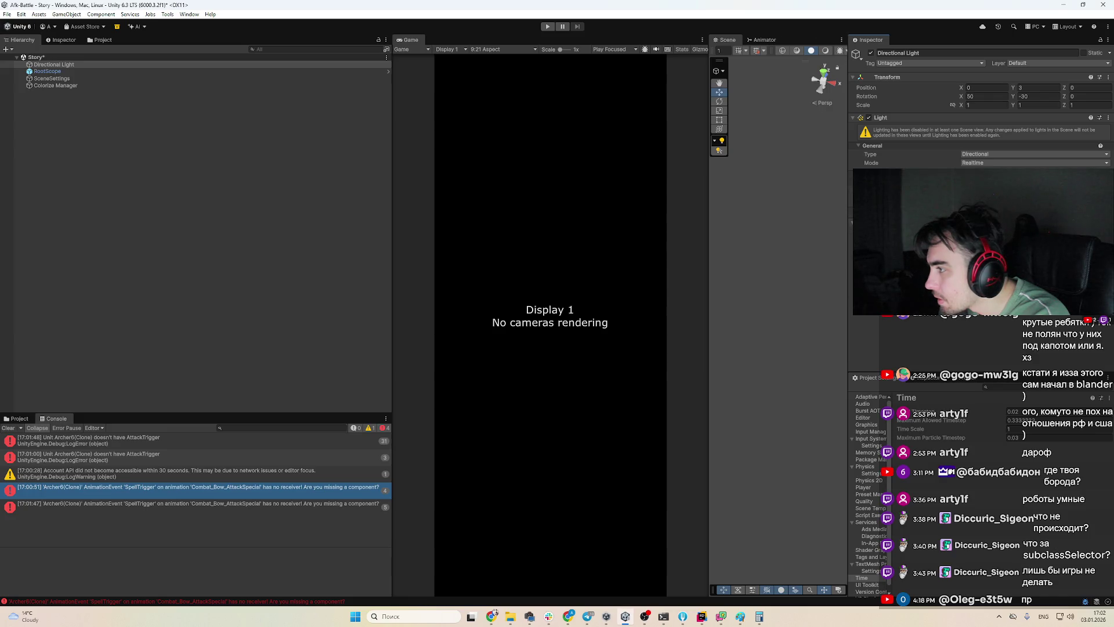
pyautogui.click(129, 65)
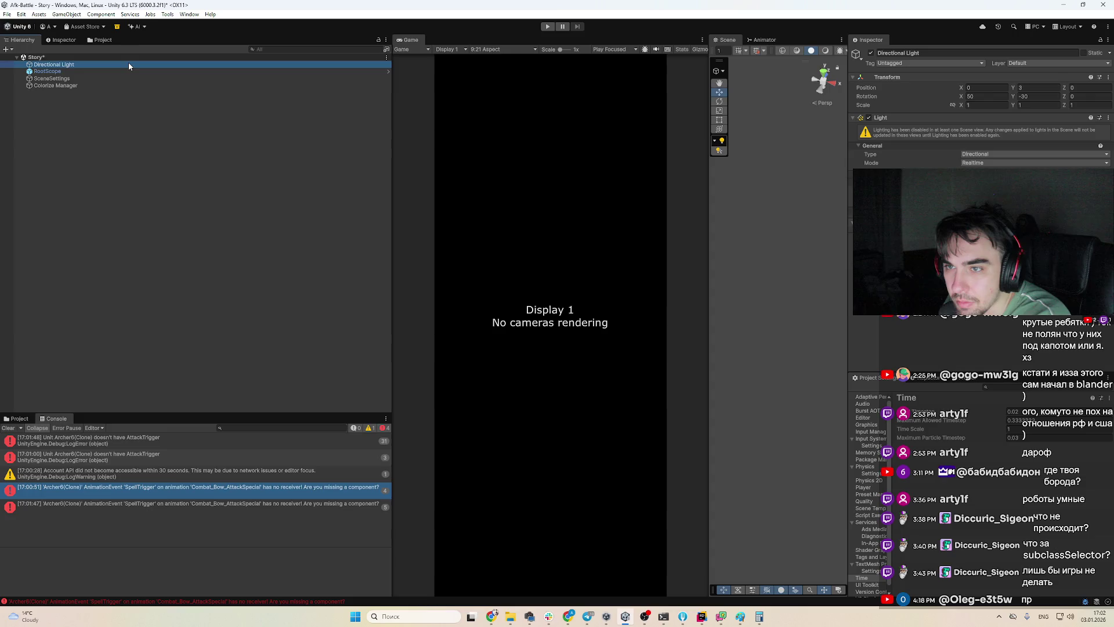
pyautogui.click(116, 69)
pyautogui.click(119, 85)
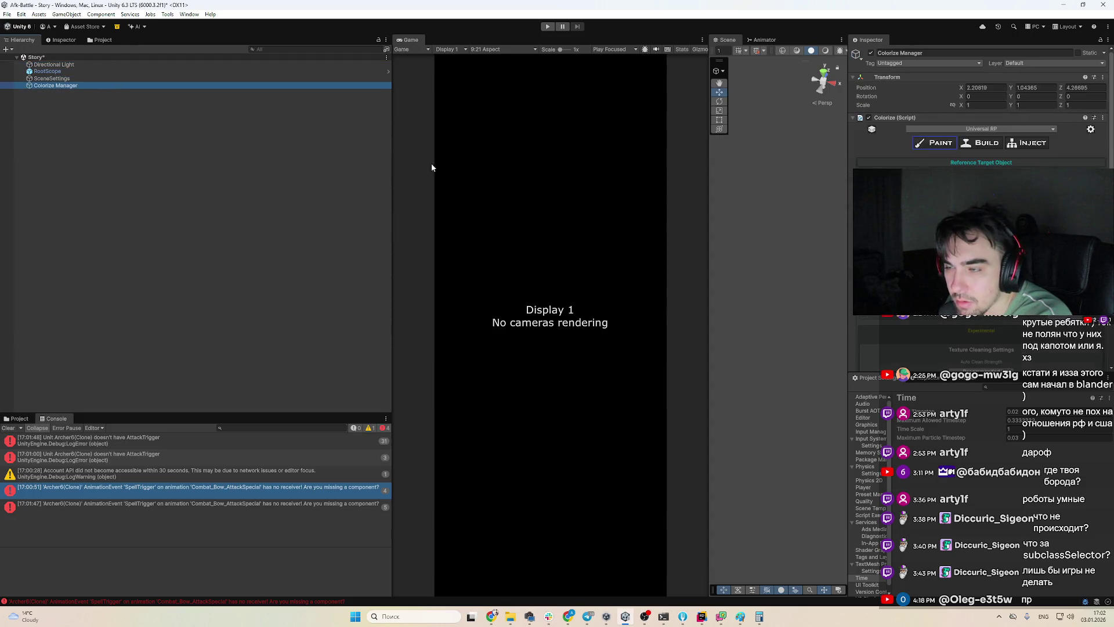
# Search the Project browser for 'camera' and select SceneSettings
pyautogui.click(17, 418)
pyautogui.click(272, 428)
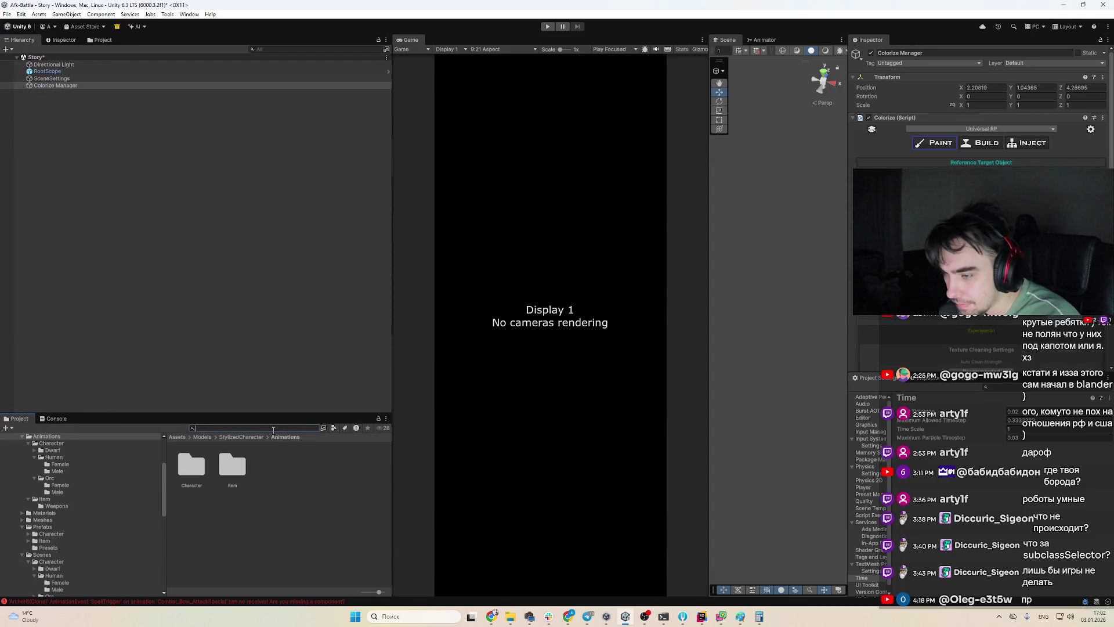
pyautogui.write('camera')
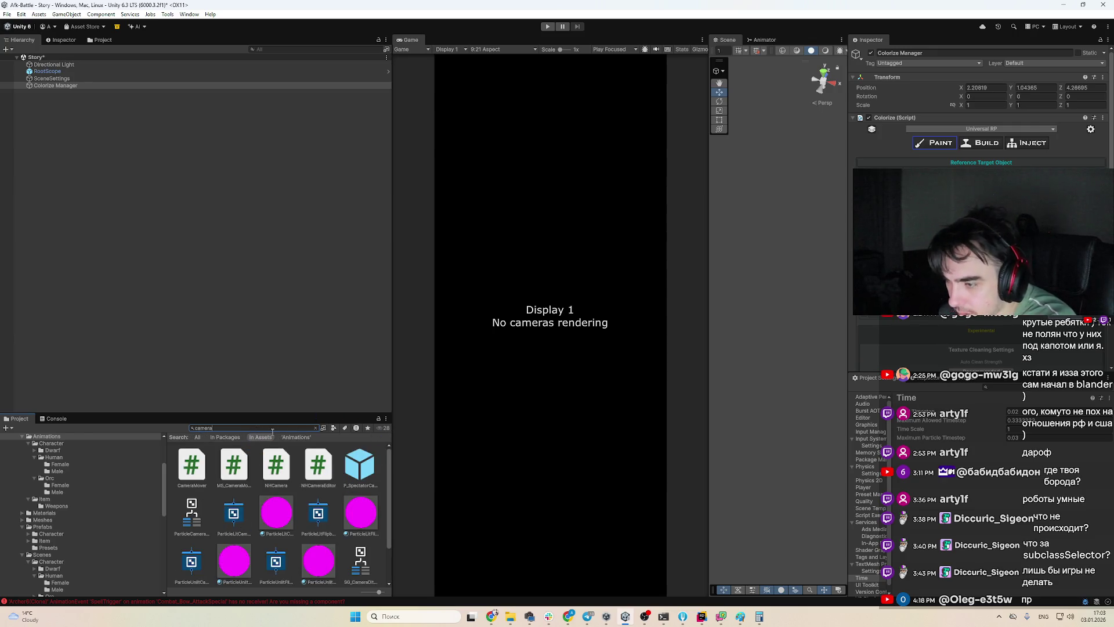
pyautogui.click(199, 168)
# Add a Camera component to the SceneSettings object
pyautogui.click(98, 78)
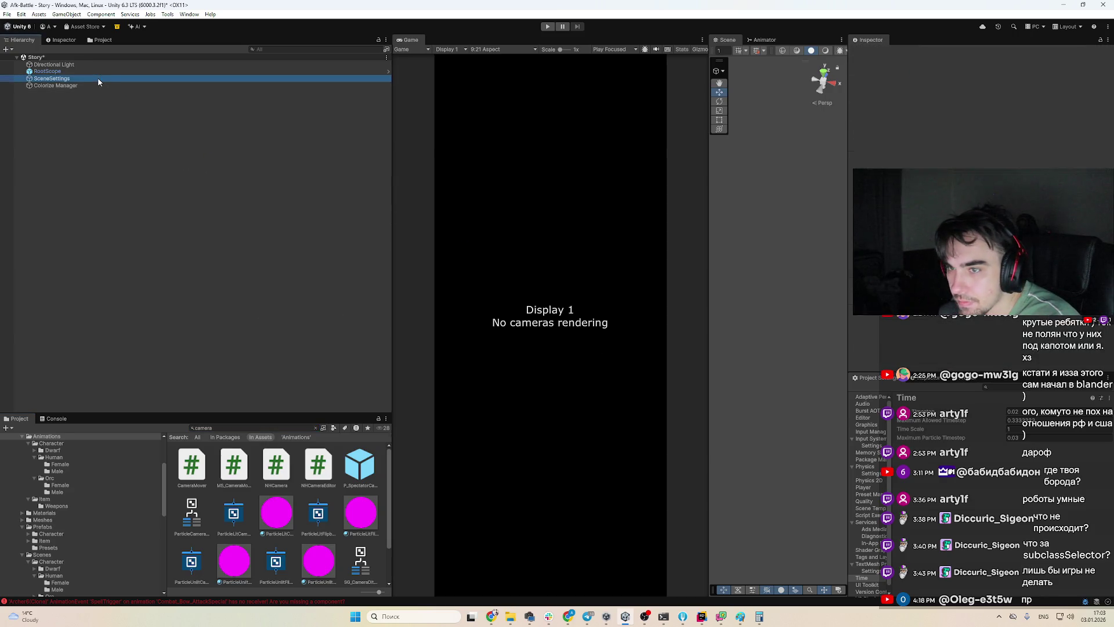
pyautogui.click(951, 328)
pyautogui.write('ca')
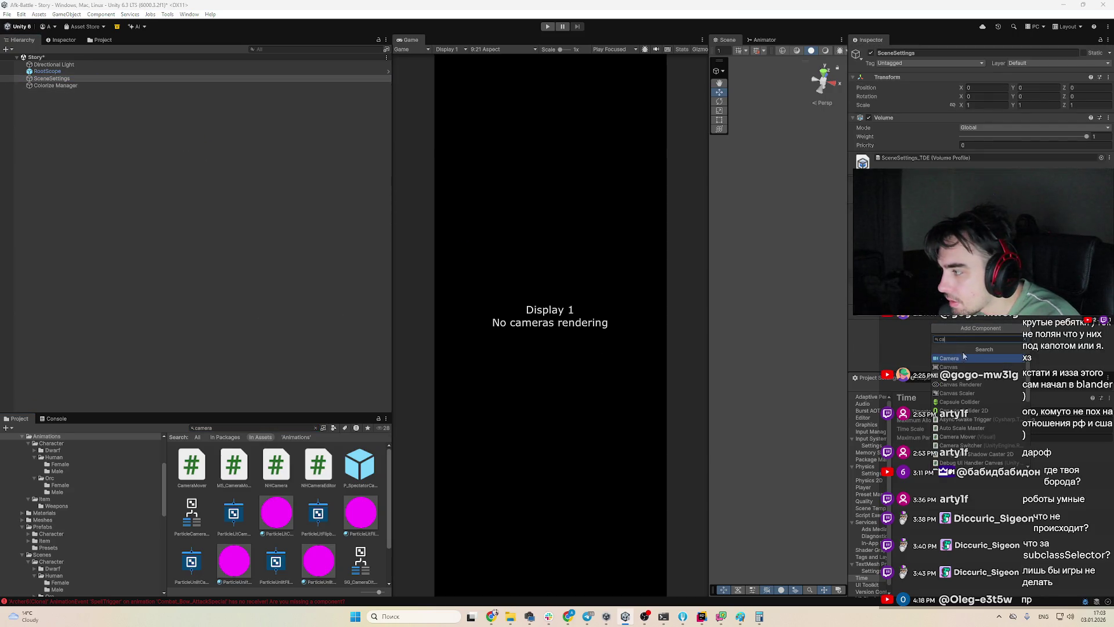
pyautogui.click(963, 357)
pyautogui.scroll(-5, 938, 343)
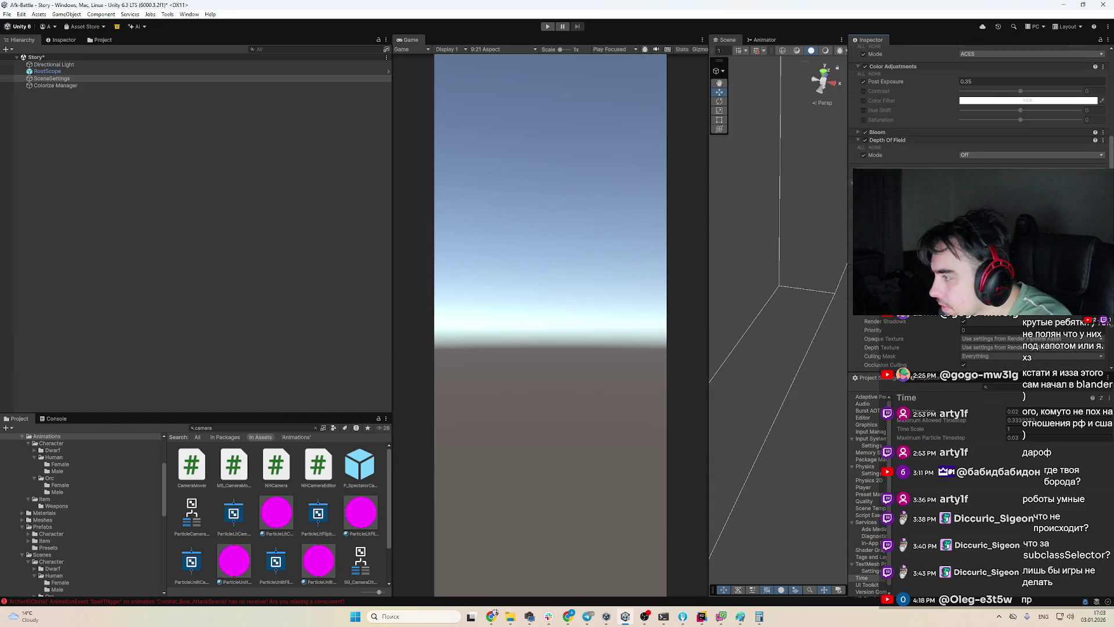
pyautogui.scroll(-1, 938, 343)
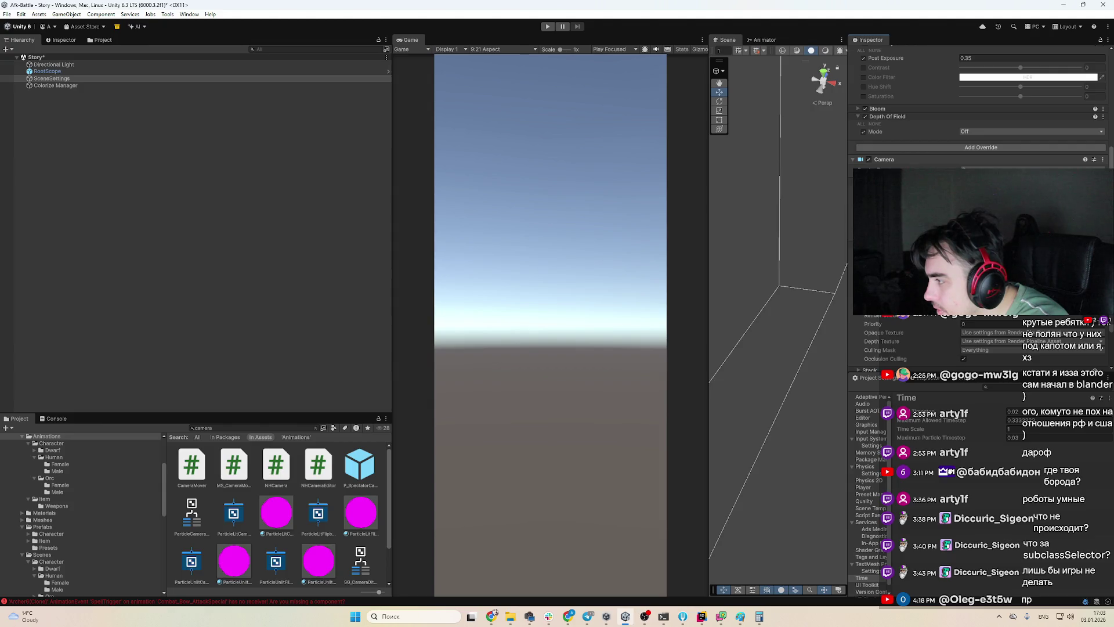
pyautogui.scroll(-2, 938, 343)
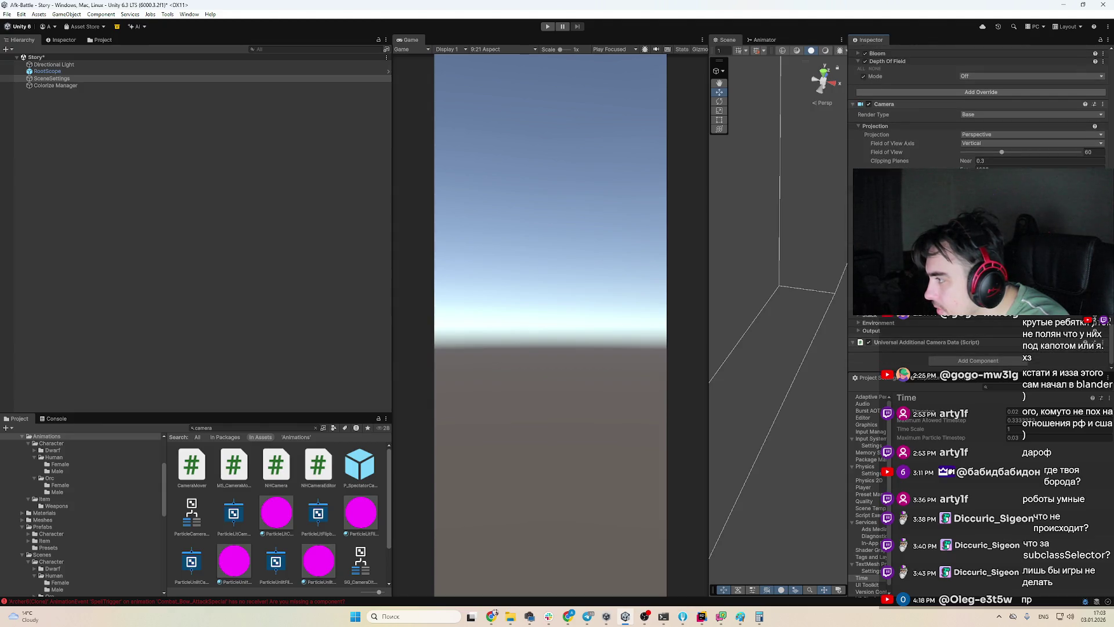
# Snip a screenshot of the now-rendering Game view
pyautogui.press('super+shift+s')
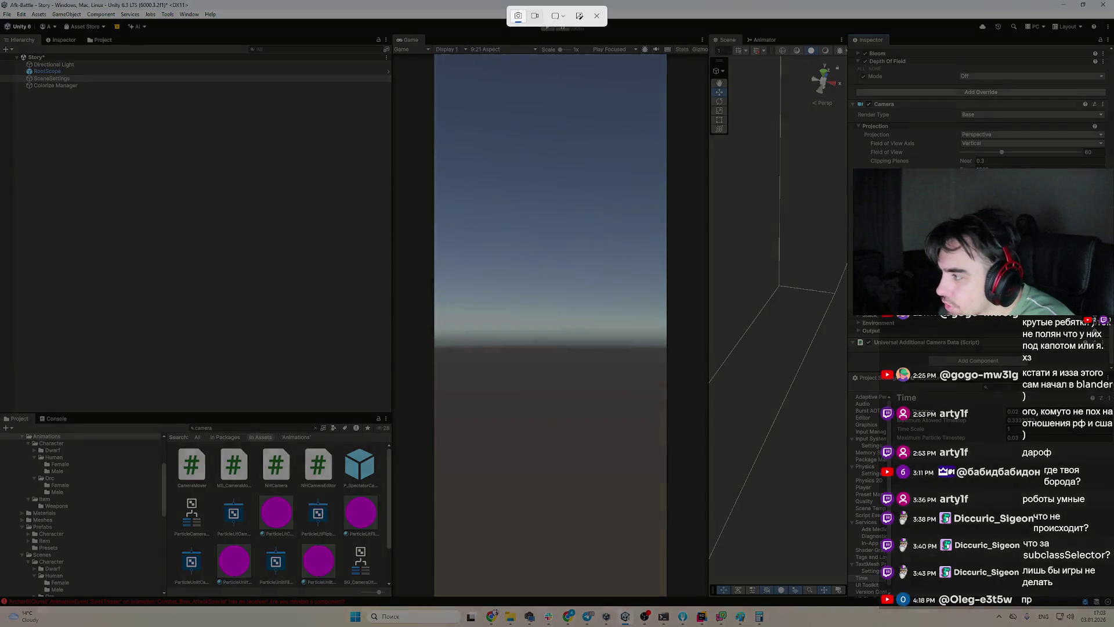
pyautogui.press('super+shift+s')
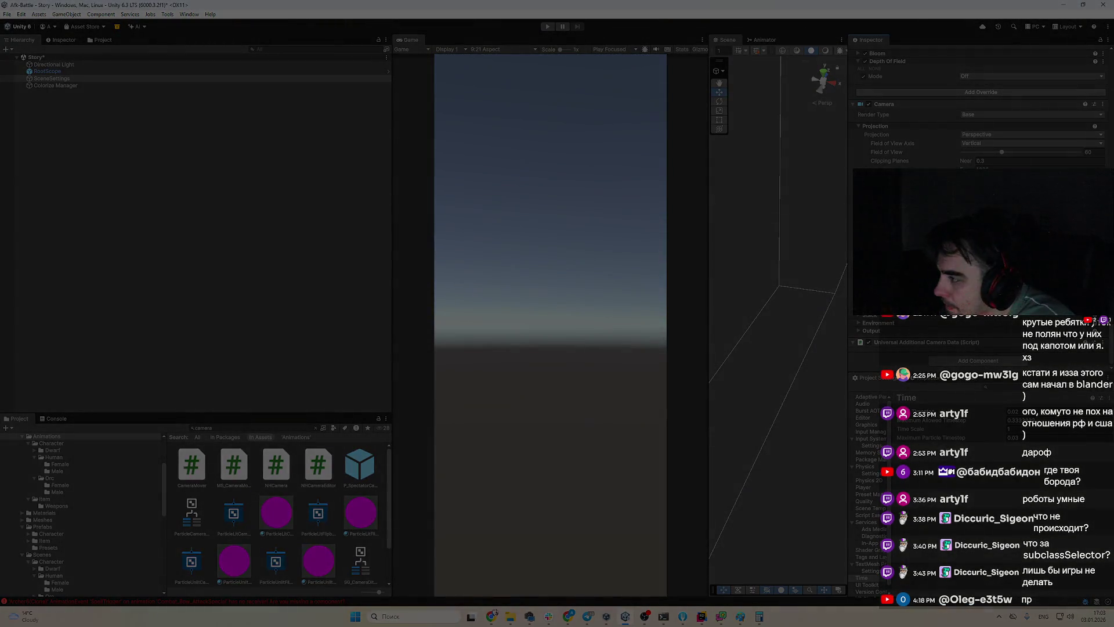
pyautogui.moveTo(434, 73)
pyautogui.mouseDown()
pyautogui.moveTo(667, 373)
pyautogui.moveTo(650, 558)
pyautogui.mouseUp()
# Paste the Game view screenshot into the ChatGPT conversation
pyautogui.click(559, 616)
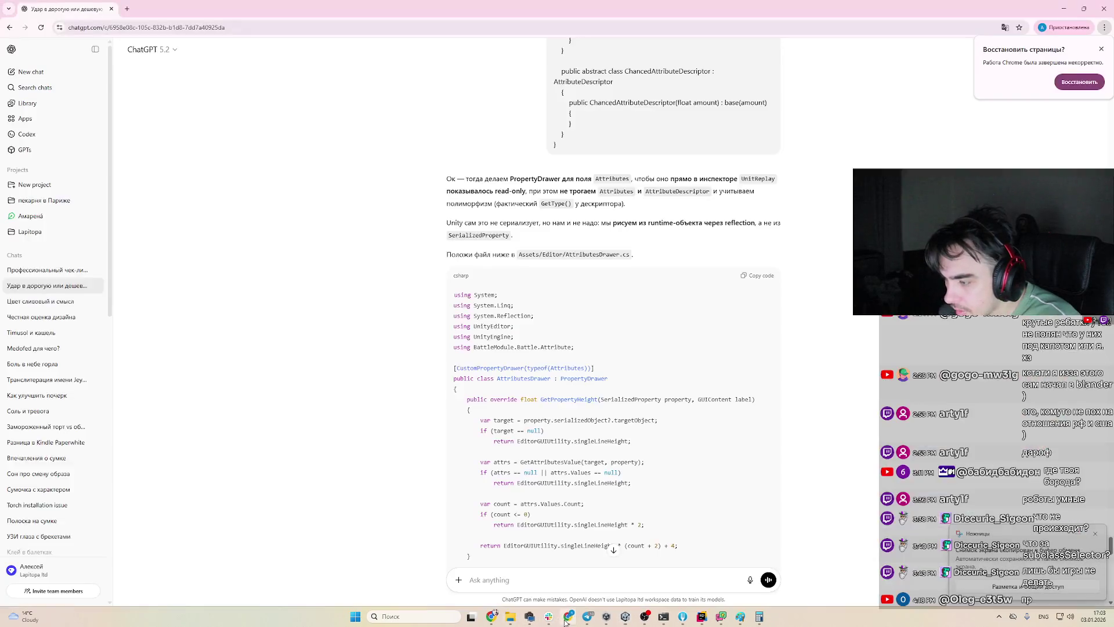
pyautogui.click(560, 579)
pyautogui.hotkey('ctrl', 'v')
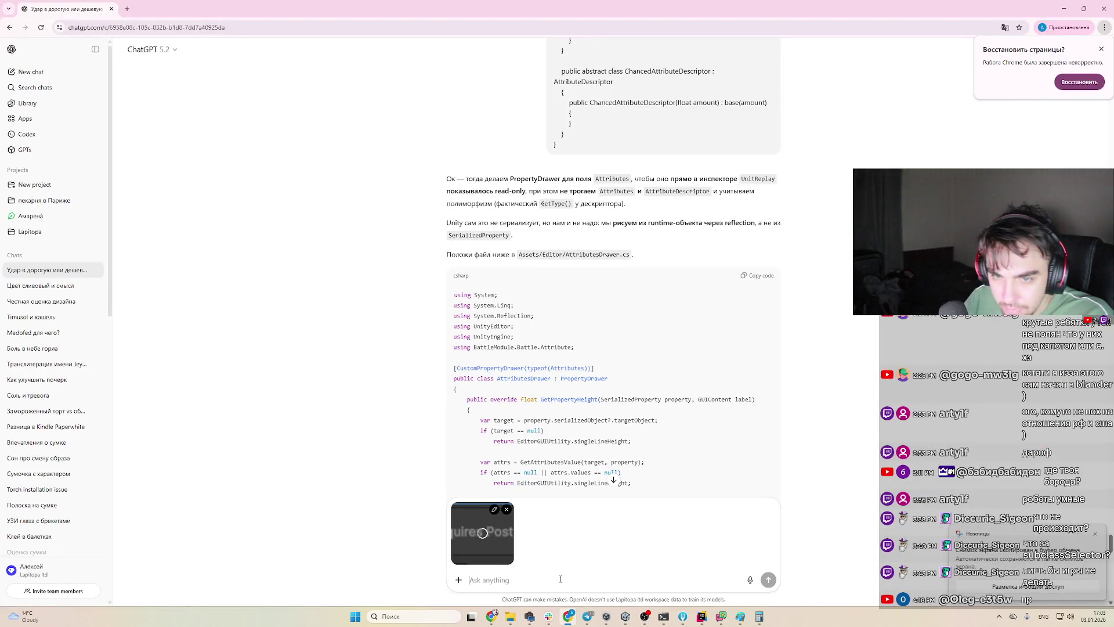
pyautogui.hotkey('alt', 'Tab')
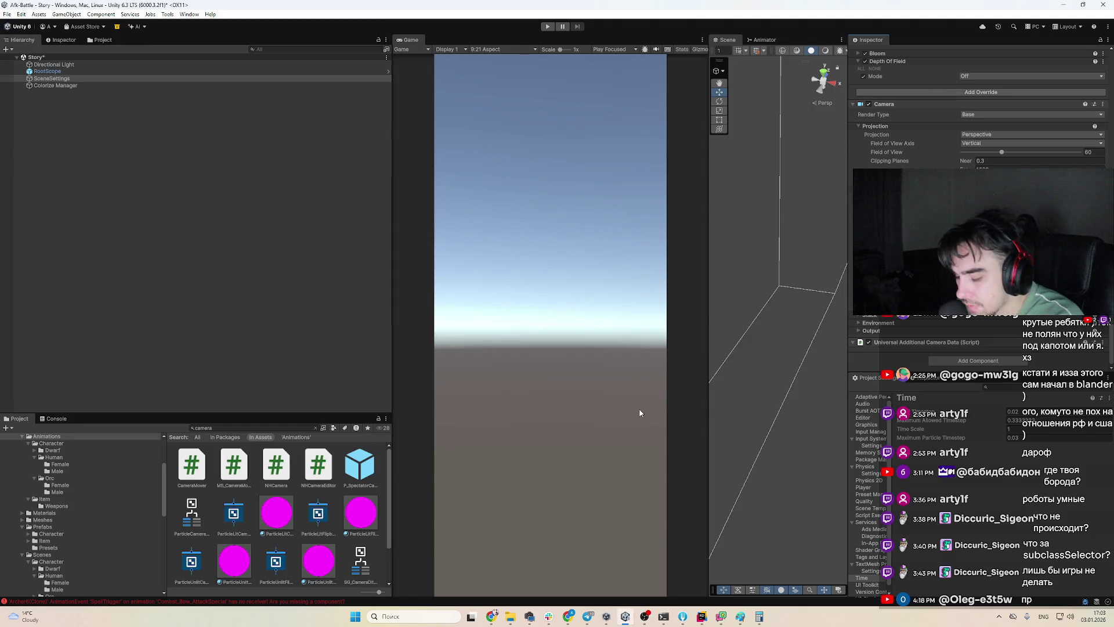
pyautogui.hotkey('alt', 'Tab')
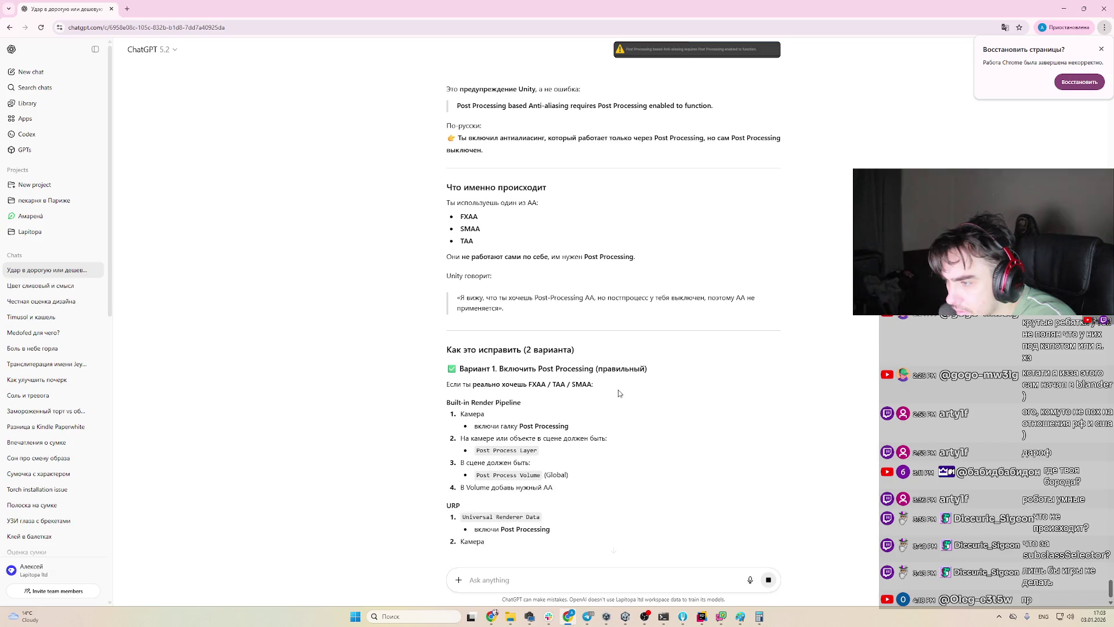
# Read ChatGPT's two anti-aliasing fixes, then return to Unity and select RootScope
pyautogui.scroll(-2, 586, 407)
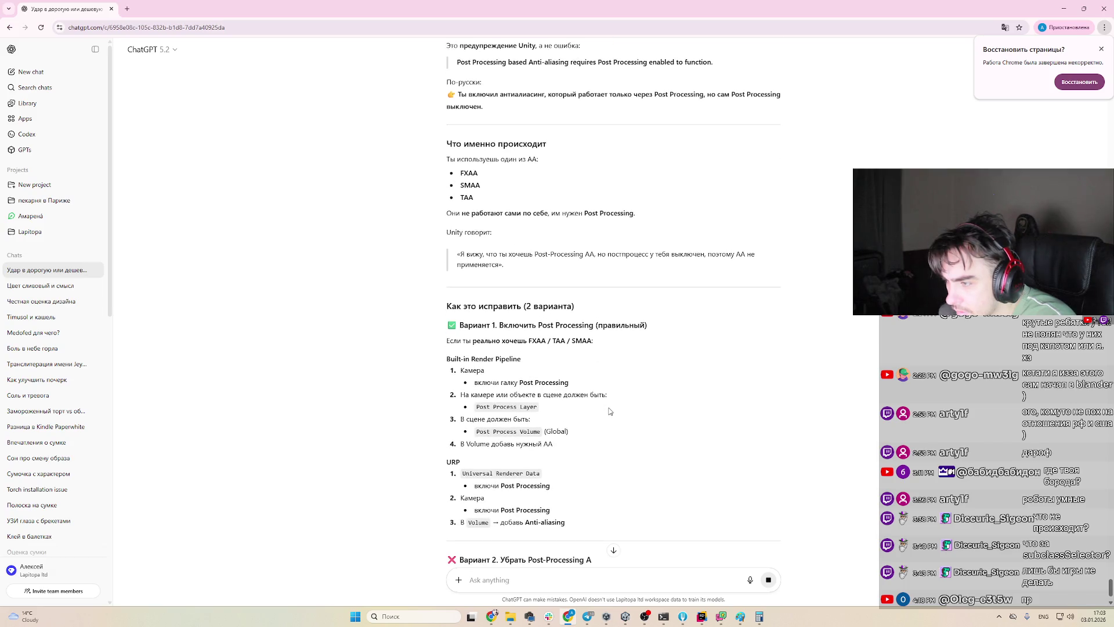
pyautogui.scroll(-2, 609, 411)
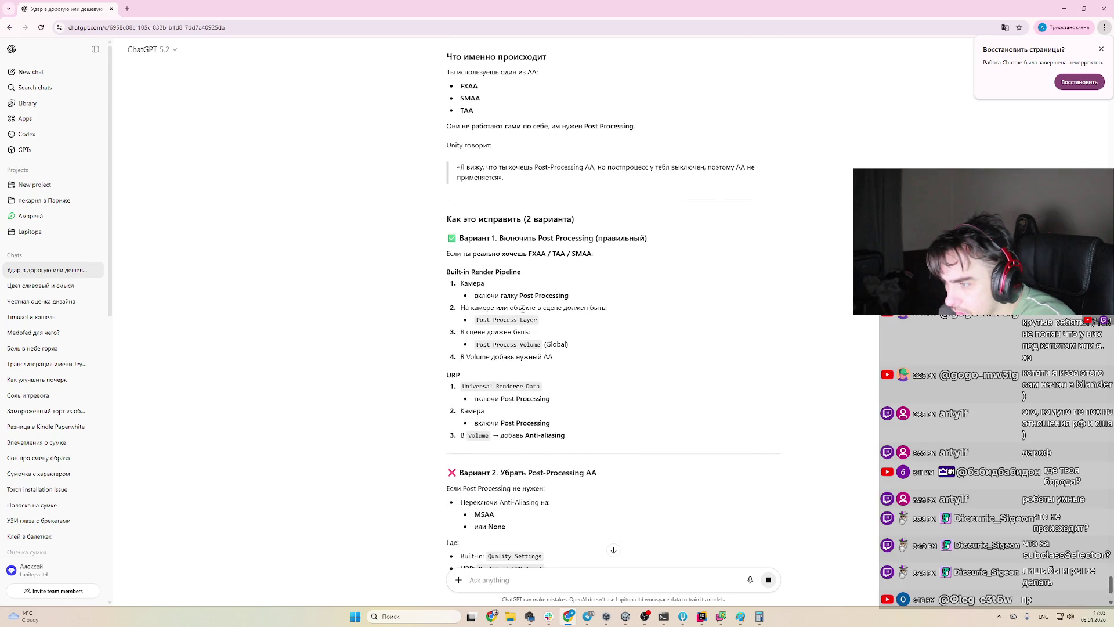
pyautogui.moveTo(522, 309); pyautogui.dragTo(619, 325)
pyautogui.click(620, 328)
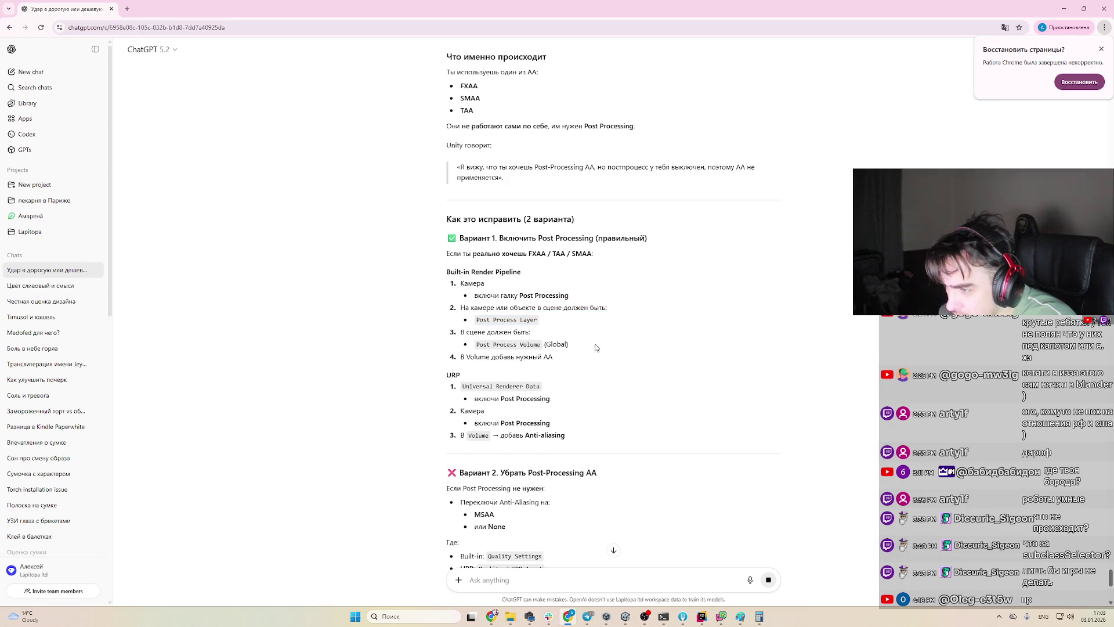
pyautogui.hotkey('alt', 'Tab')
pyautogui.click(88, 72)
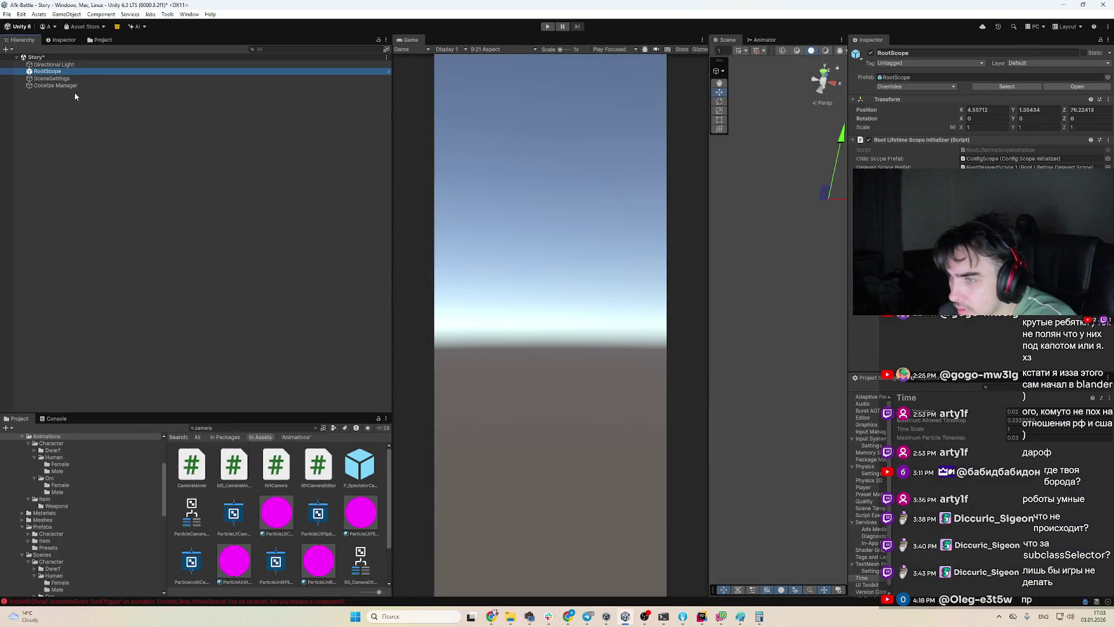
# Select SceneSettings and locate its Volume Profile asset
pyautogui.click(79, 85)
pyautogui.click(79, 78)
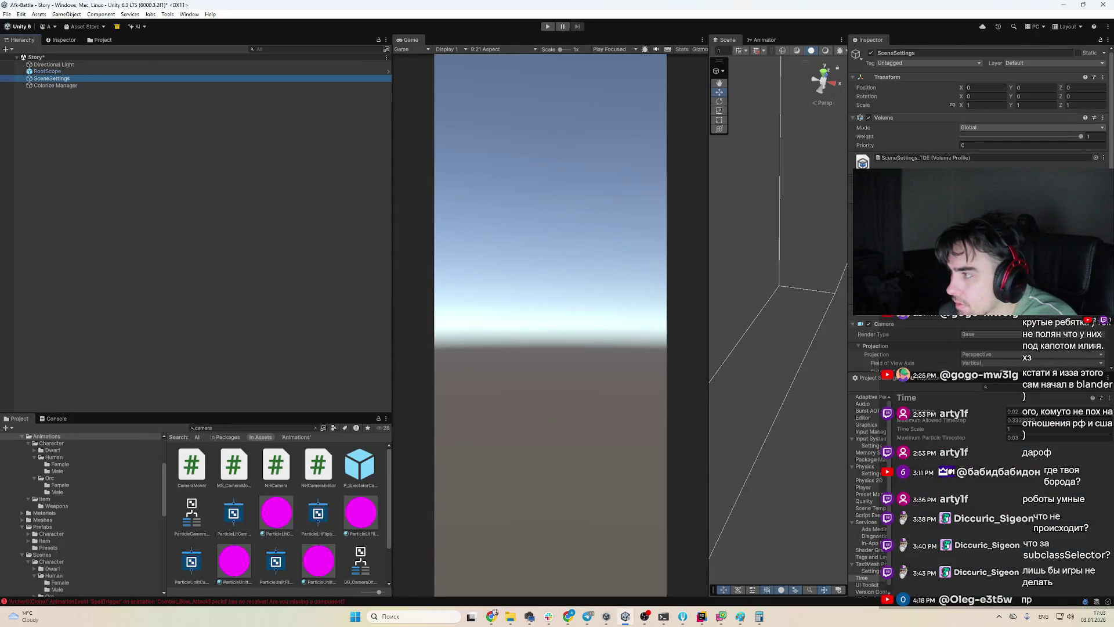
pyautogui.click(944, 158)
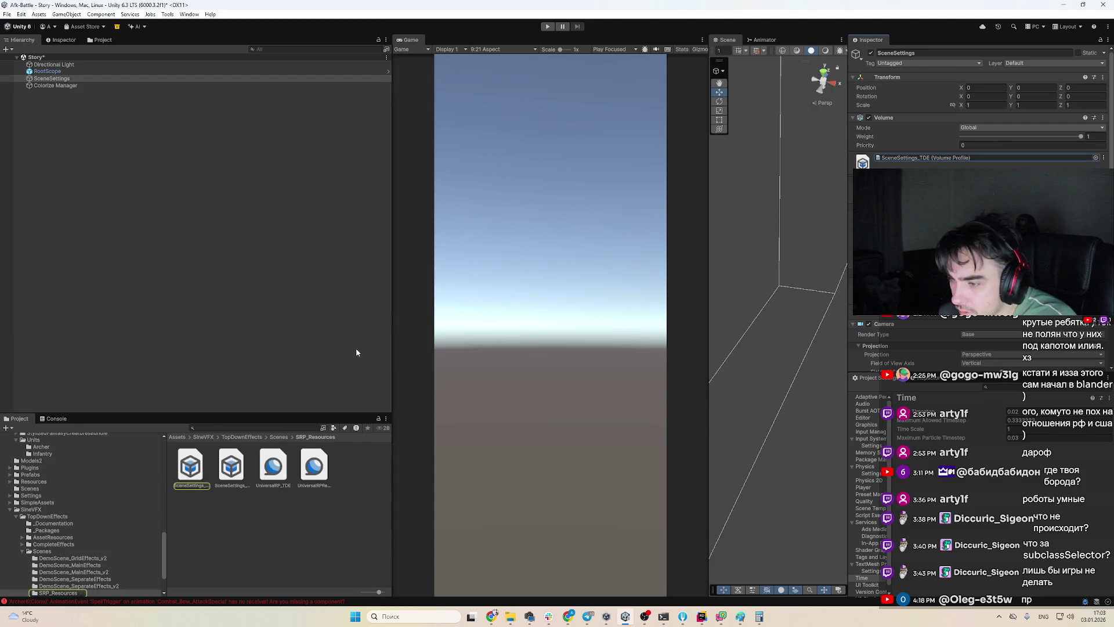
pyautogui.scroll(-10, 980, 209)
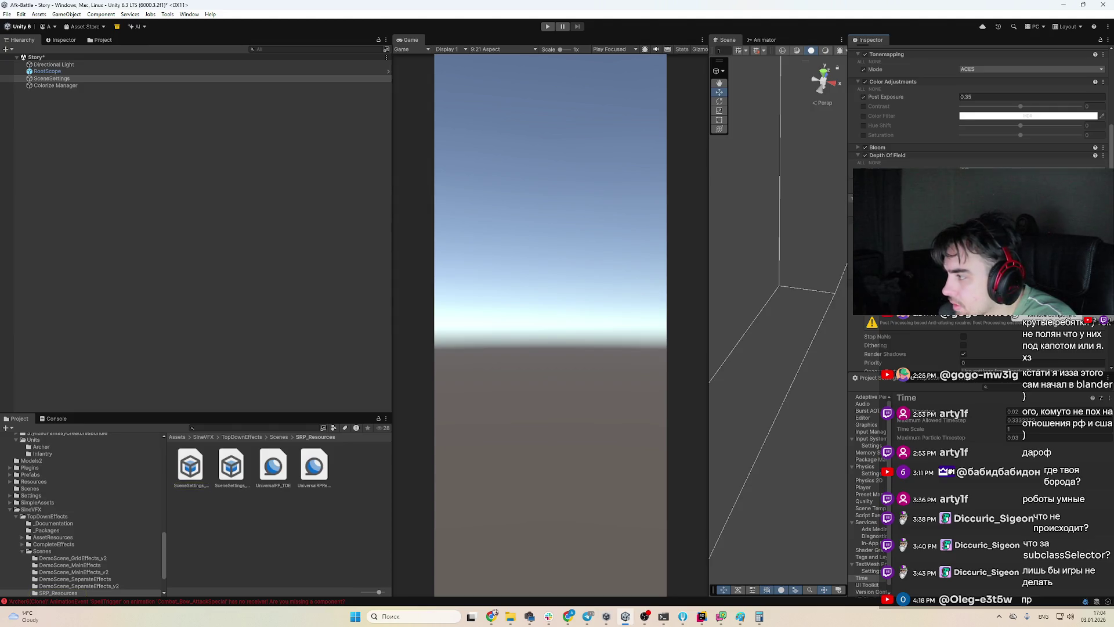
# Snip the Inspector showing the Post-processing override list without anti-aliasing
pyautogui.click(960, 319)
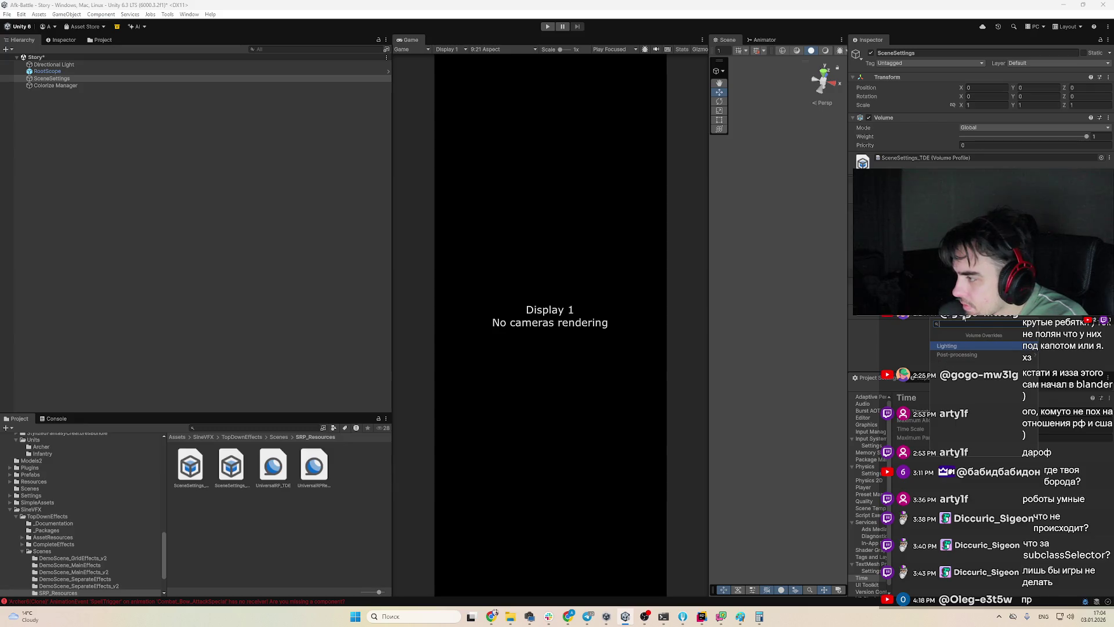
pyautogui.click(963, 354)
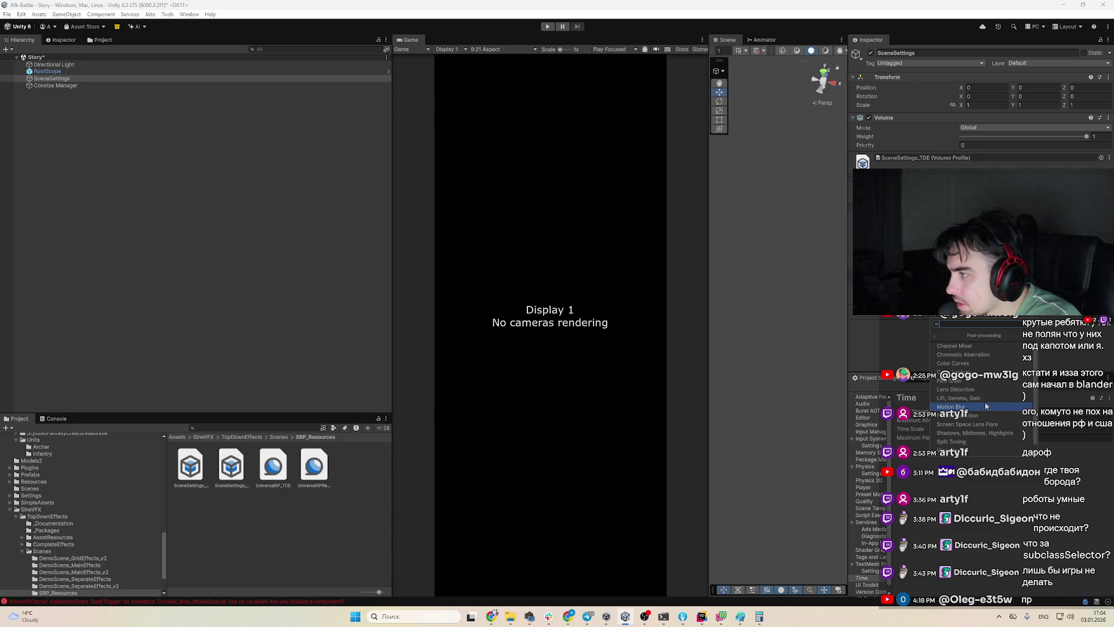
pyautogui.press('super+shift+s')
pyautogui.moveTo(820, 29); pyautogui.dragTo(1111, 592)
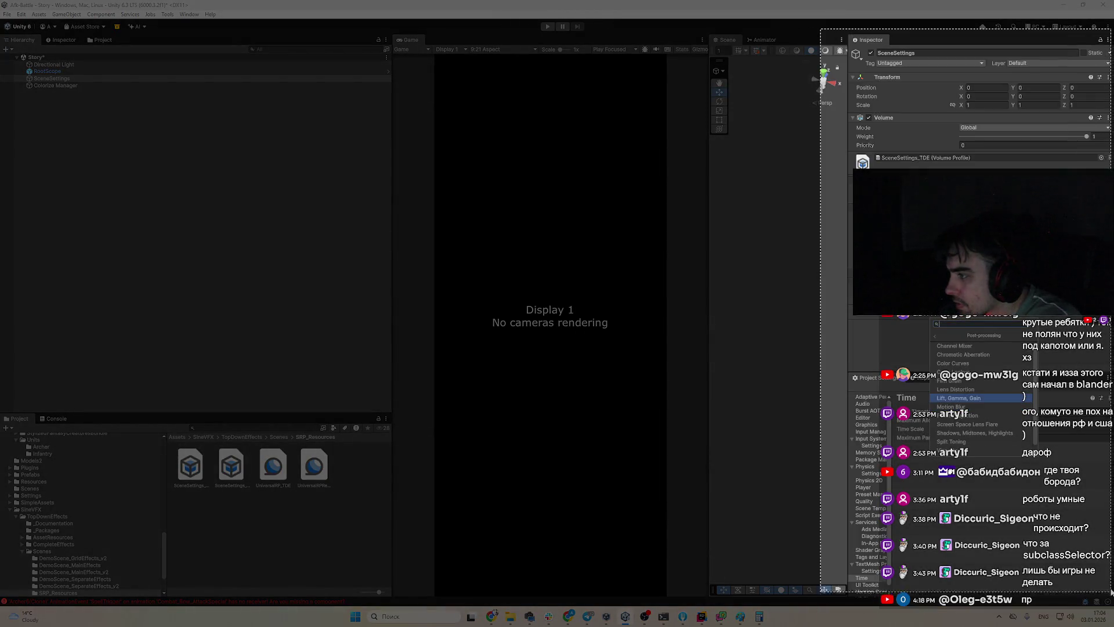
pyautogui.click(568, 616)
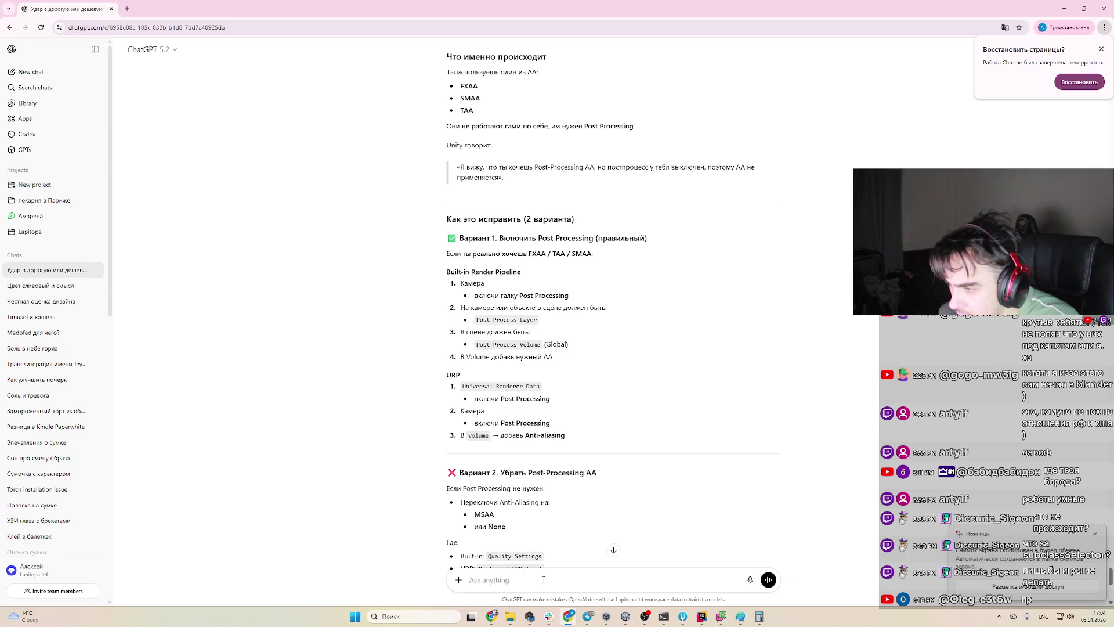
# Attach the Inspector screenshot in ChatGPT and select 'Universal Renderer Data' in its reply
pyautogui.hotkey('ctrl', 'v')
pyautogui.moveTo(472, 394); pyautogui.dragTo(542, 388)
pyautogui.hotkey('ctrl', 'c')
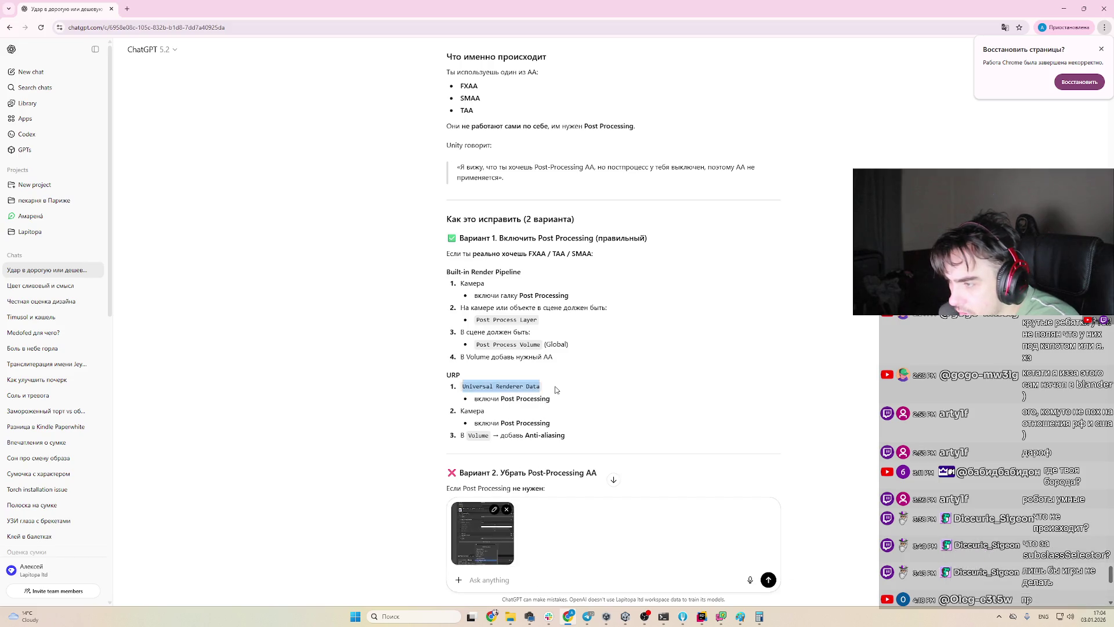
pyautogui.click(617, 398)
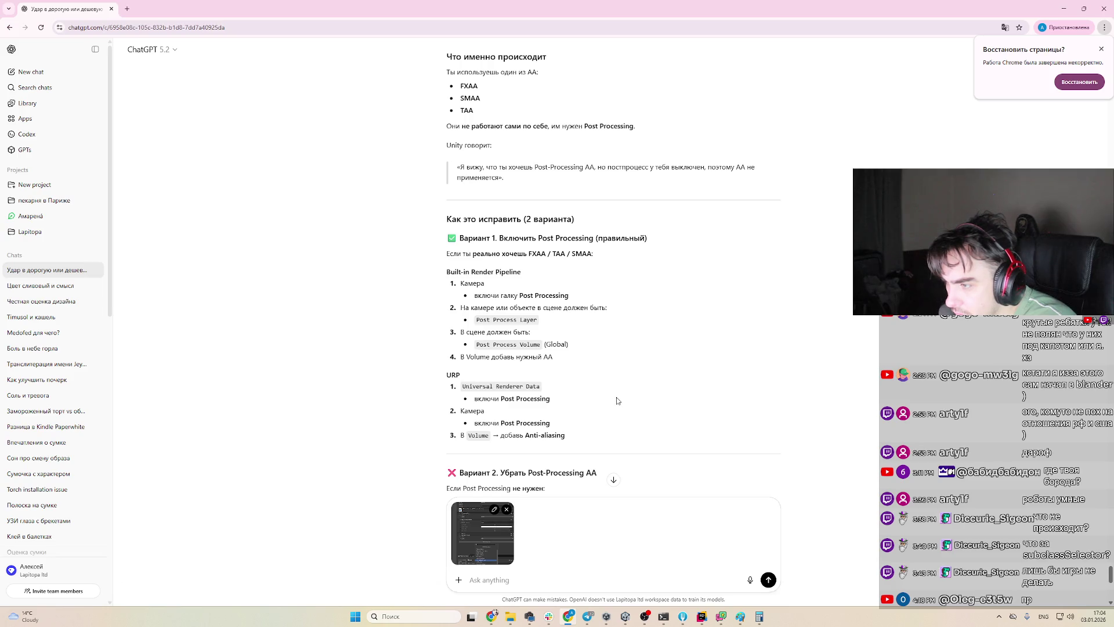
# Search Unity's Project window for 'Universal Renderer Data'
pyautogui.hotkey('alt', 'Tab')
pyautogui.click(267, 428)
pyautogui.hotkey('ctrl', 'v')
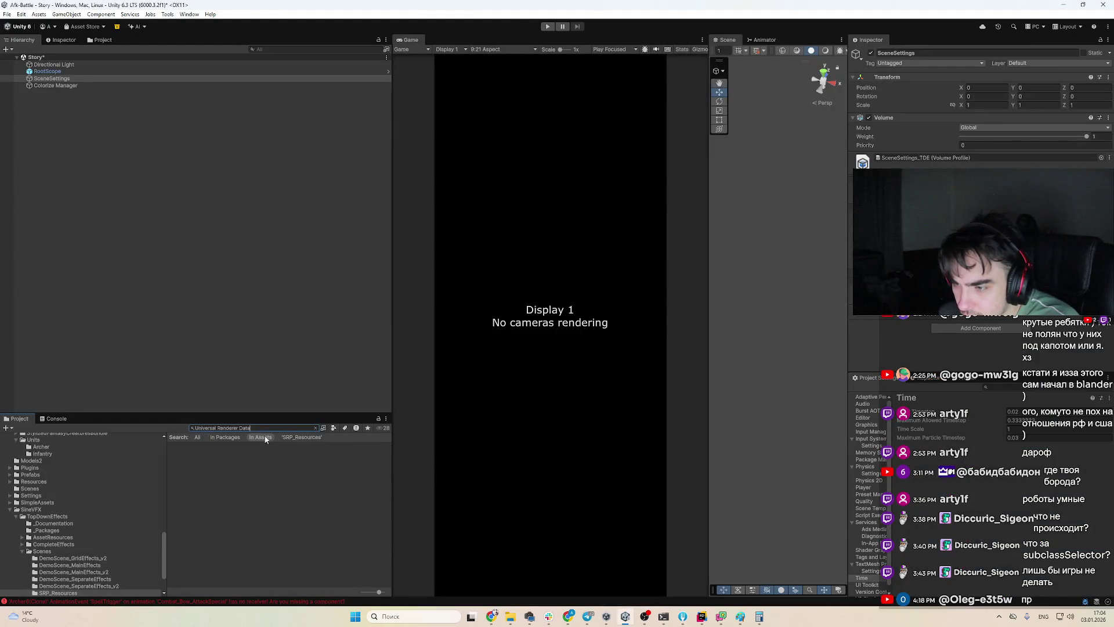
pyautogui.hotkey('alt', 'Tab')
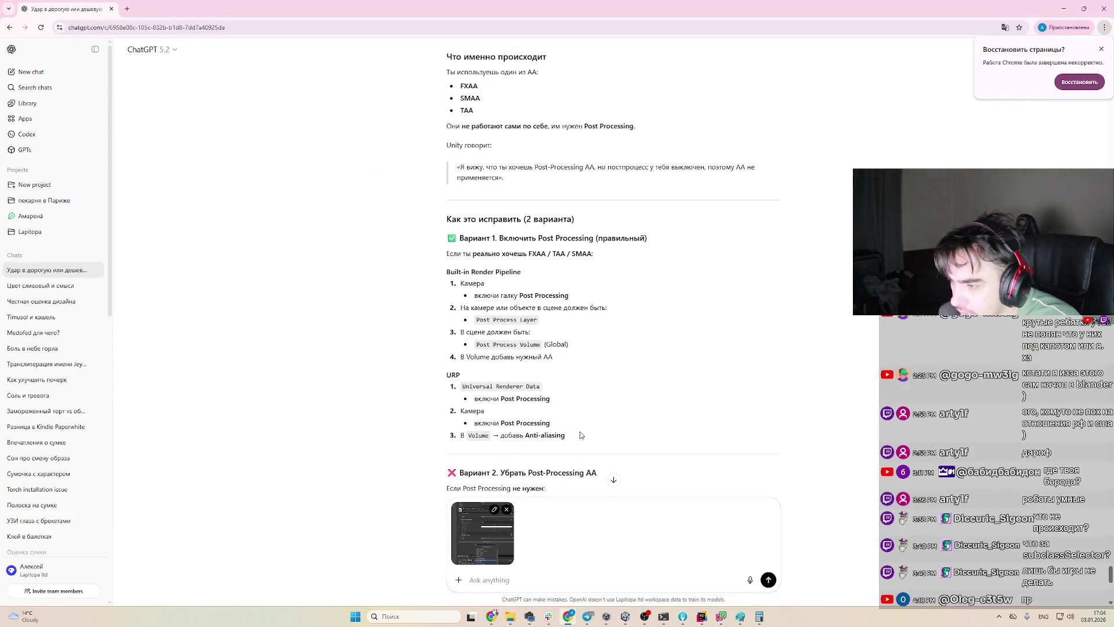
pyautogui.hotkey('alt', 'Tab')
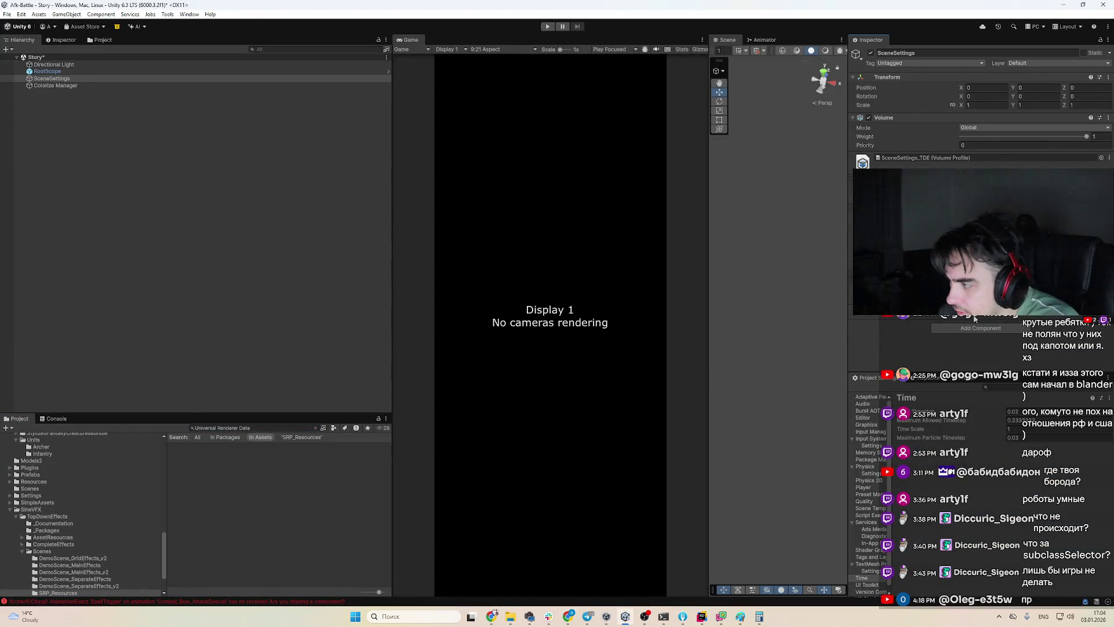
# Search the Add Override list for 'ant' and browse Post-processing and Lighting for anti-aliasing
pyautogui.click(961, 326)
pyautogui.write('ant')
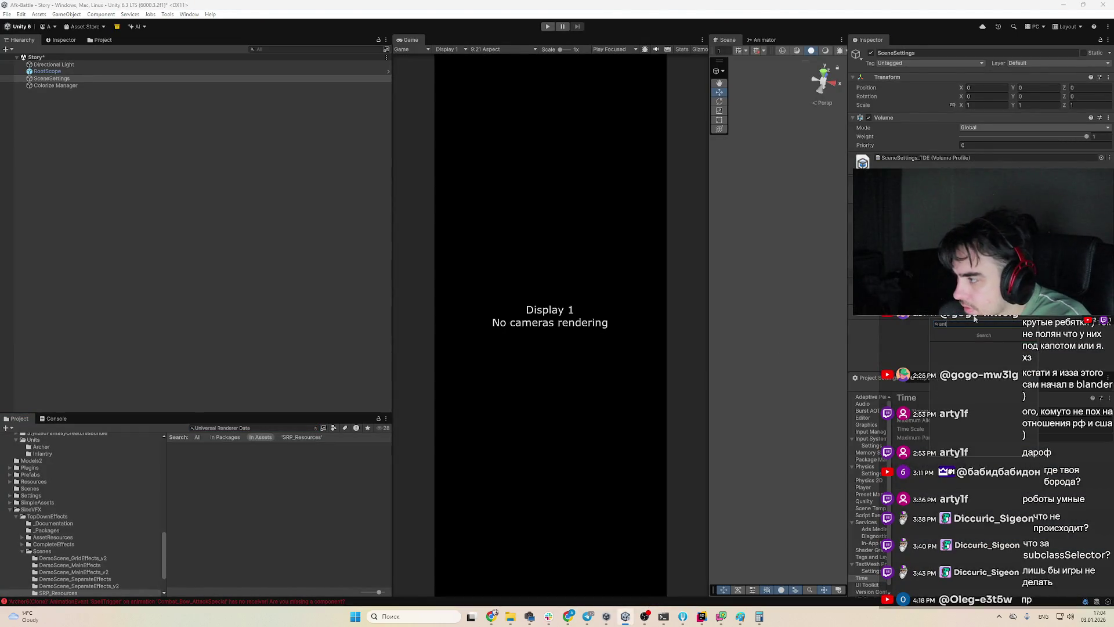
pyautogui.press('BackSpace')
pyautogui.press('BackSpace')
pyautogui.press('BackSpace')
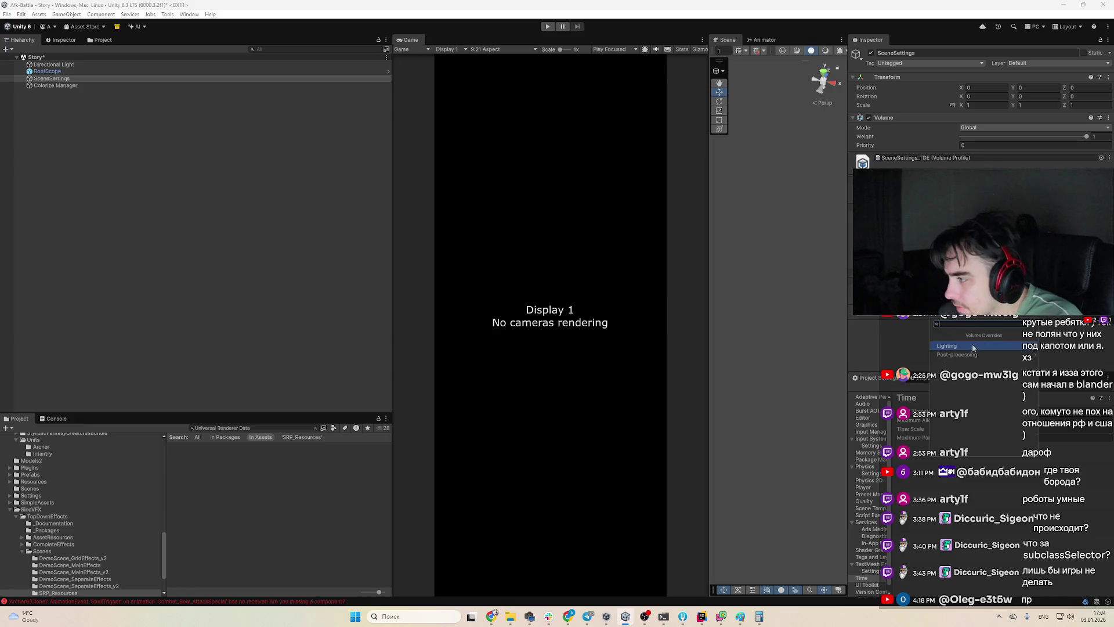
pyautogui.click(970, 354)
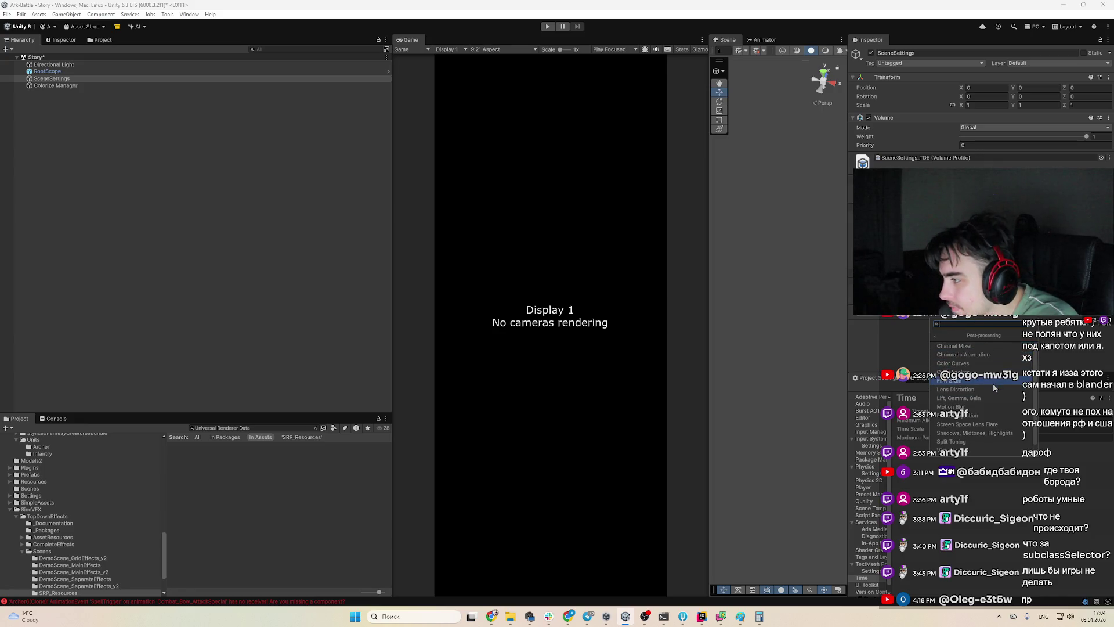
pyautogui.scroll(1, 942, 347)
pyautogui.click(935, 335)
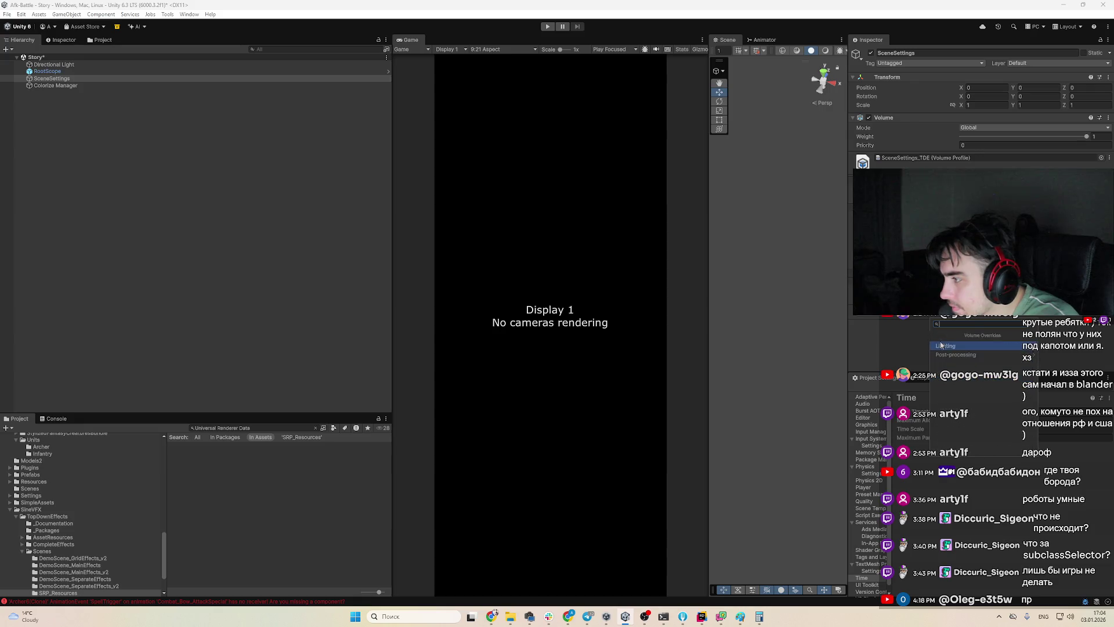
pyautogui.click(963, 346)
# Finish the note 'не вижу' in ChatGPT and send it with the screenshot
pyautogui.hotkey('alt', 'Tab')
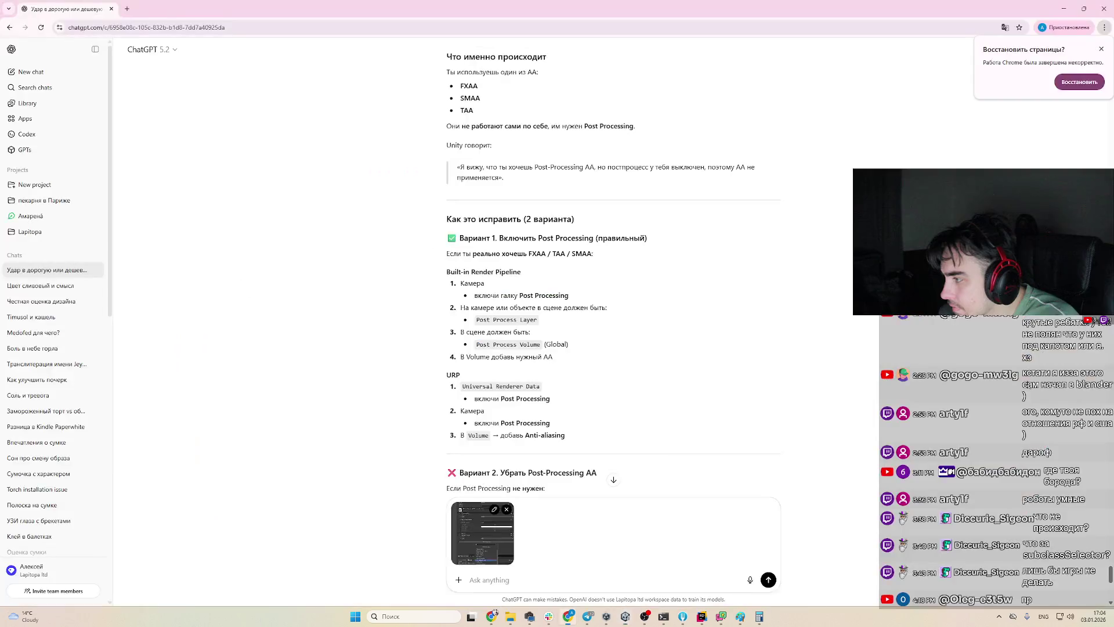
pyautogui.write('жу')
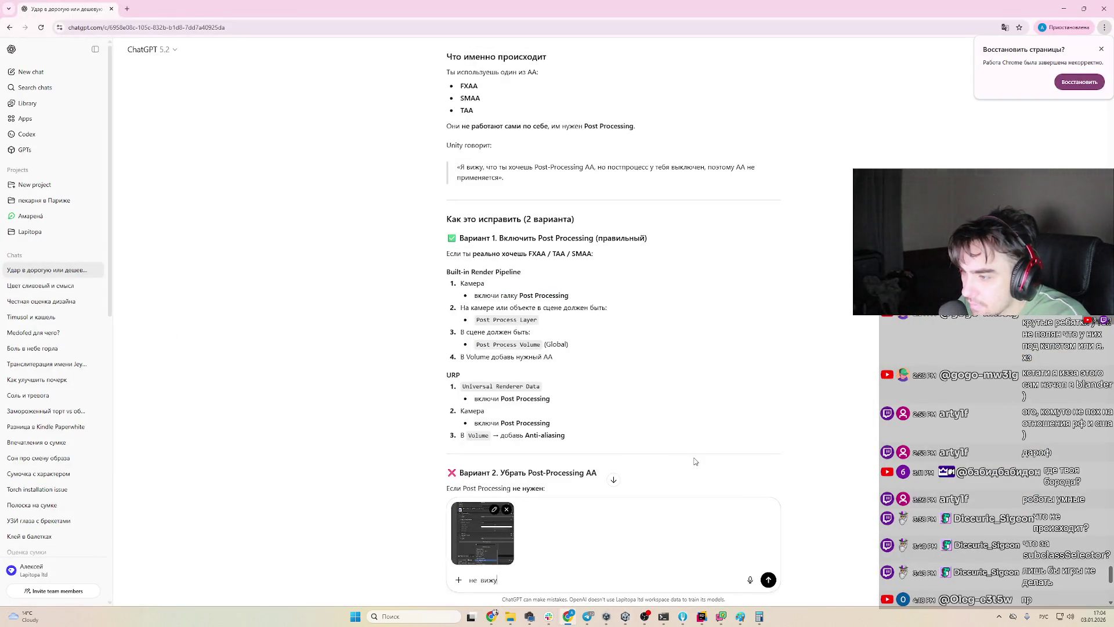
pyautogui.press('Return')
# Read the reply saying URP anti-aliasing is set on the Camera or URP Asset, not the Volume
pyautogui.scroll(7, 754, 357)
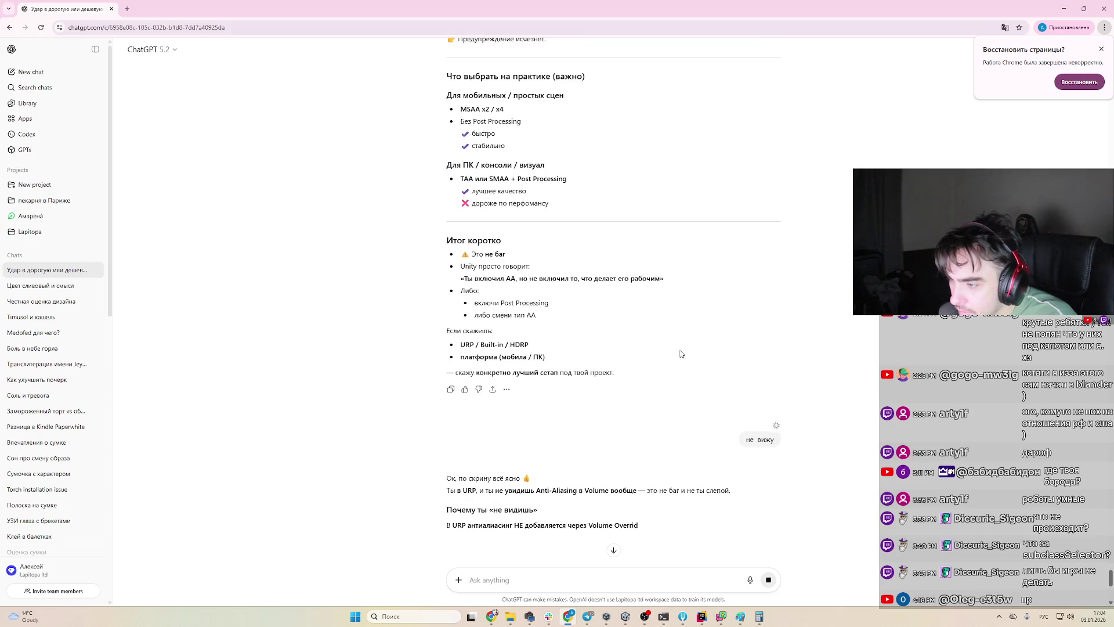
pyautogui.scroll(-2, 681, 354)
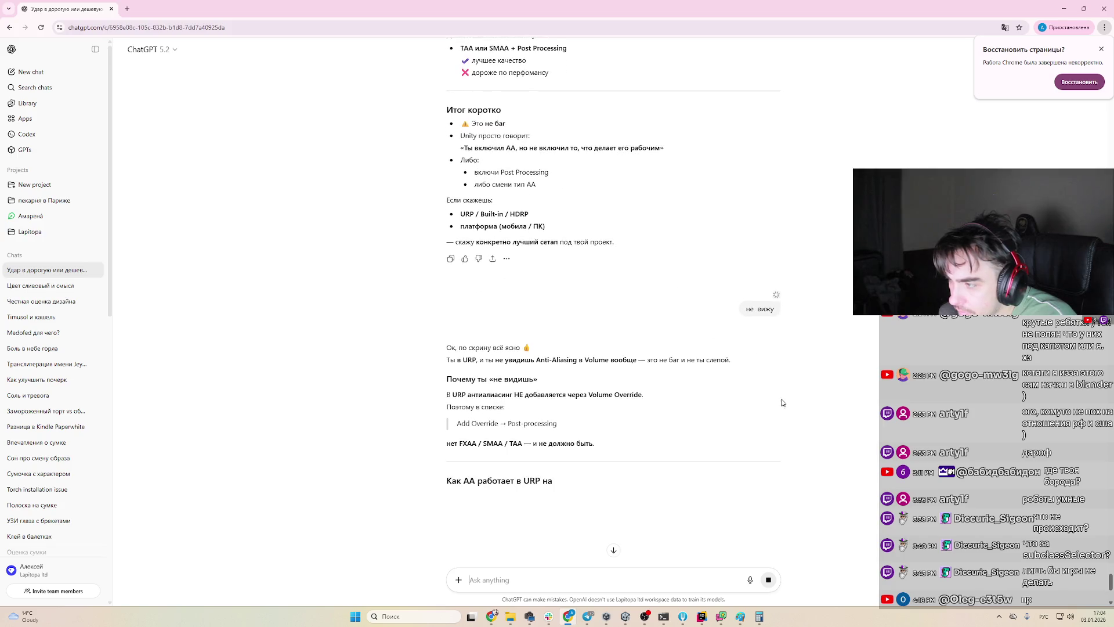
pyautogui.scroll(-2, 702, 409)
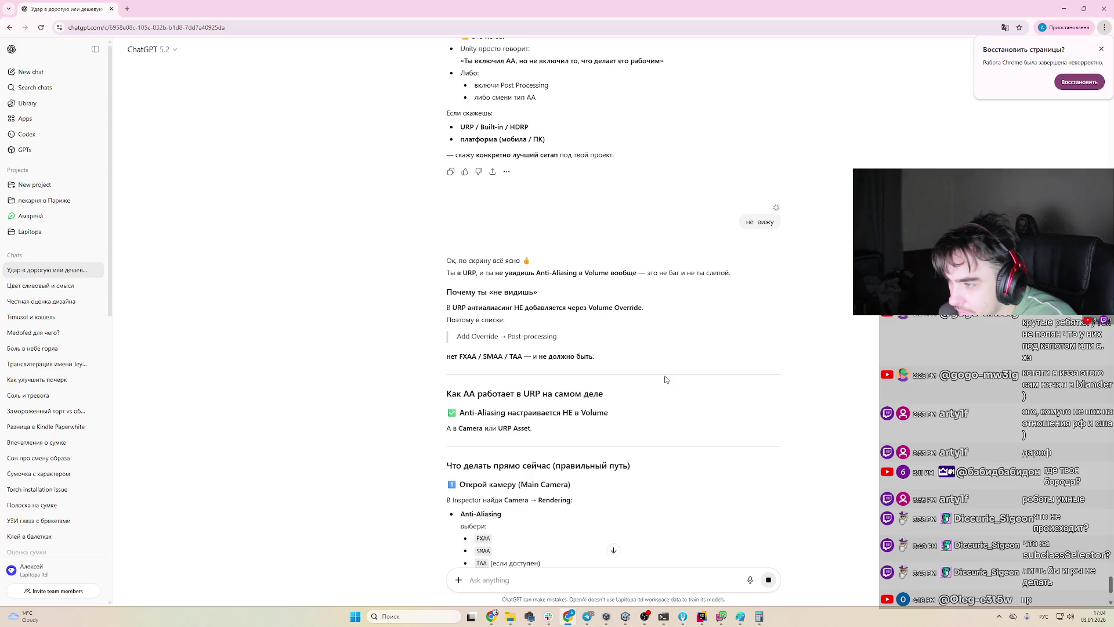
pyautogui.scroll(-3, 653, 378)
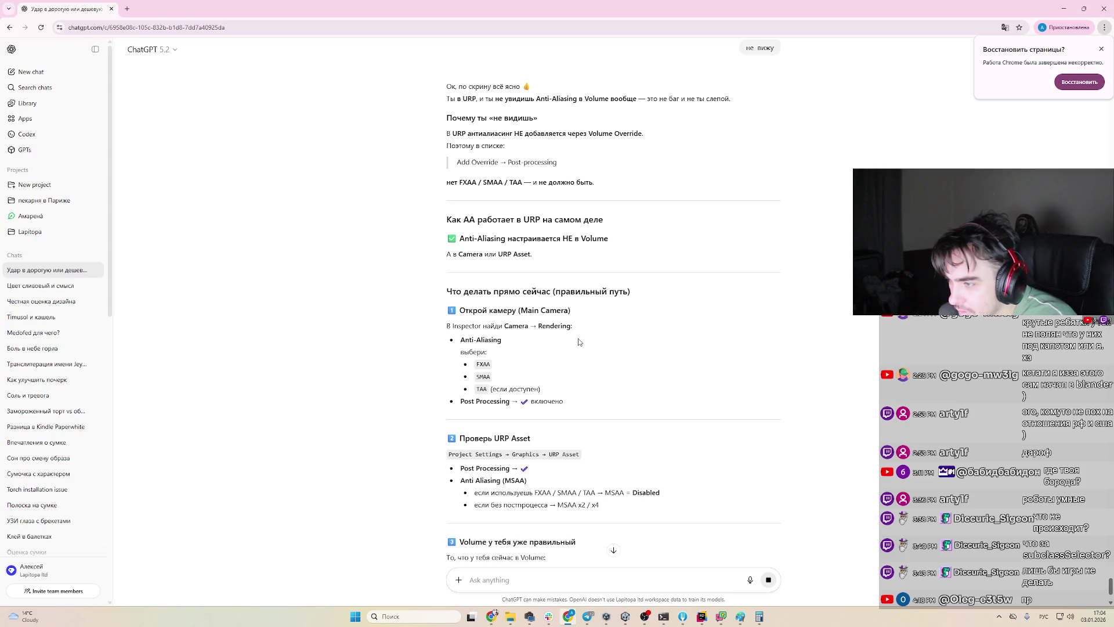
pyautogui.scroll(-1, 556, 365)
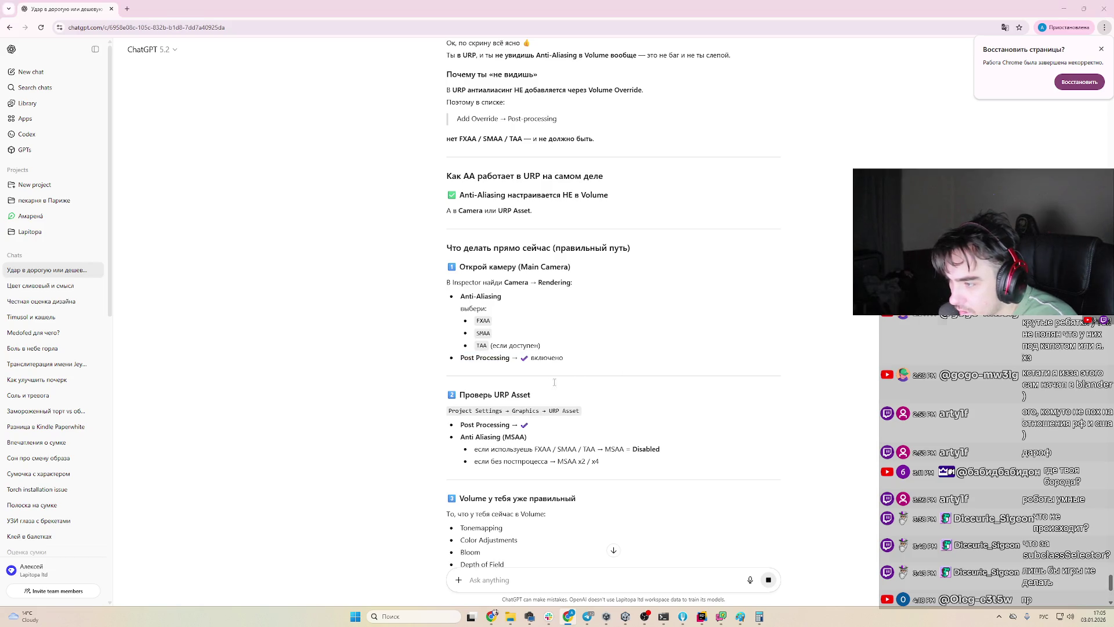
pyautogui.hotkey('alt', 'Tab')
pyautogui.click(21, 13)
# Float Project Settings as its own window, show the Graphics page and maximize it
pyautogui.click(69, 278)
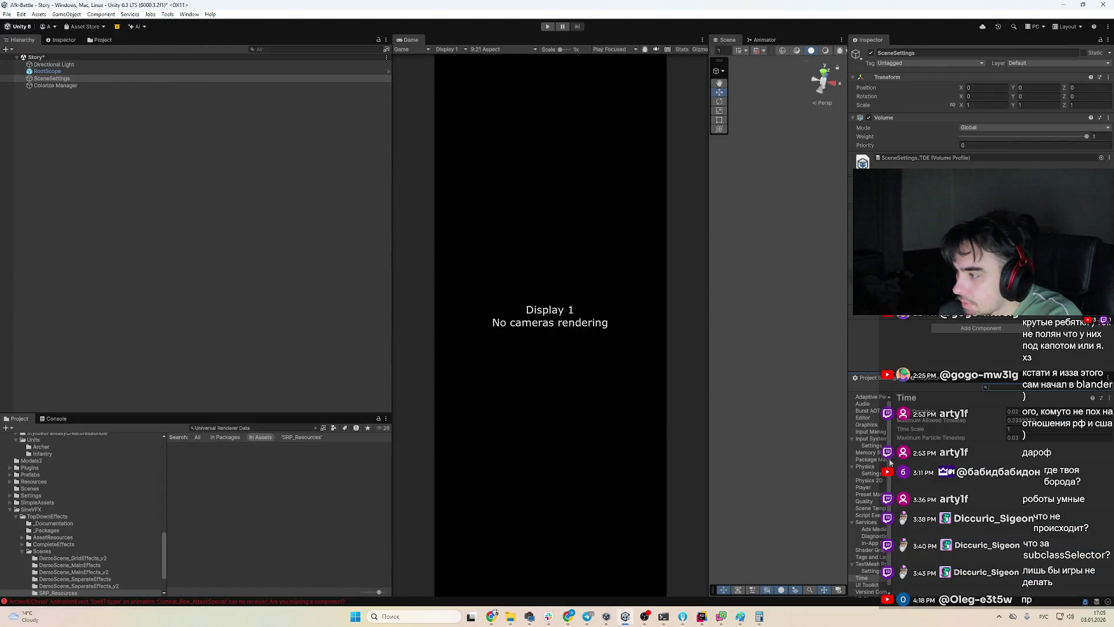
pyautogui.moveTo(891, 462); pyautogui.dragTo(920, 464)
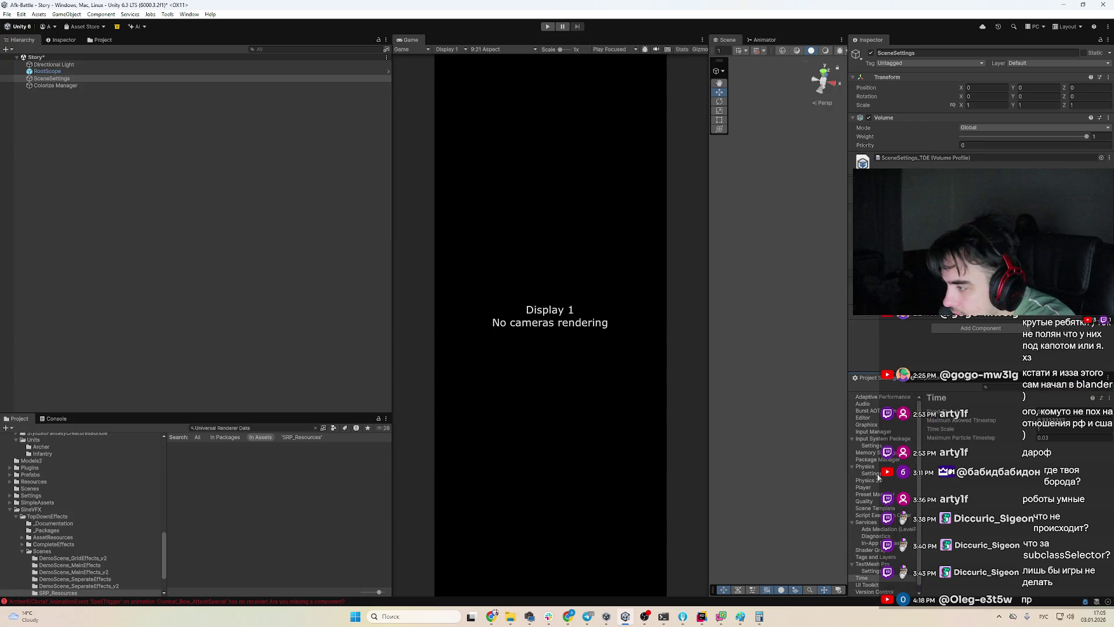
pyautogui.moveTo(866, 380); pyautogui.dragTo(535, 228)
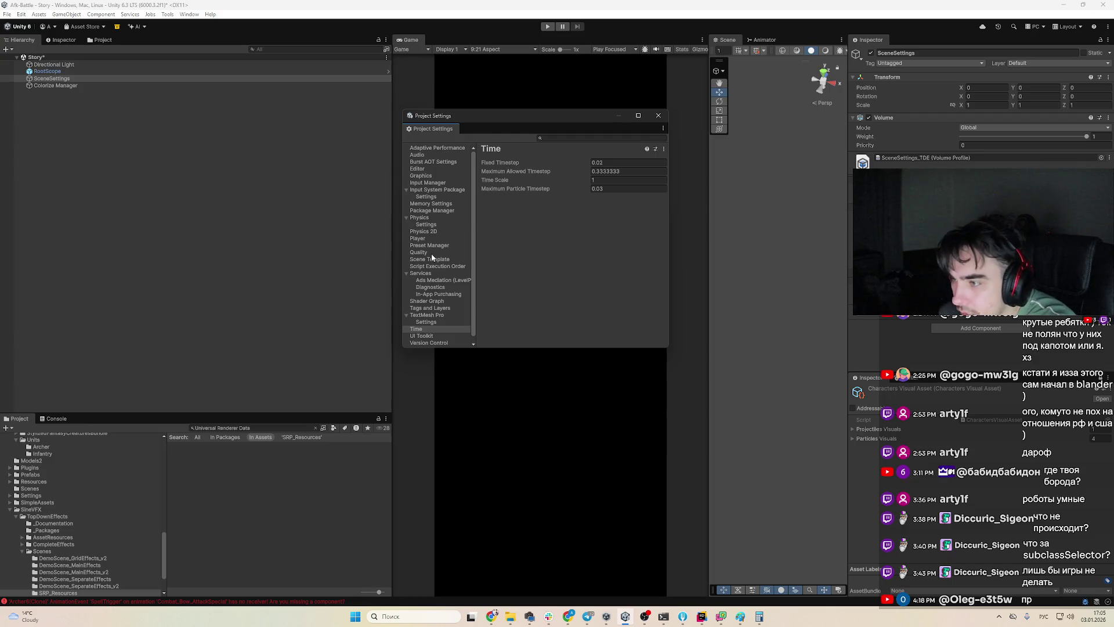
pyautogui.click(435, 281)
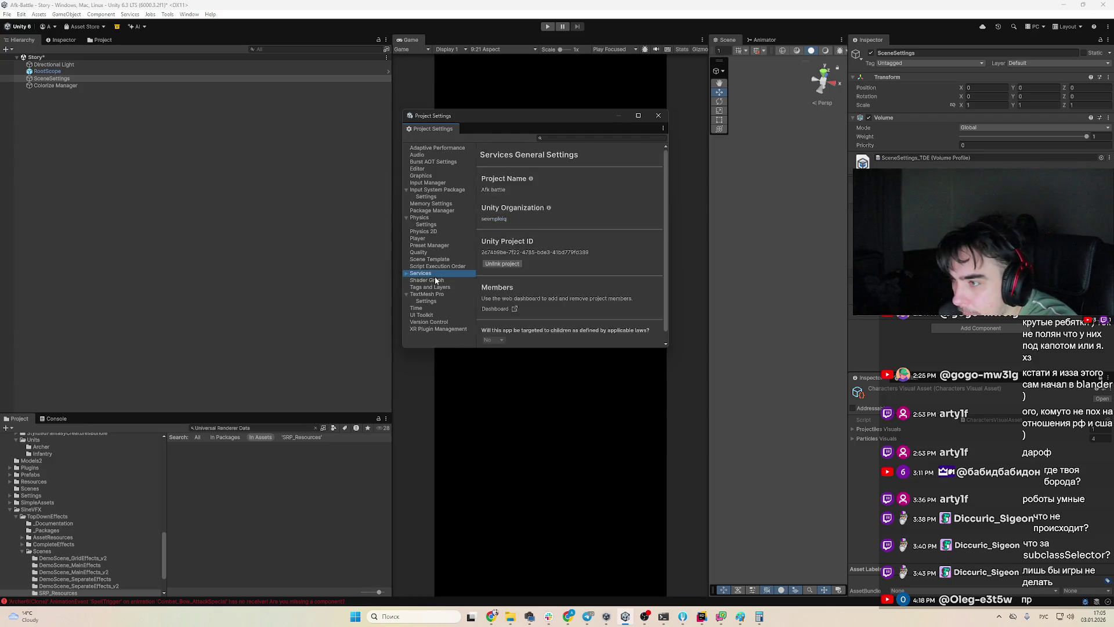
pyautogui.click(442, 217)
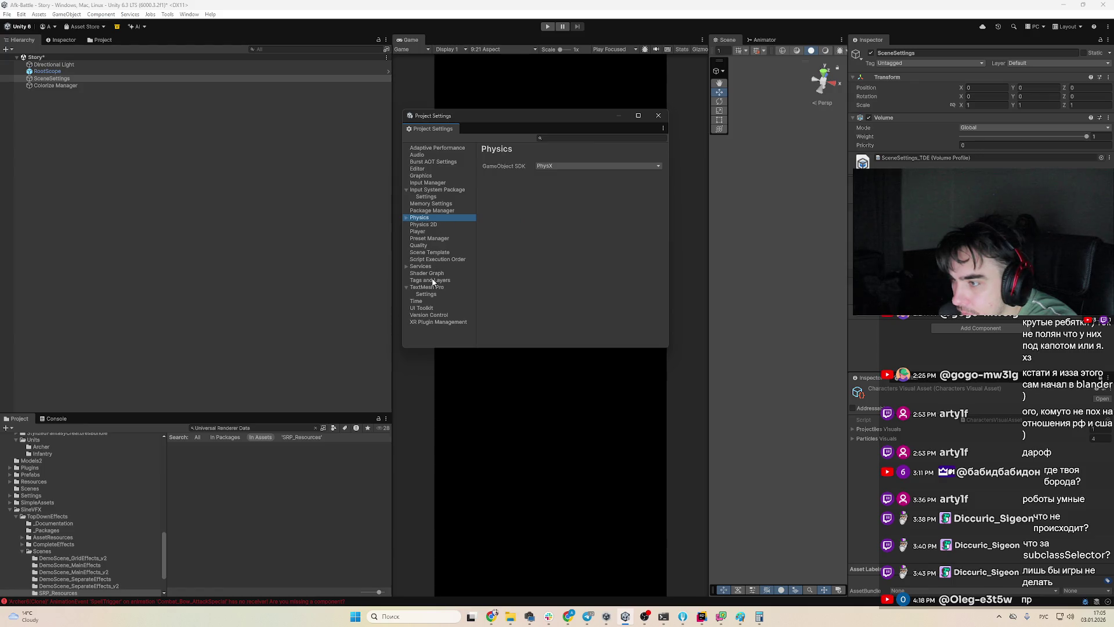
pyautogui.click(437, 175)
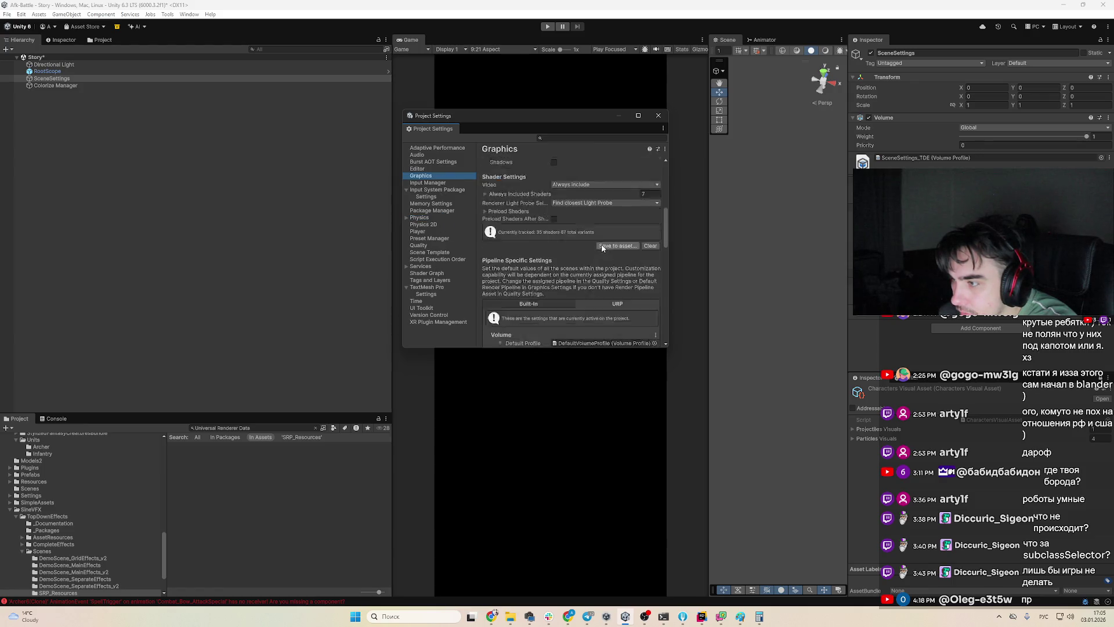
pyautogui.click(638, 114)
# Review the Graphics settings, briefly expanding Adaptive Probe Volumes Options
pyautogui.scroll(-5, 265, 289)
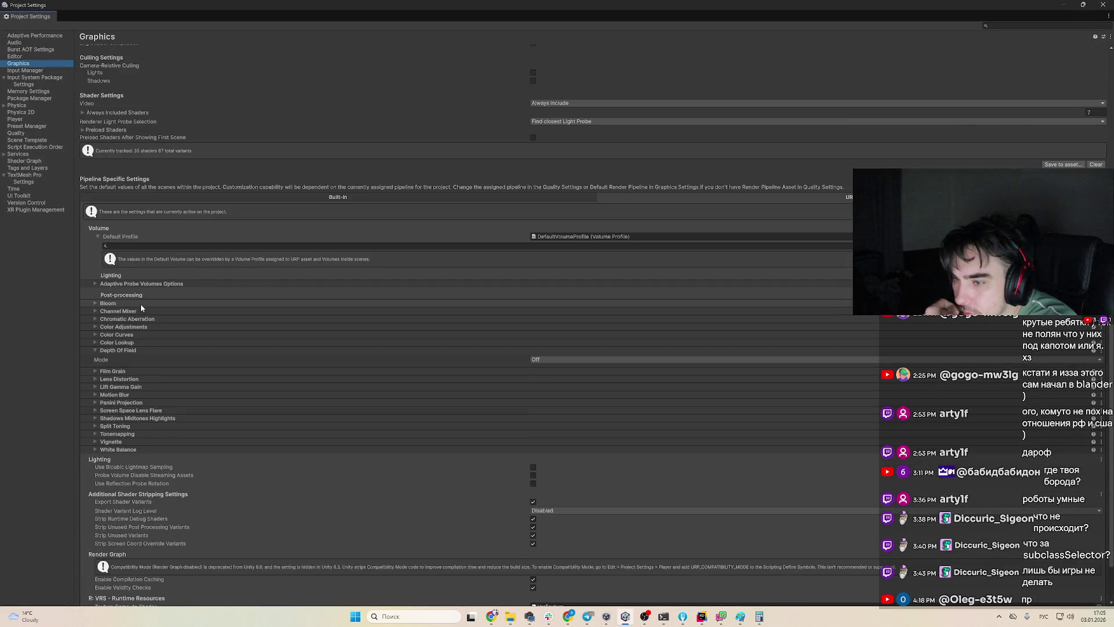
pyautogui.scroll(-2, 148, 298)
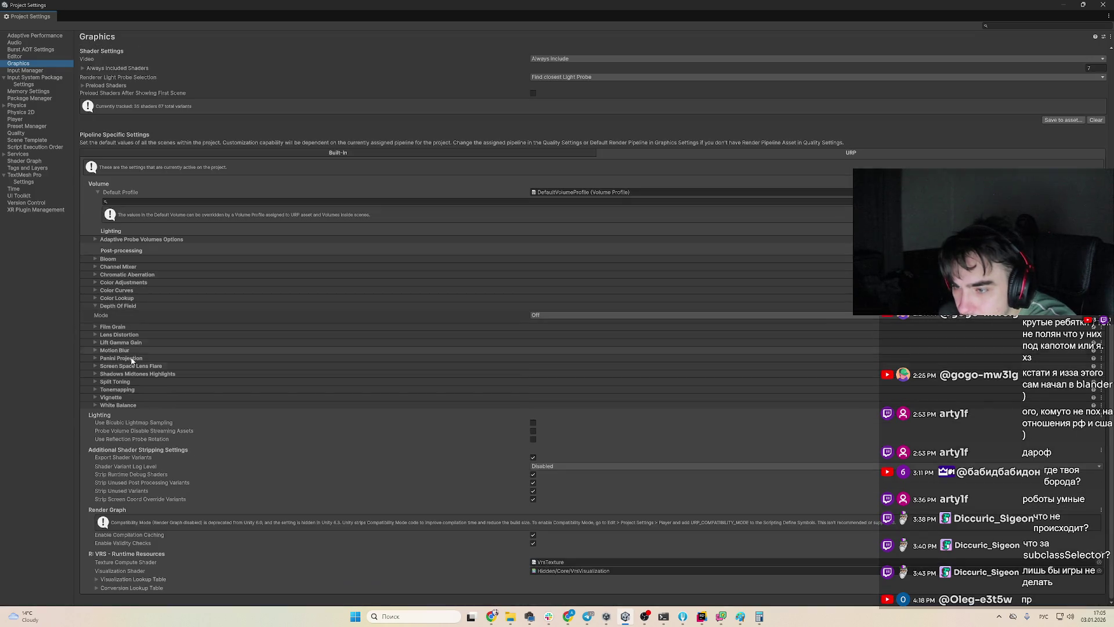
pyautogui.scroll(3, 154, 335)
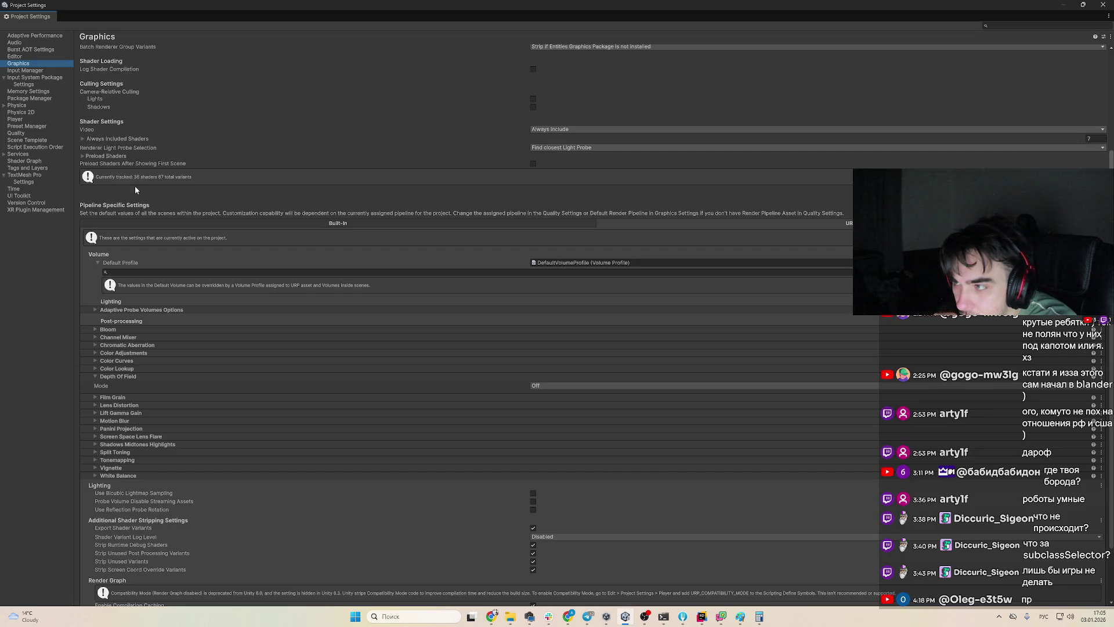
pyautogui.scroll(5, 135, 204)
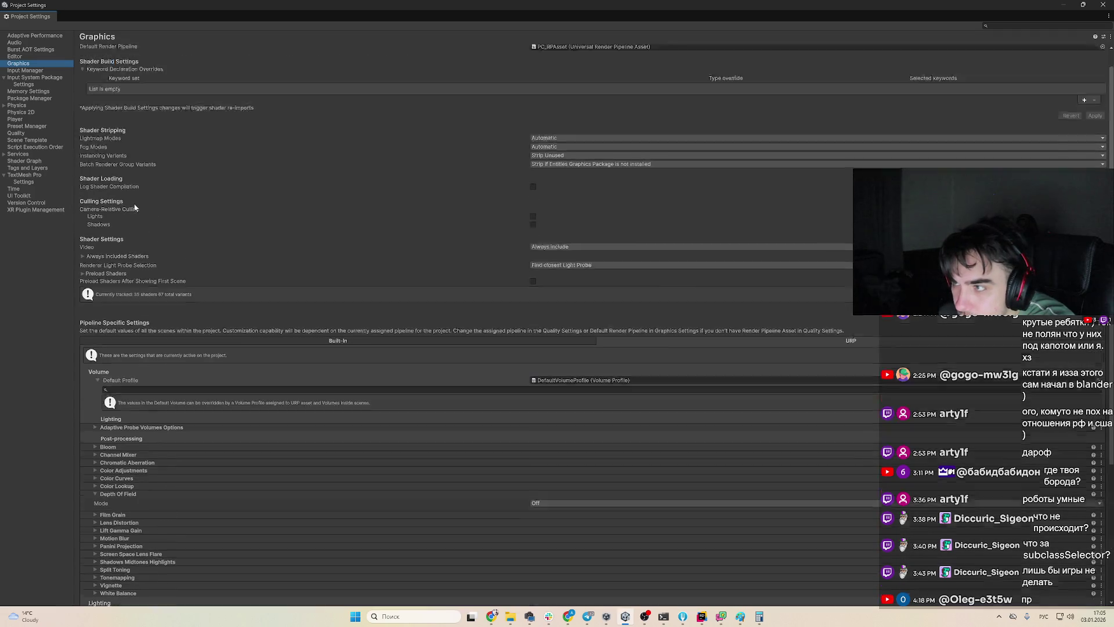
pyautogui.moveTo(138, 211)
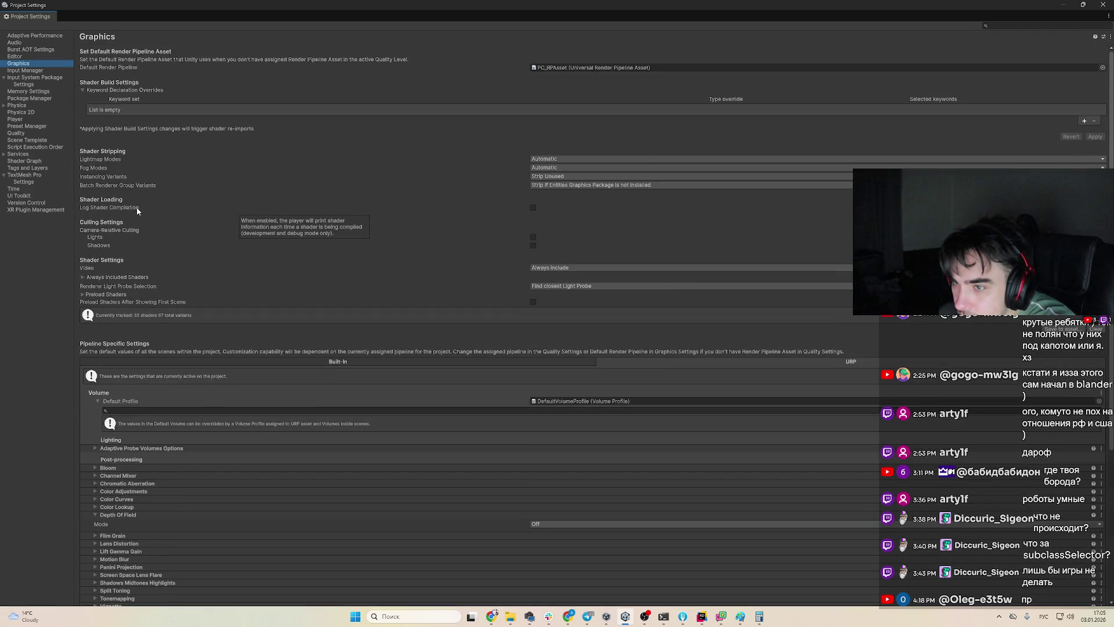
pyautogui.scroll(-5, 192, 247)
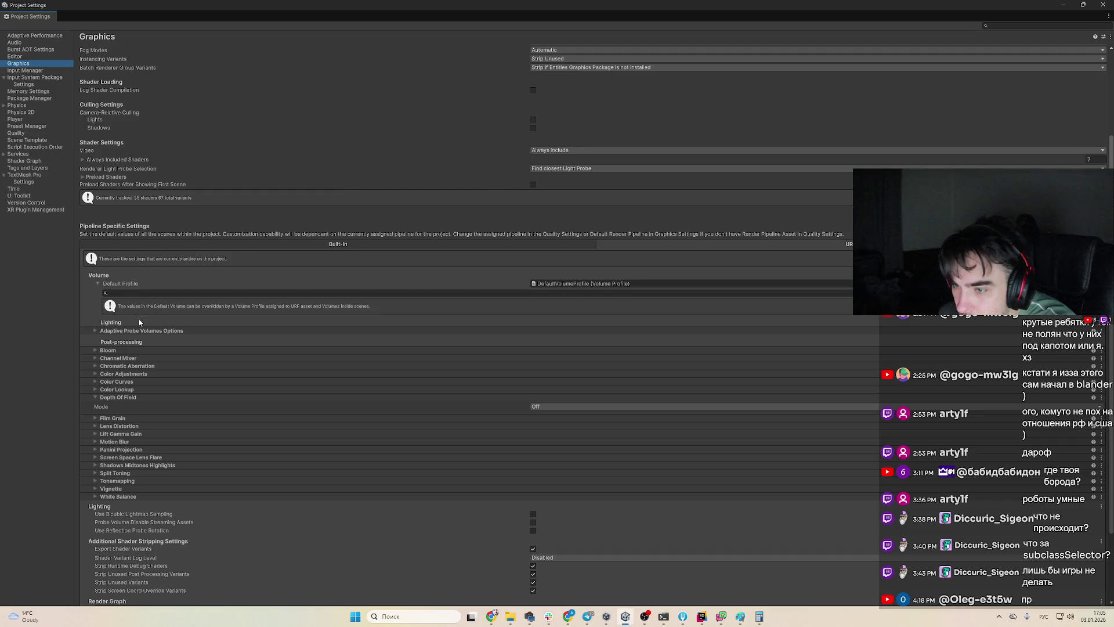
pyautogui.scroll(-4, 141, 261)
pyautogui.click(138, 239)
pyautogui.click(141, 239)
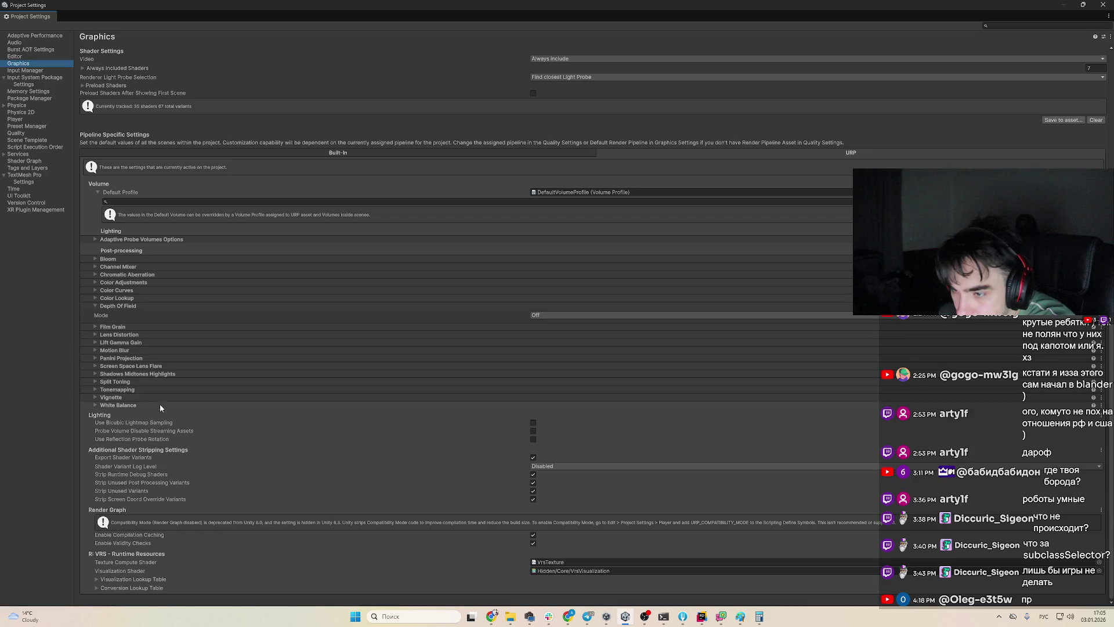
# Capture a screenshot of the Graphics pipeline settings panel
pyautogui.press('Print')
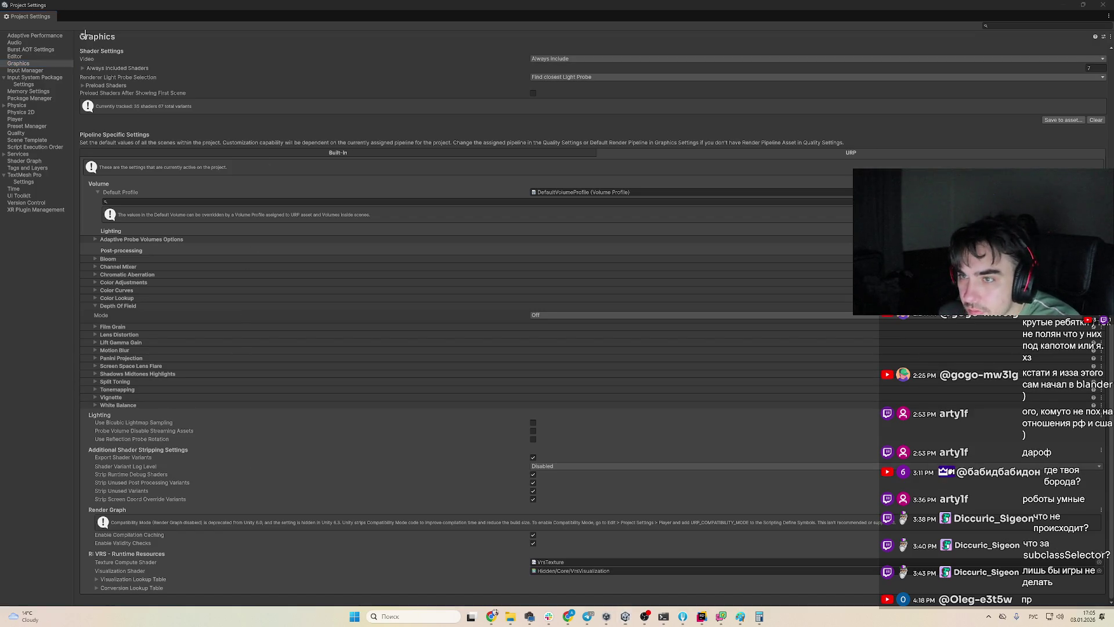
pyautogui.click(1110, 601)
pyautogui.hotkey('alt', 'Tab')
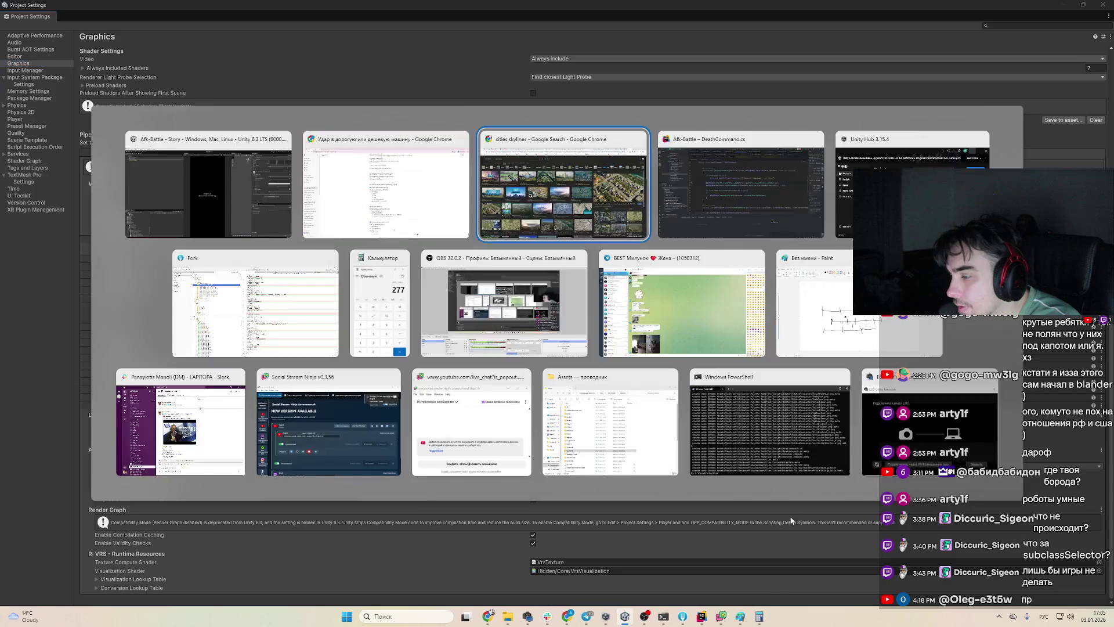
# Send the Graphics settings screenshot to ChatGPT, then start a new-tab search for 'anti atlasing urp'
pyautogui.click(568, 618)
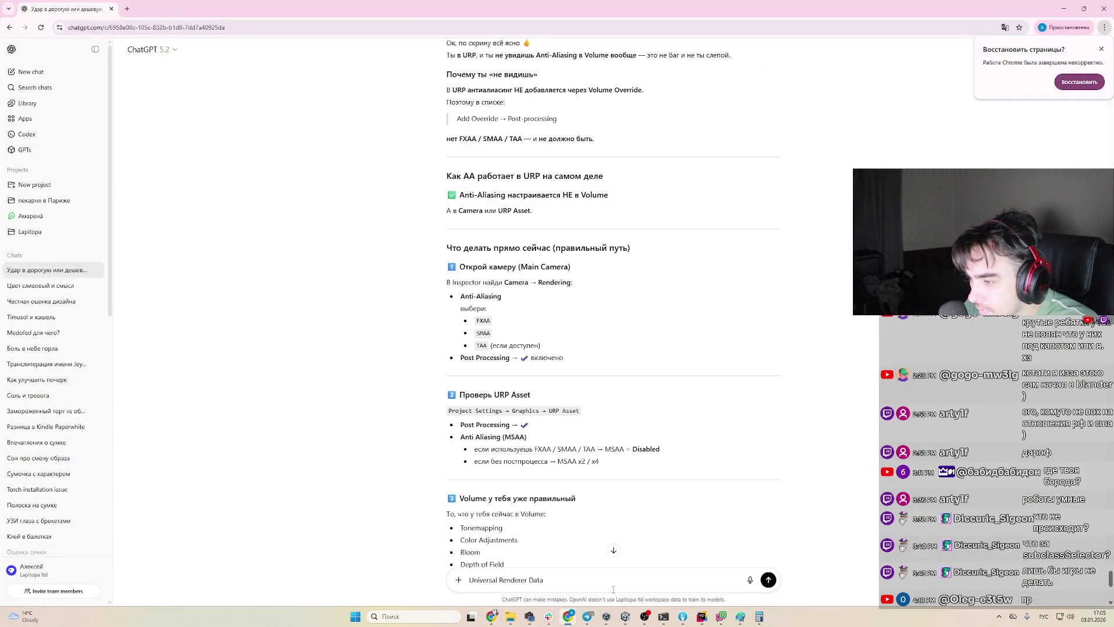
pyautogui.hotkey('alt', 'Tab')
pyautogui.hotkey('alt', 'Tab')
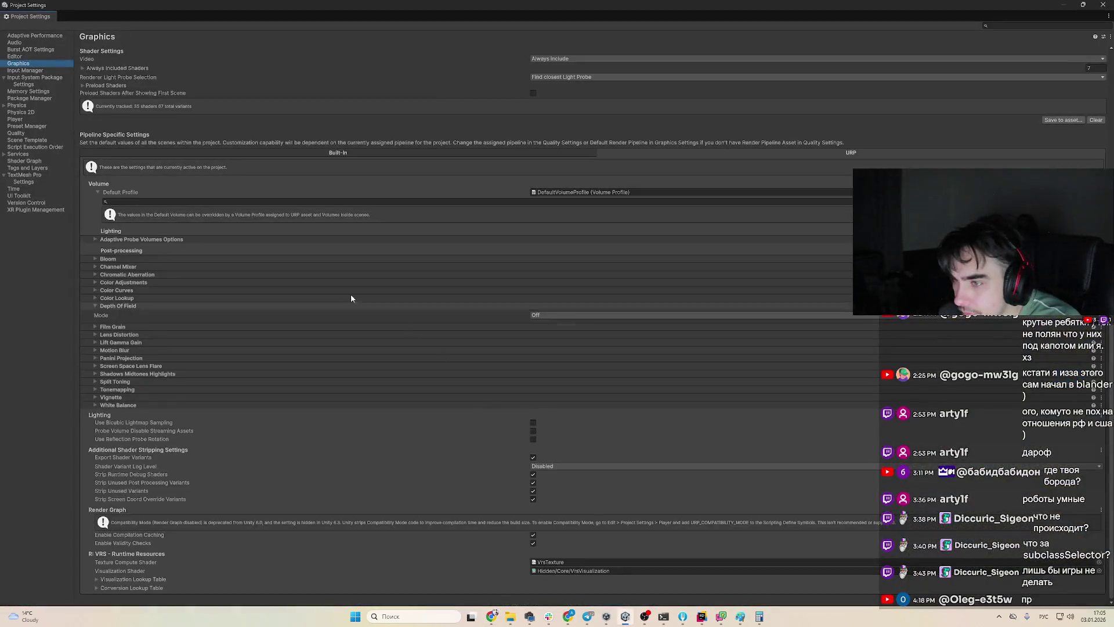
pyautogui.hotkey('alt', 'Tab')
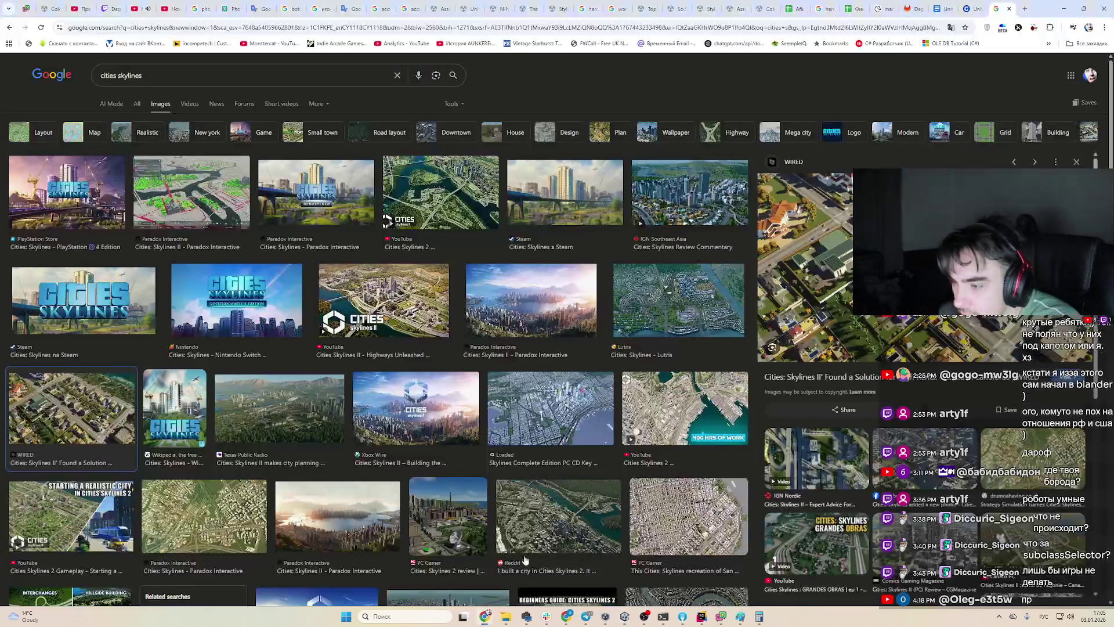
pyautogui.hotkey('alt', 'Tab')
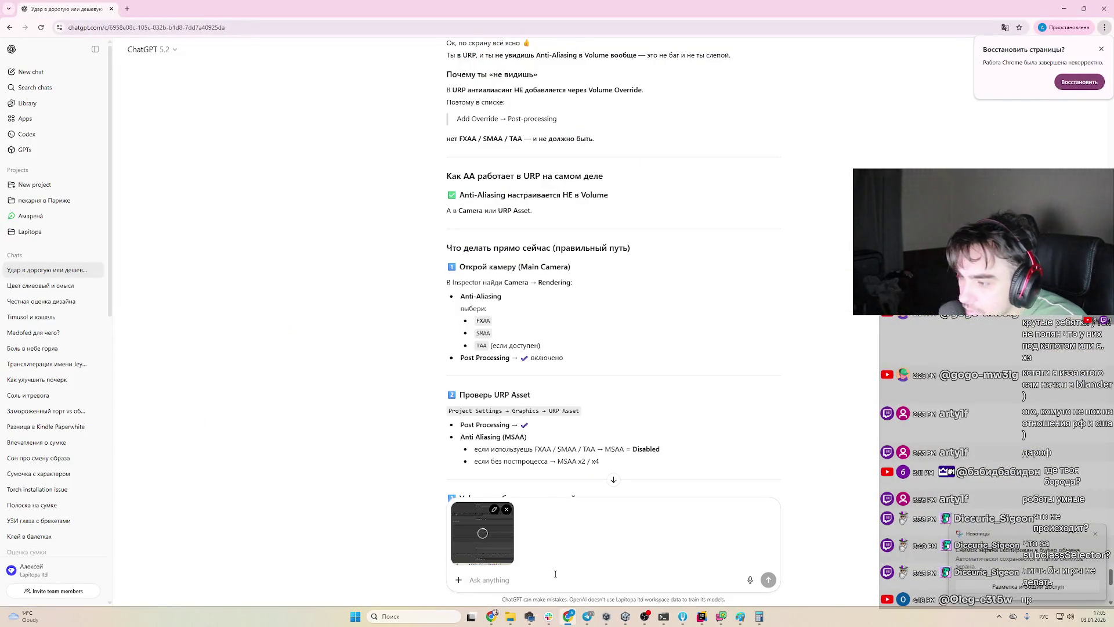
pyautogui.hotkey('alt', 'f')
pyautogui.click(518, 579)
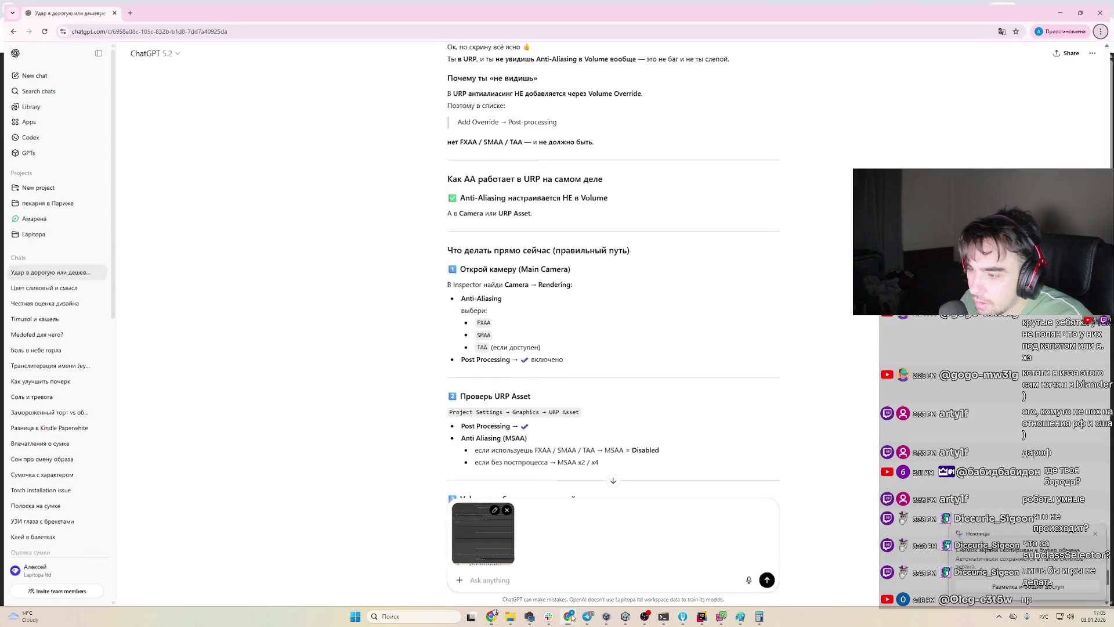
pyautogui.press('Return')
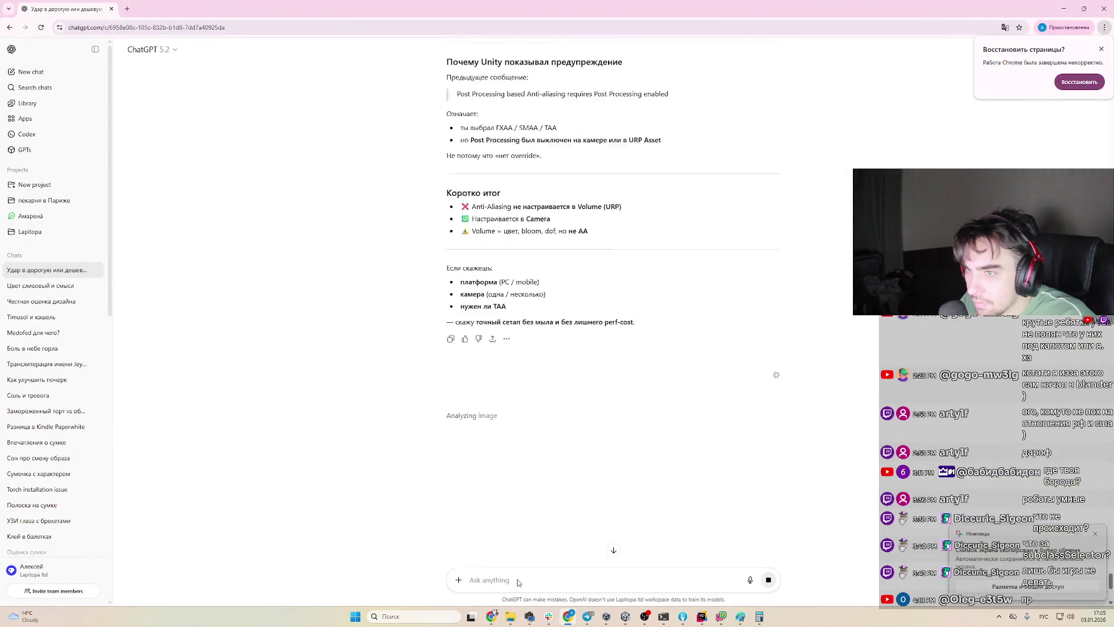
pyautogui.hotkey('ctrl', 't')
pyautogui.write('ant')
pyautogui.write('i atlasi')
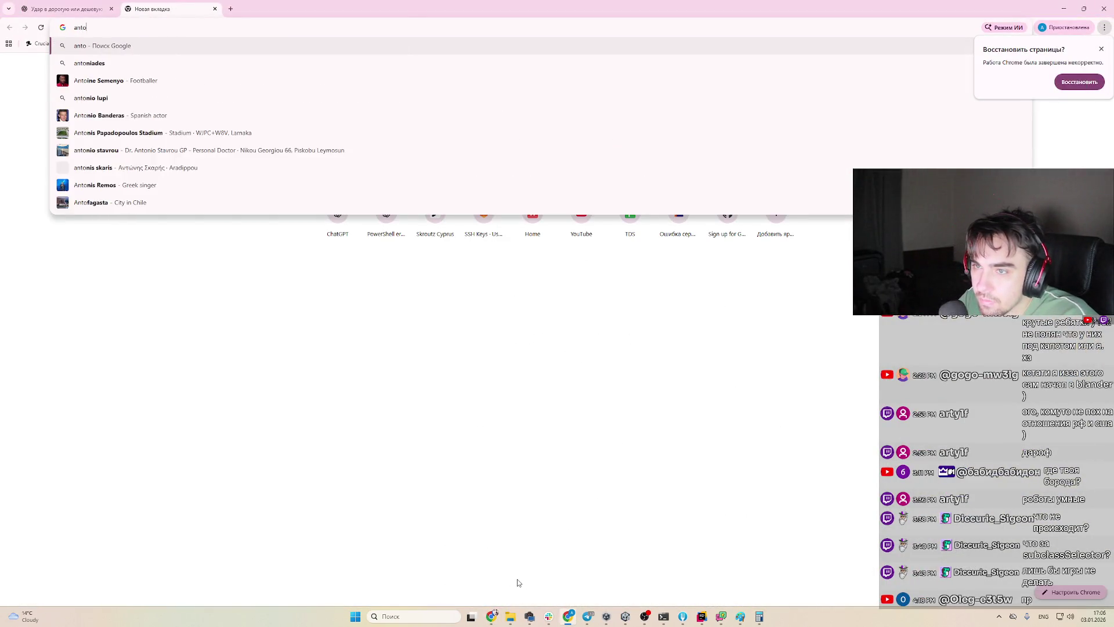
pyautogui.write('ng urp')
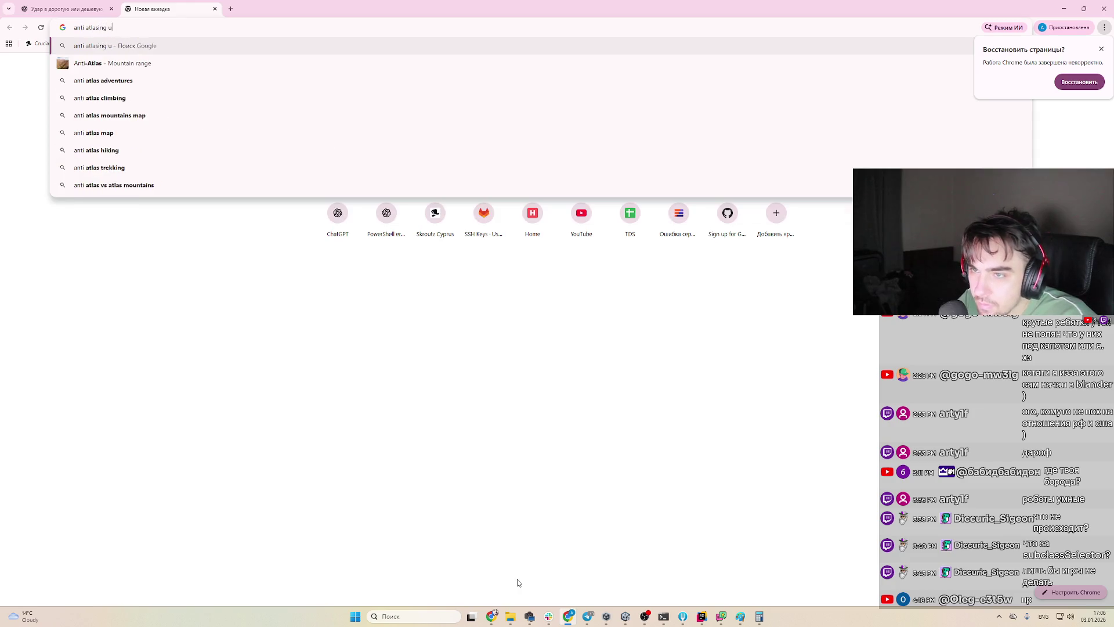
# Open the Unity manual page 'Anti-aliasing in the Universal Render Pipeline' from Google, then return to ChatGPT
pyautogui.press('Return')
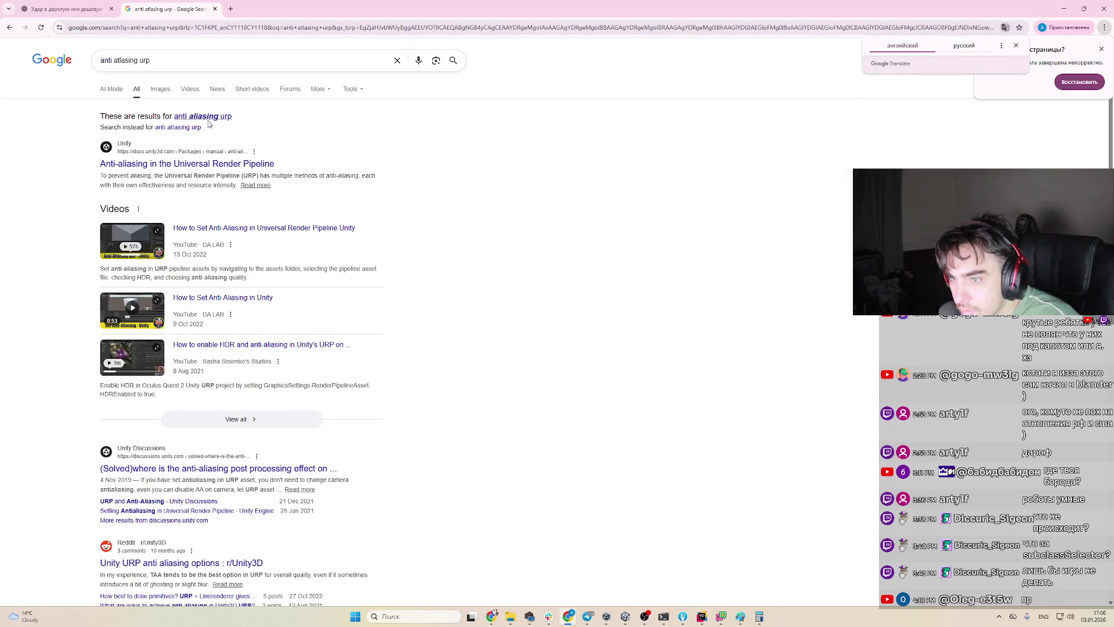
pyautogui.click(232, 140)
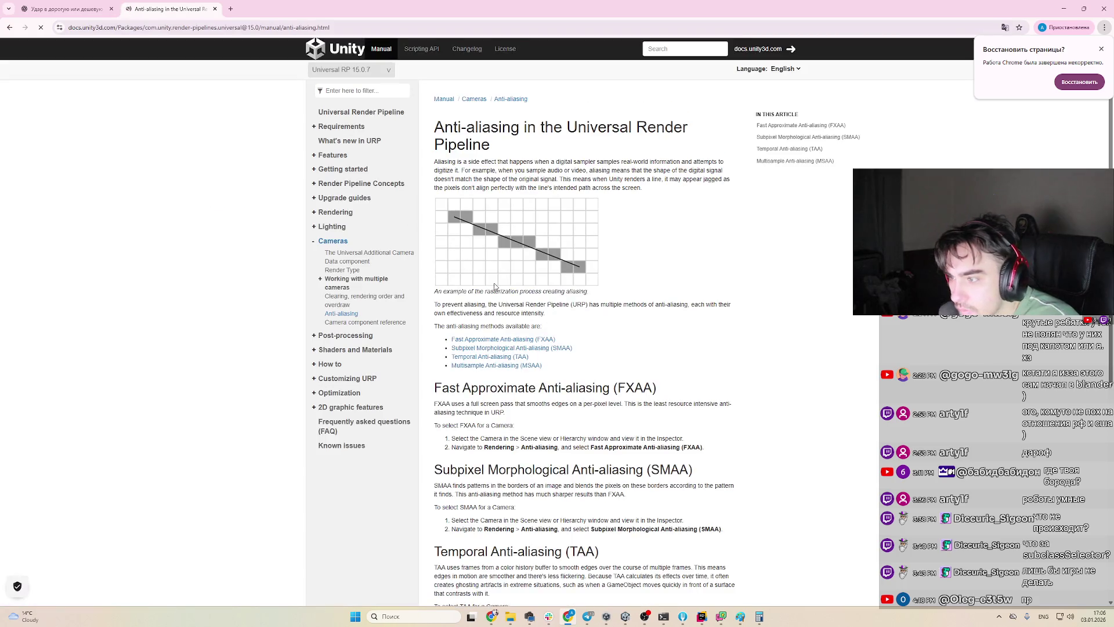
pyautogui.scroll(-6, 750, 412)
pyautogui.scroll(6, 751, 412)
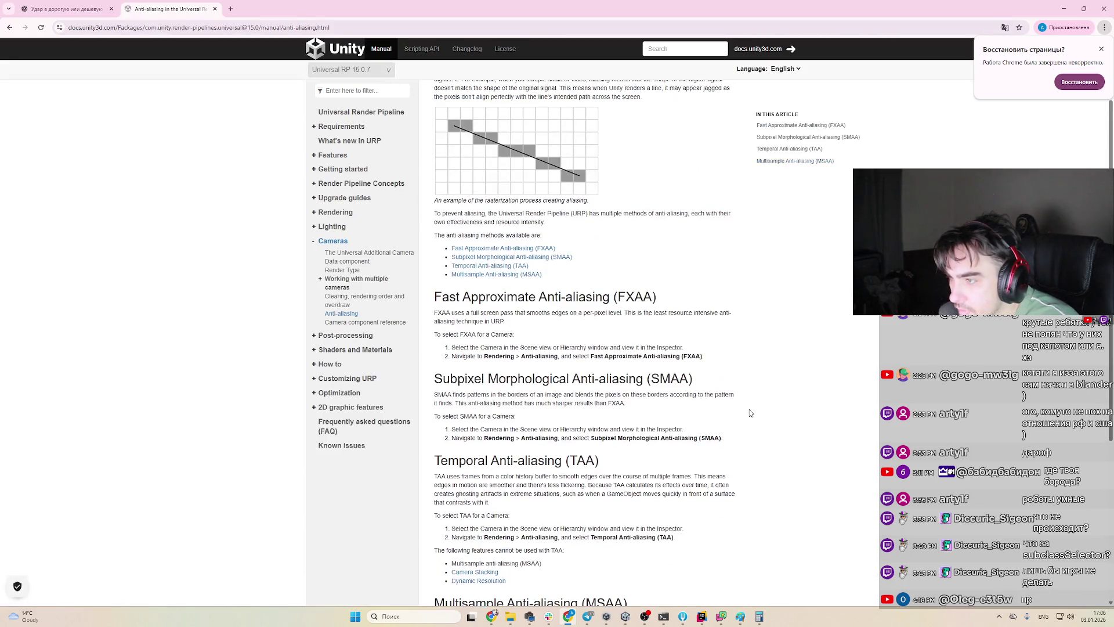
pyautogui.hotkey('ctrl', 'shift', 'Tab')
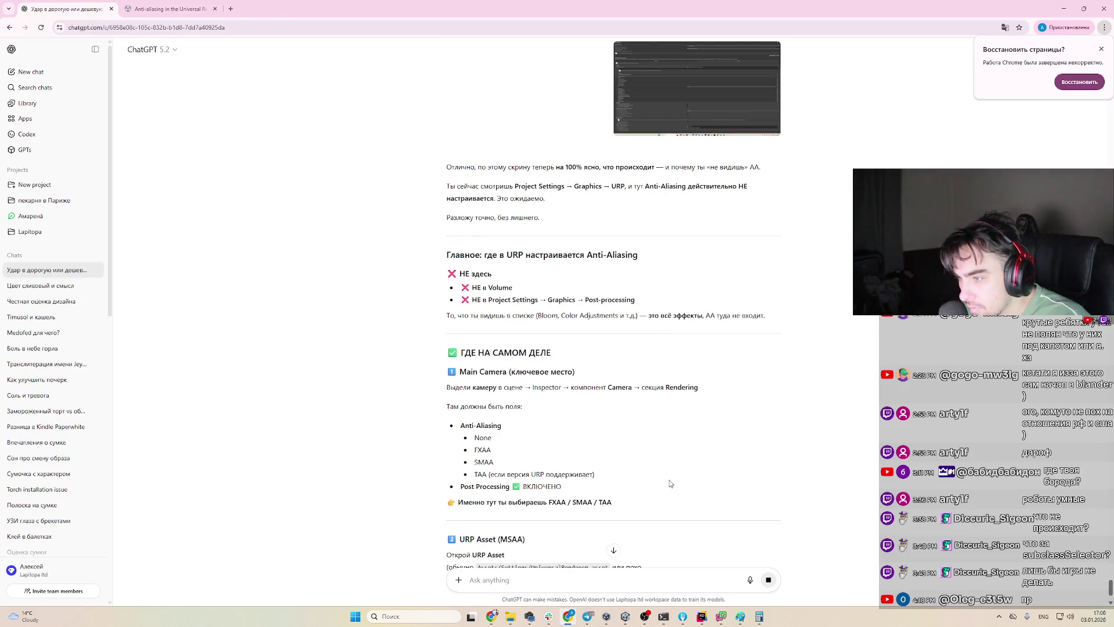
# Read ChatGPT's URP Asset MSAA advice and checklist, select 'UniversalRenderer', and return to Unity
pyautogui.scroll(-2, 670, 482)
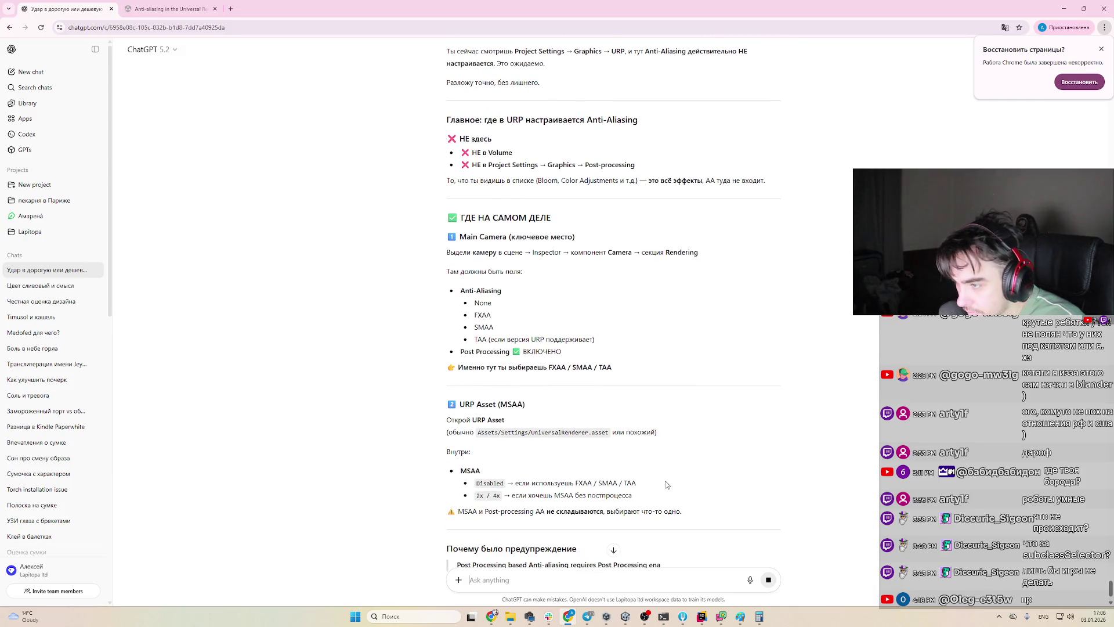
pyautogui.scroll(-2, 666, 485)
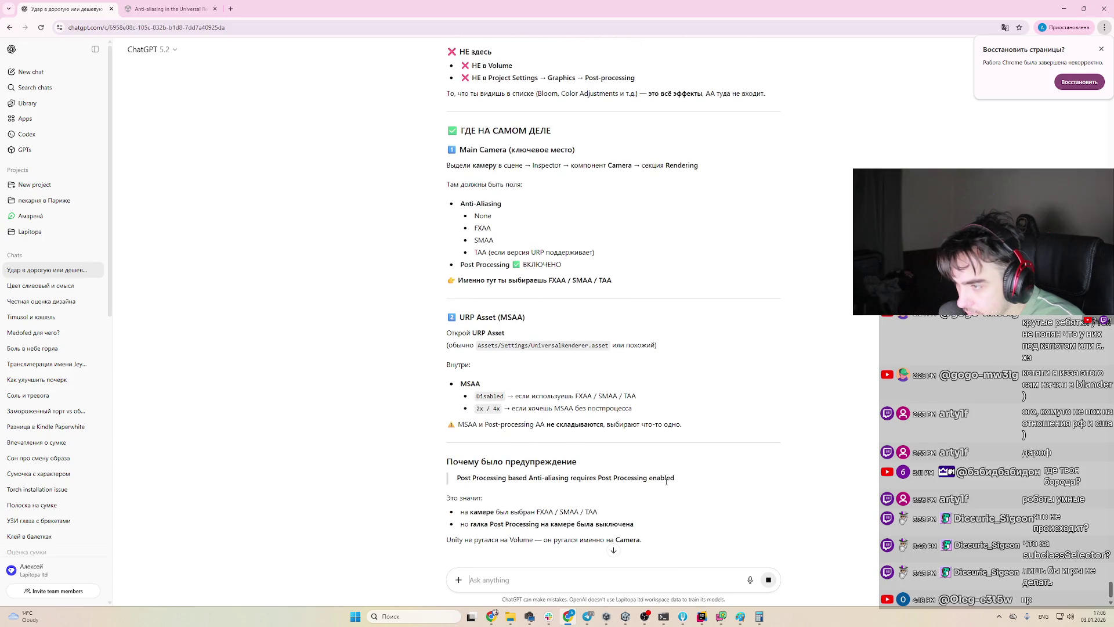
pyautogui.scroll(-1, 666, 481)
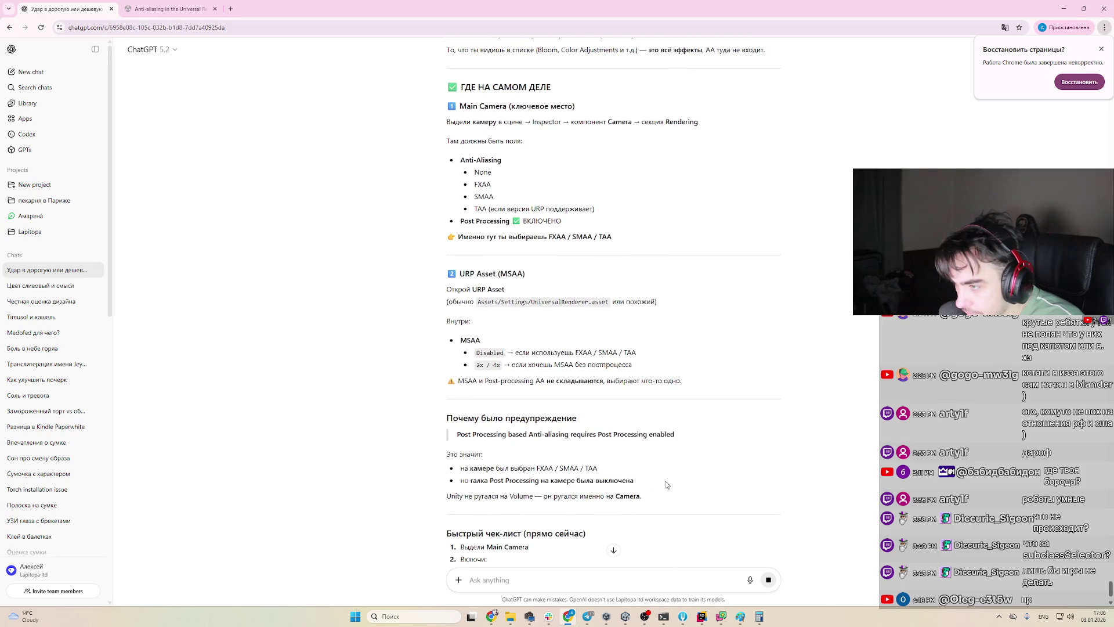
pyautogui.doubleClick(582, 300)
pyautogui.hotkey('ctrl', 'c')
pyautogui.hotkey('alt', 'Tab')
pyautogui.hotkey('alt', 'Tab')
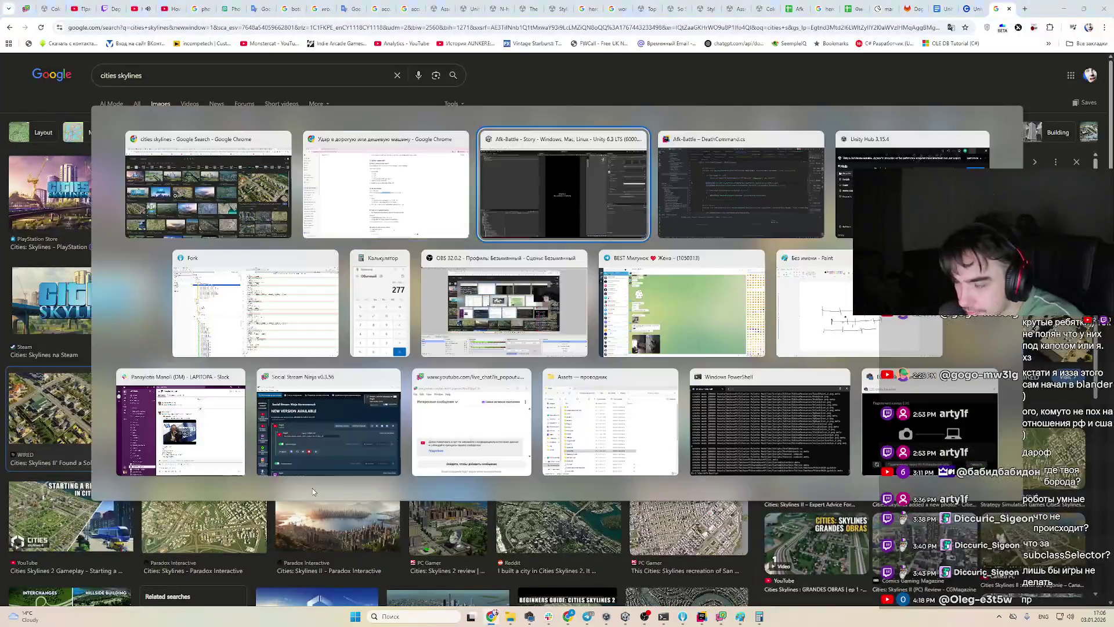
pyautogui.click(313, 489)
# Restore Project Settings to a floating window and search the project for UniversalRenderer
pyautogui.moveTo(1107, 11)
pyautogui.mouseDown()
pyautogui.moveTo(688, 168)
pyautogui.moveTo(314, 176)
pyautogui.mouseUp()
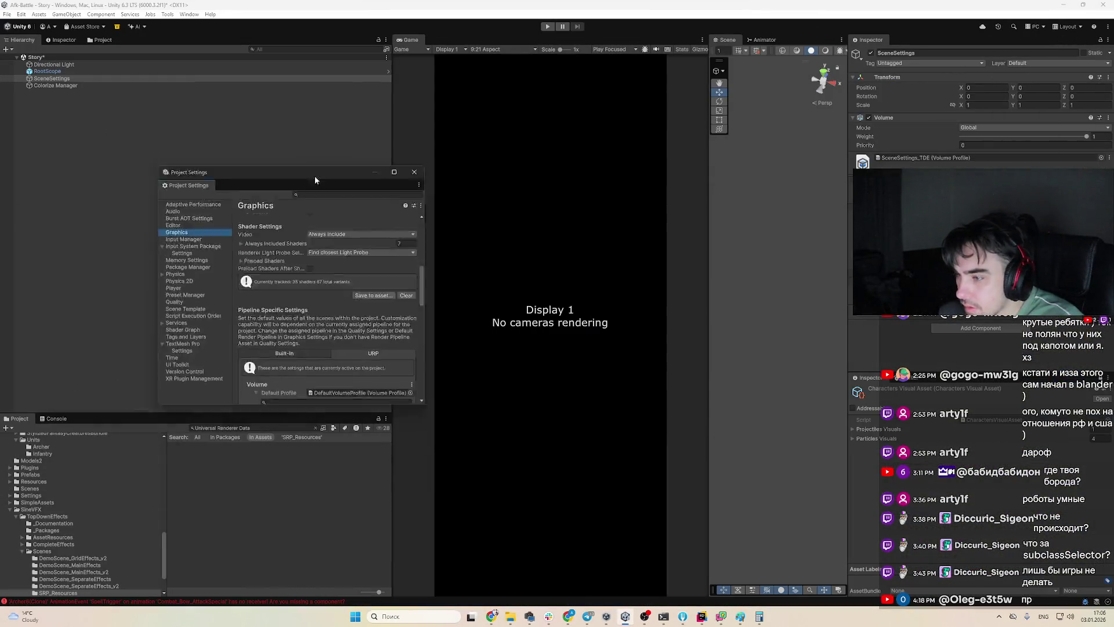
pyautogui.click(242, 427)
pyautogui.hotkey('ctrl', 'v')
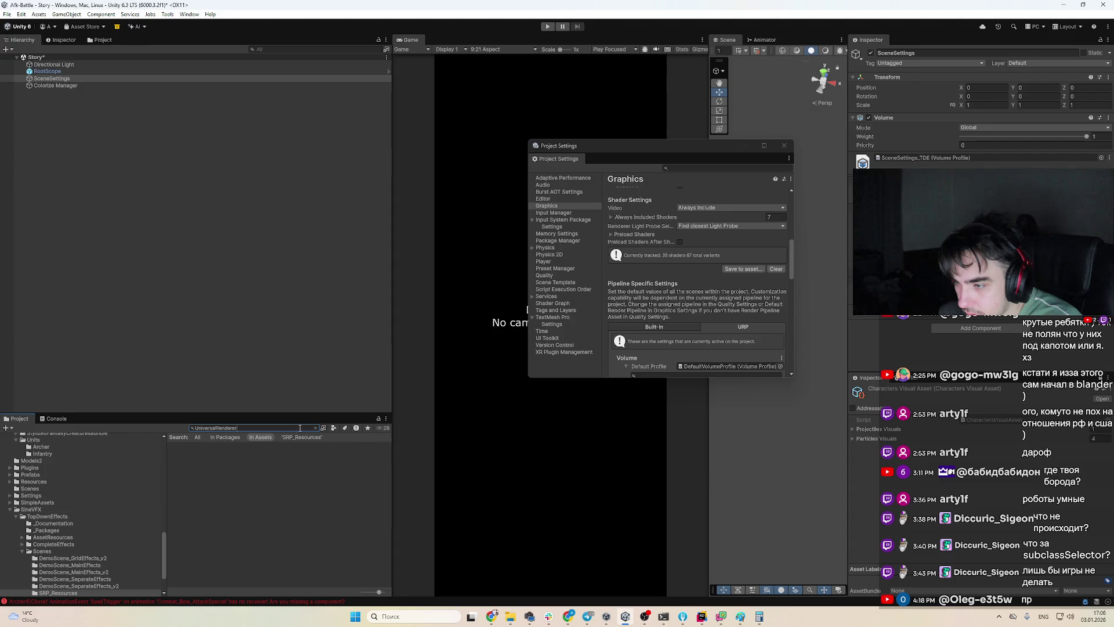
pyautogui.click(313, 429)
# Browse the SRP_Resources assets to UniversalRPRenderer, check its renderer features, then select UniversalRP_TDE
pyautogui.click(195, 466)
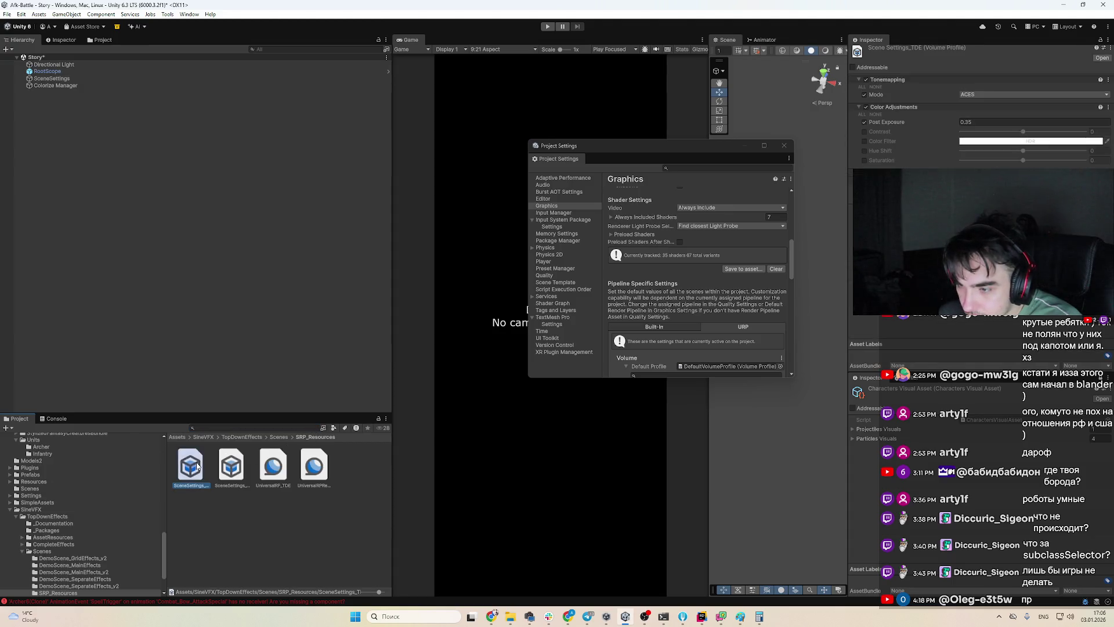
pyautogui.press('Right')
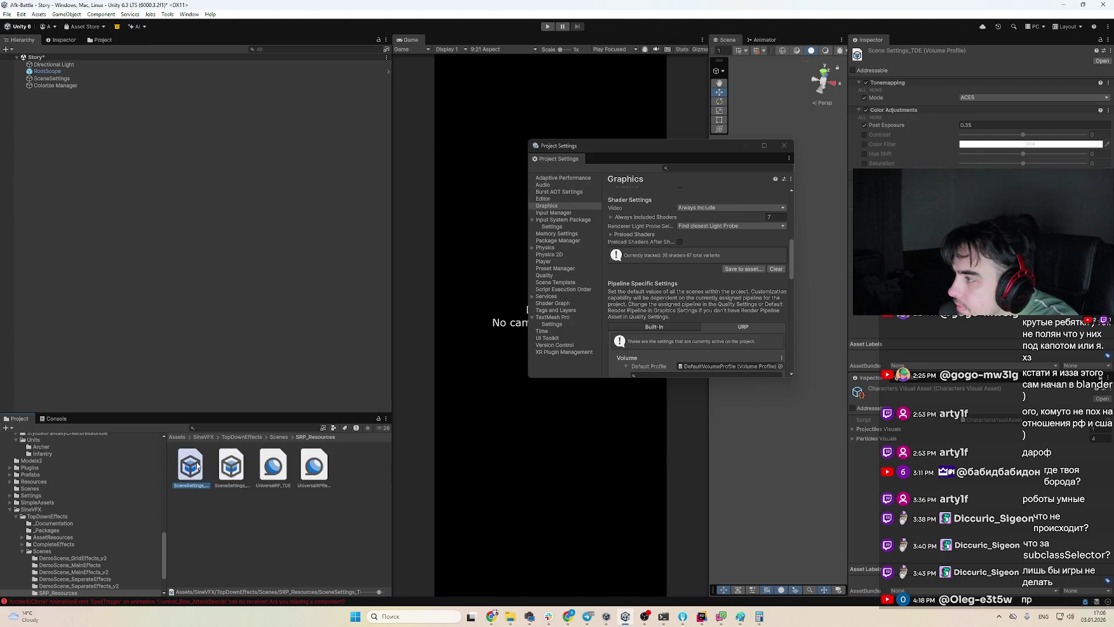
pyautogui.press('Right')
pyautogui.press('Right')
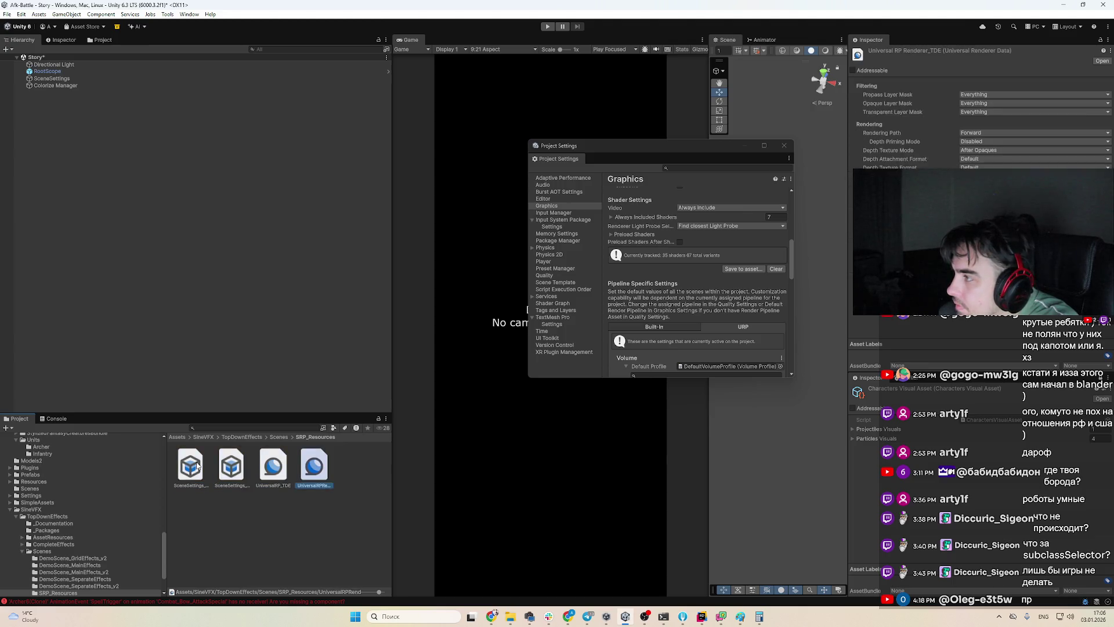
pyautogui.press('Left')
pyautogui.press('Right')
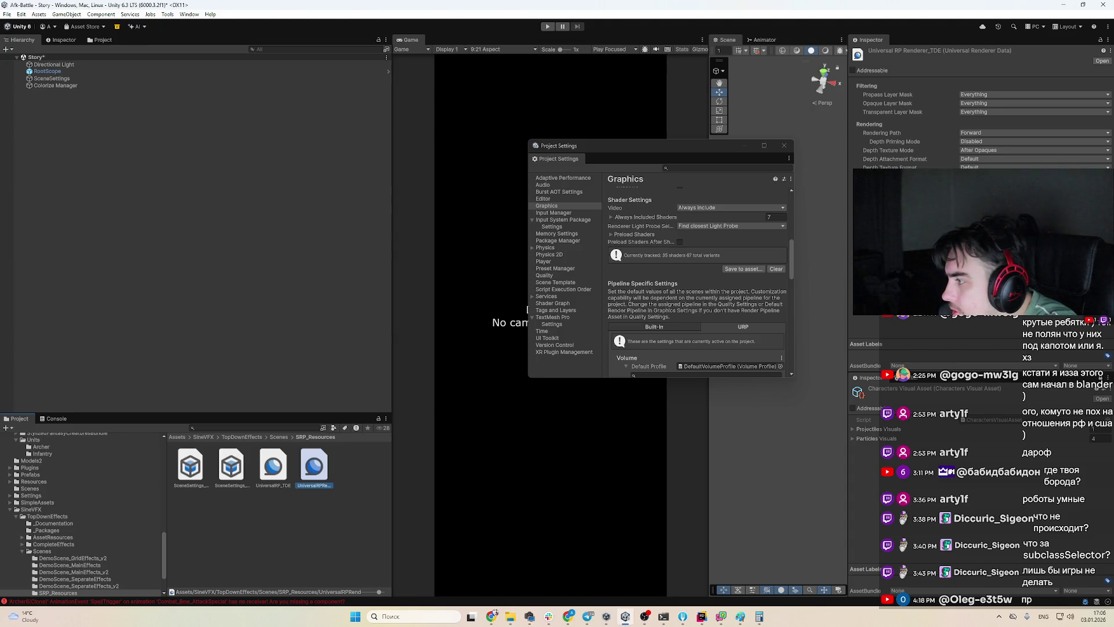
pyautogui.click(984, 310)
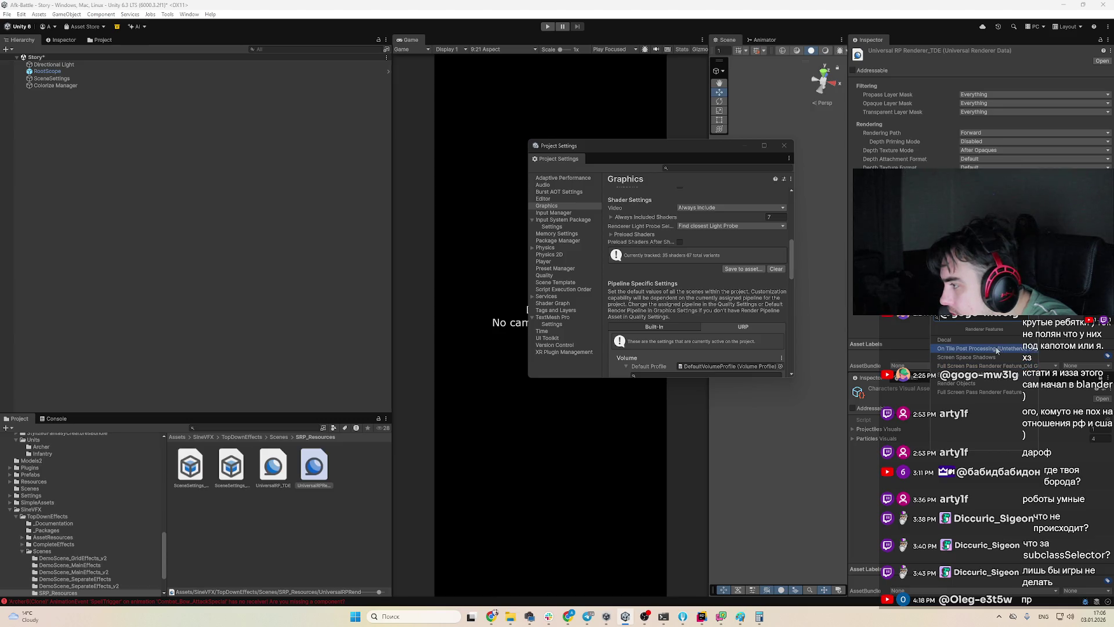
pyautogui.click(261, 473)
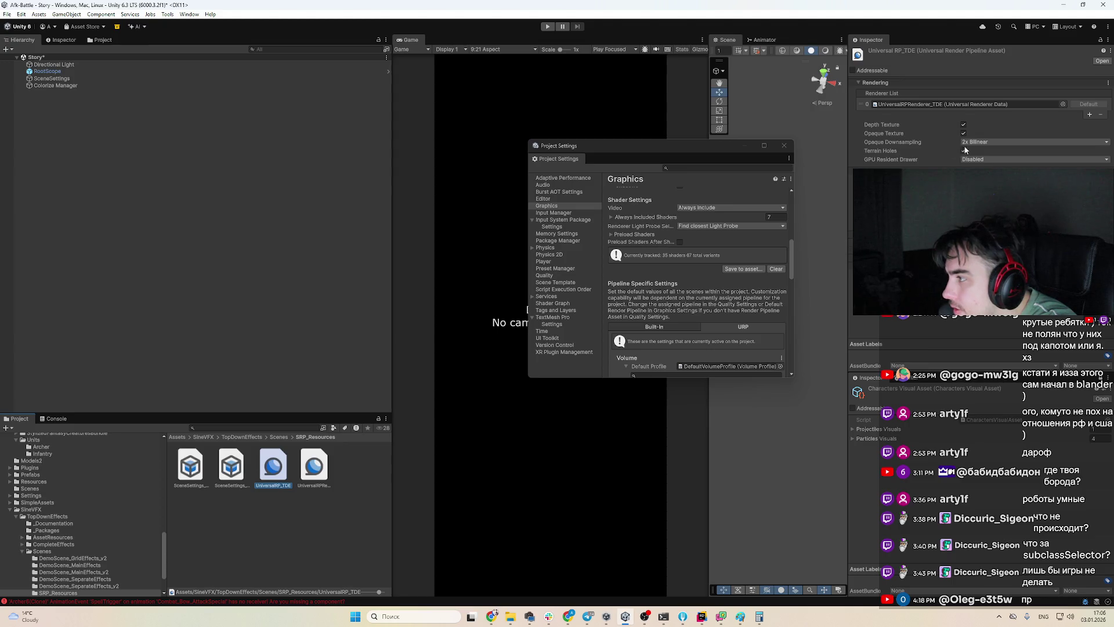
# Check UniversalRP_TDE's Opaque Downsampling options and leave it at 2x Bilinear
pyautogui.click(983, 142)
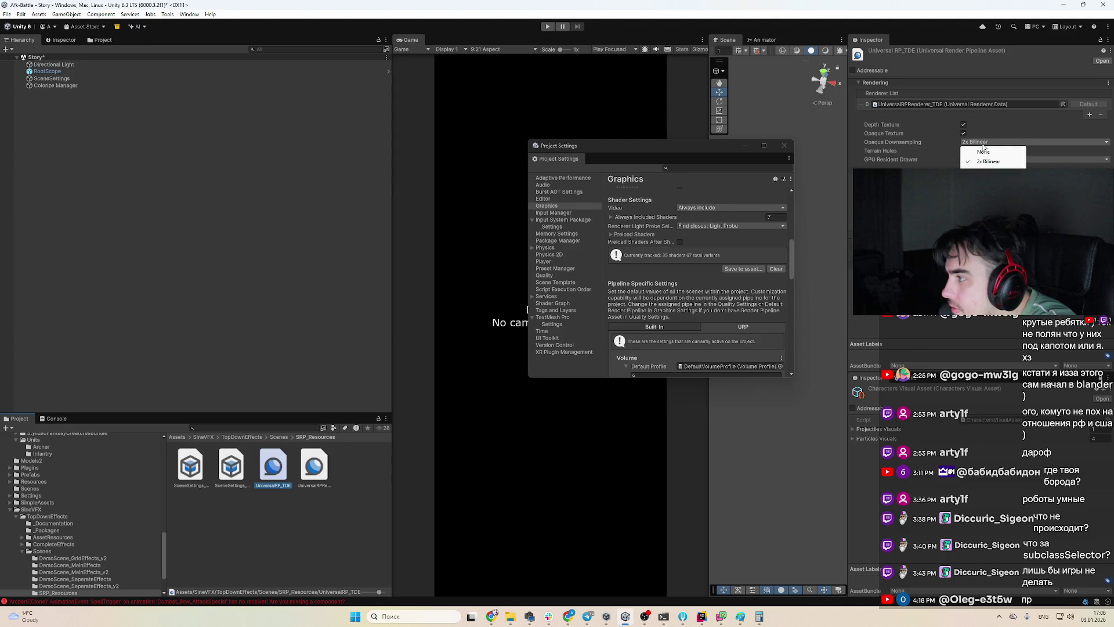
pyautogui.click(935, 142)
pyautogui.moveTo(936, 141)
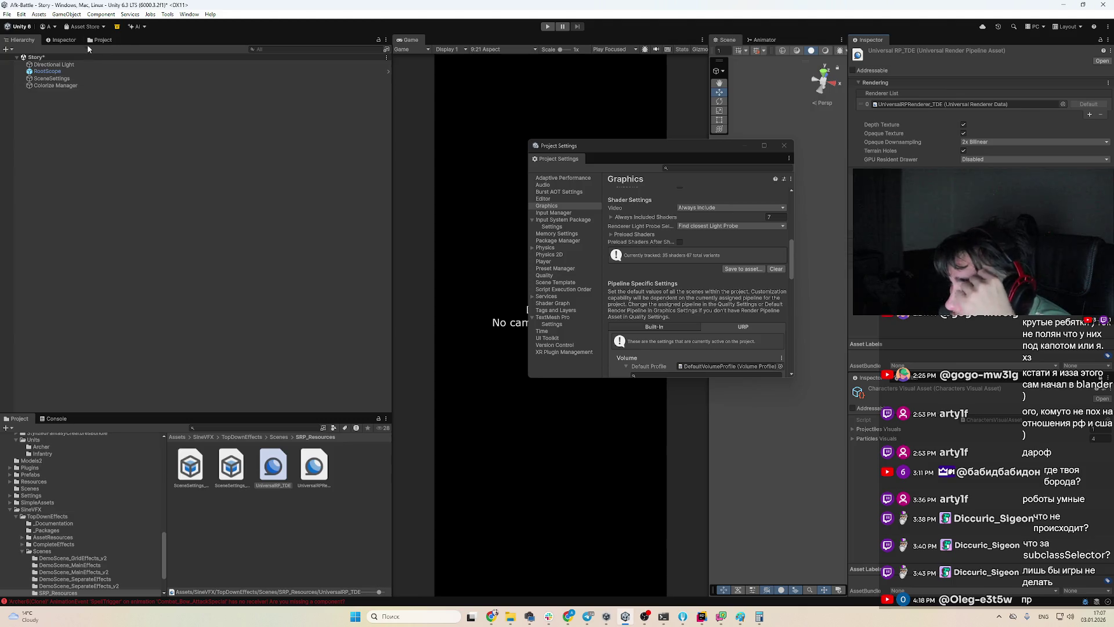
# Search the project for 'level' and open the Level prefab
pyautogui.click(258, 427)
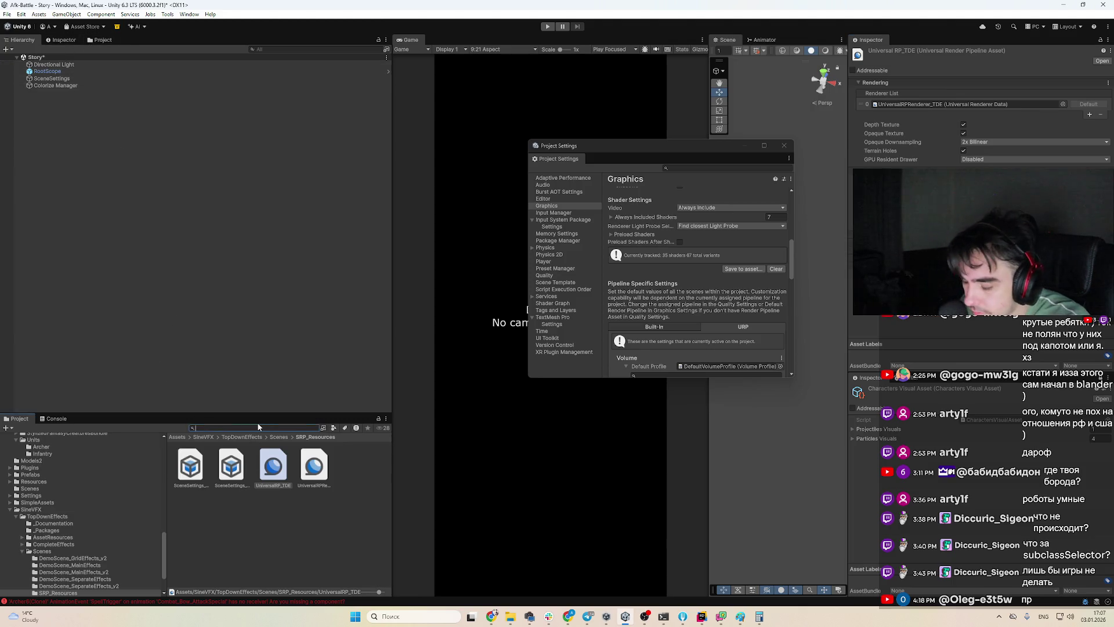
pyautogui.write('level')
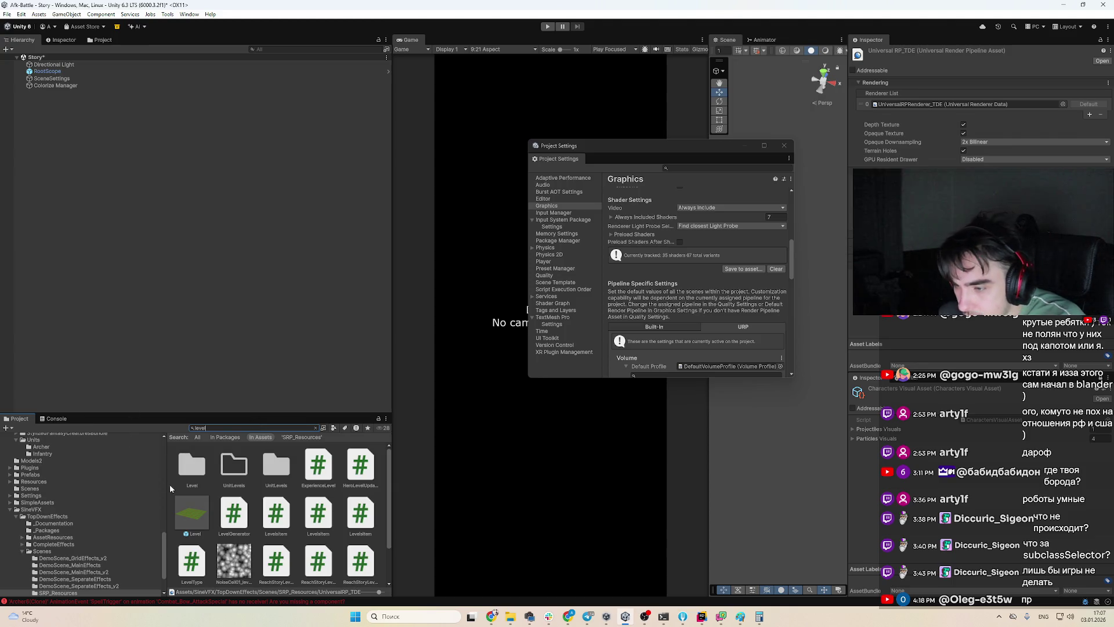
pyautogui.doubleClick(192, 512)
# Open the GameDelayedScope prefab via a 'gamed' search and inspect its Main Camera settings
pyautogui.click(273, 428)
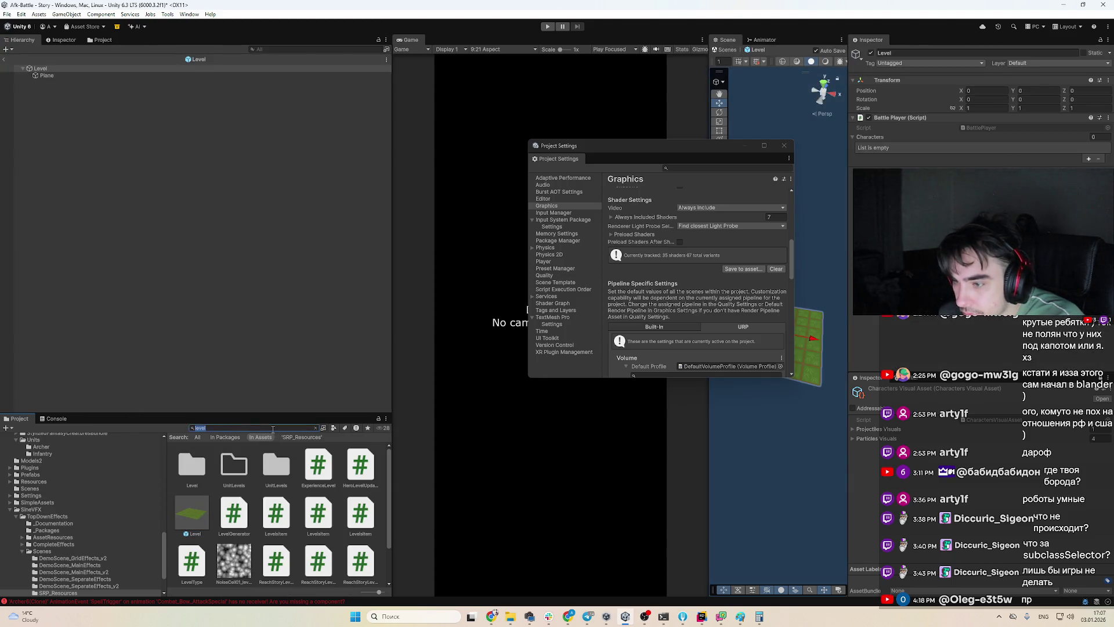
pyautogui.write('gamed')
pyautogui.click(239, 464)
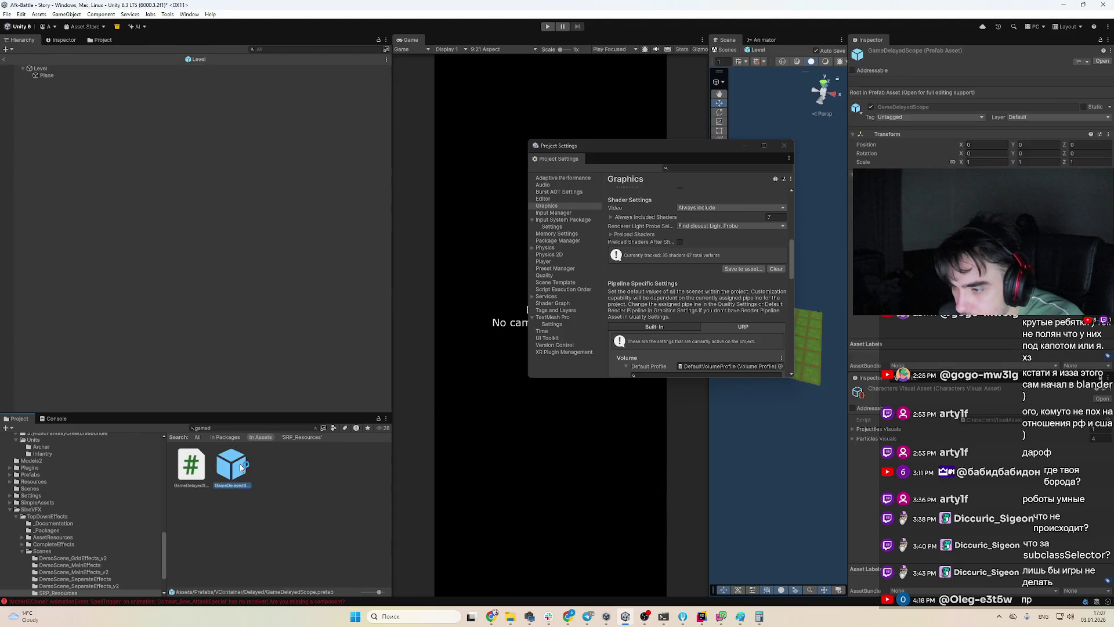
pyautogui.doubleClick(239, 464)
pyautogui.click(58, 83)
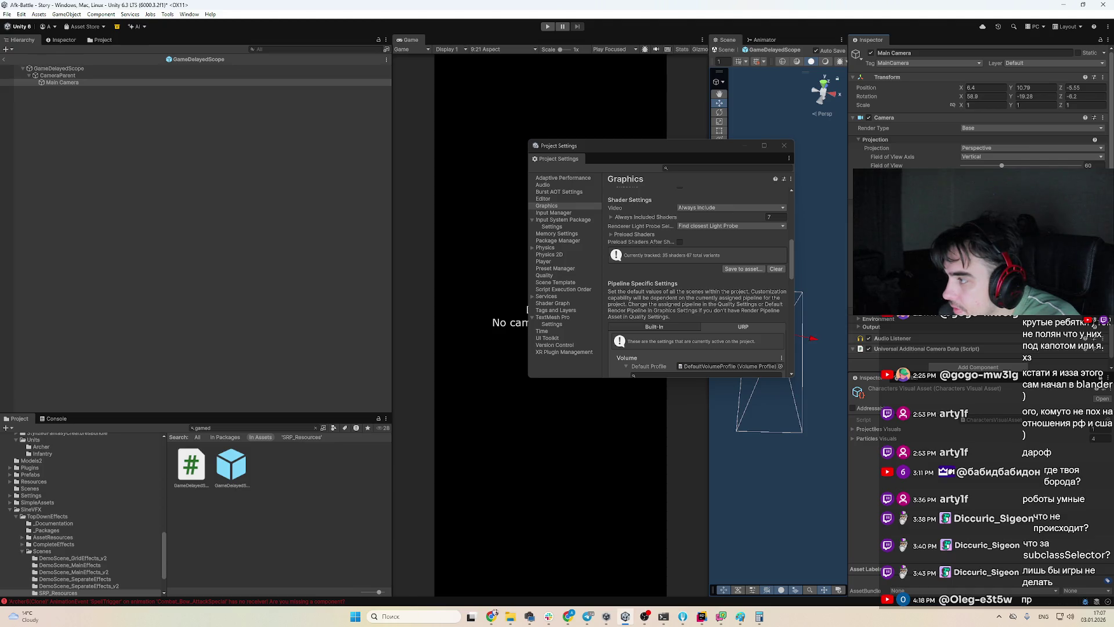
pyautogui.scroll(1, 974, 342)
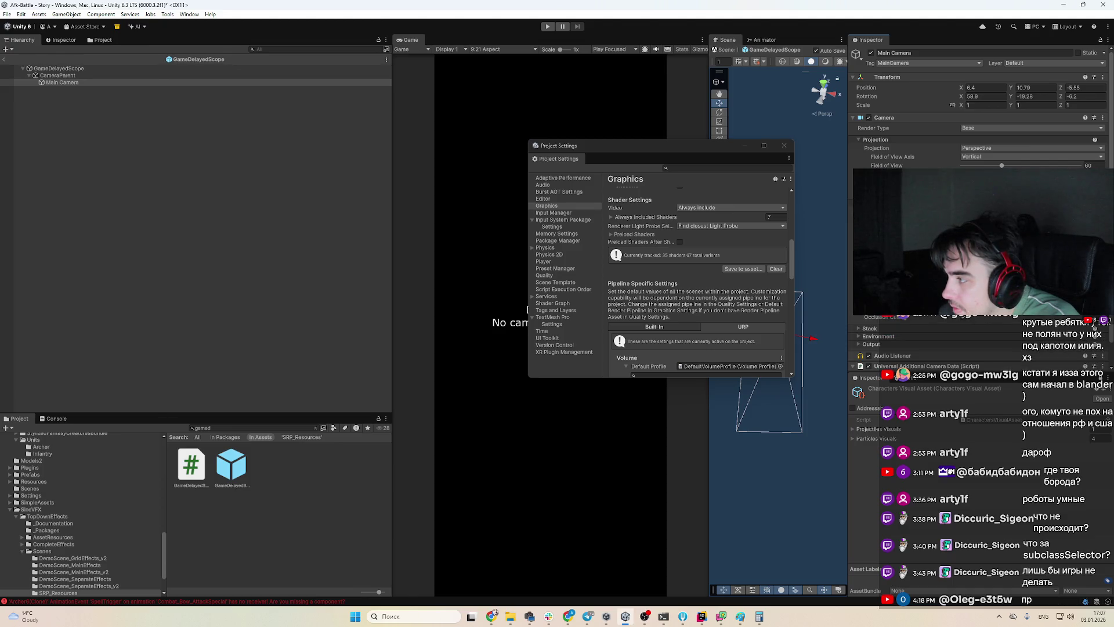
pyautogui.scroll(-1, 928, 343)
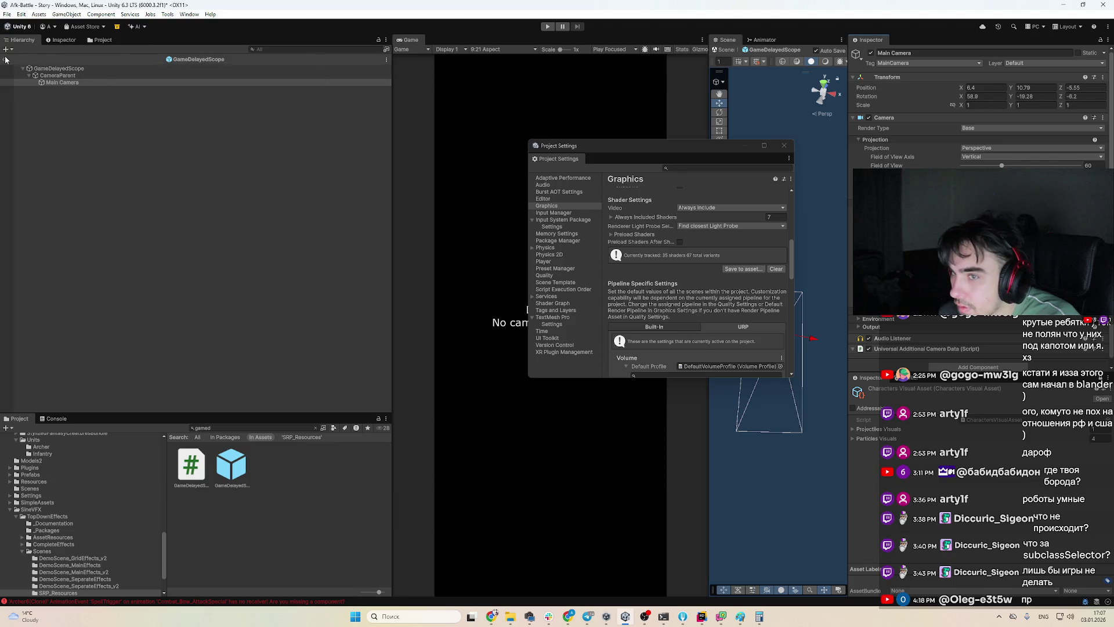
# Search the project for renderer assets and inspect URP_Renderer_SoStylized
pyautogui.scroll(-3, 105, 558)
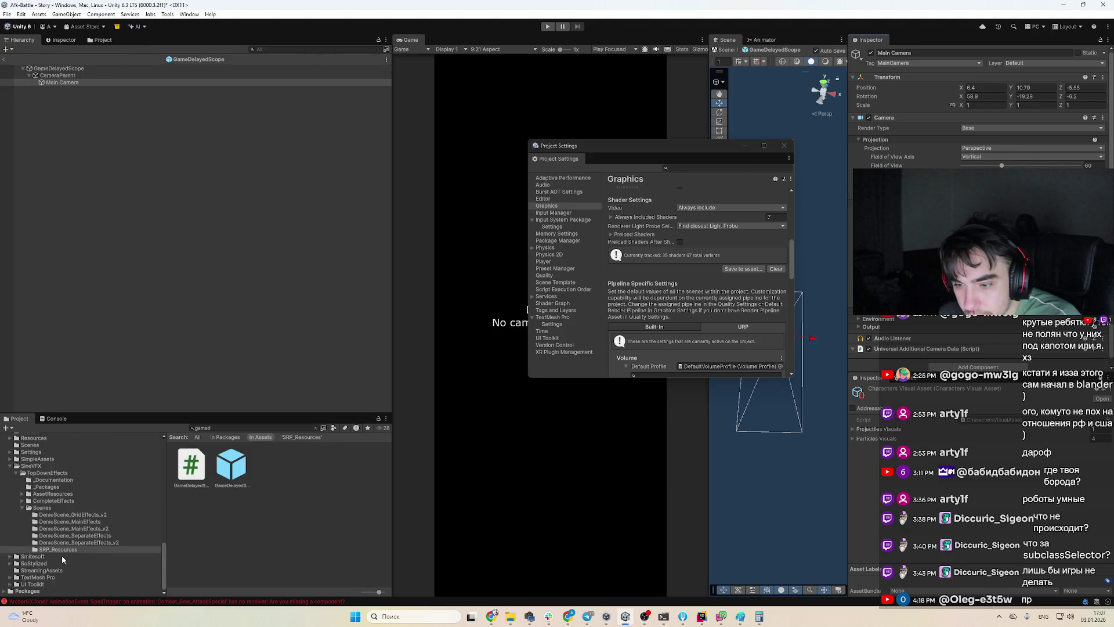
pyautogui.scroll(10, 46, 447)
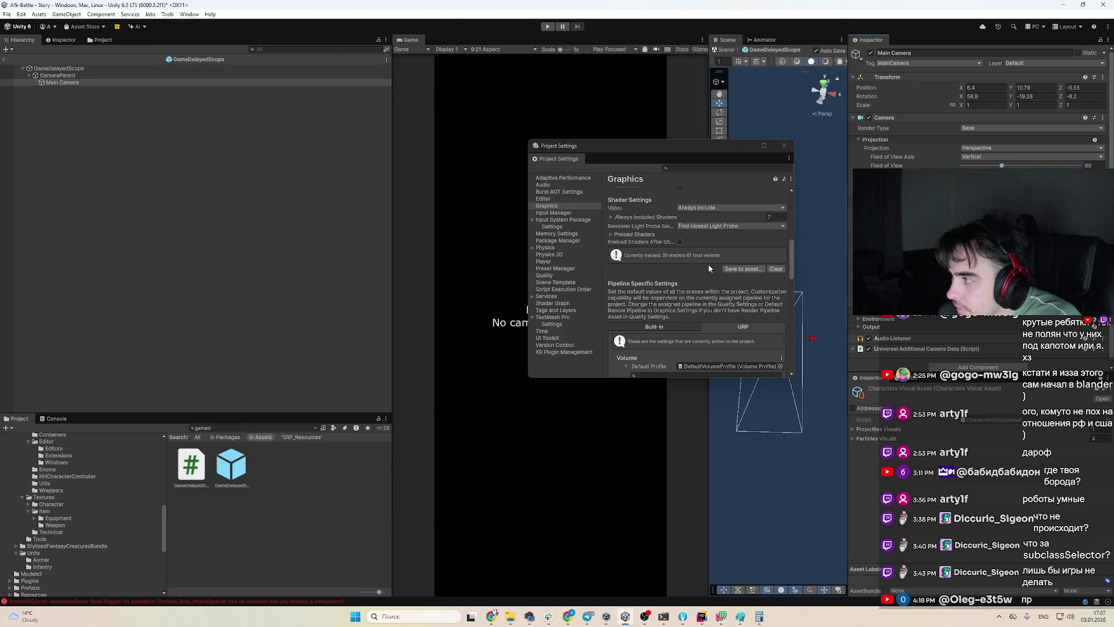
pyautogui.click(255, 428)
pyautogui.write('rende')
pyautogui.click(280, 436)
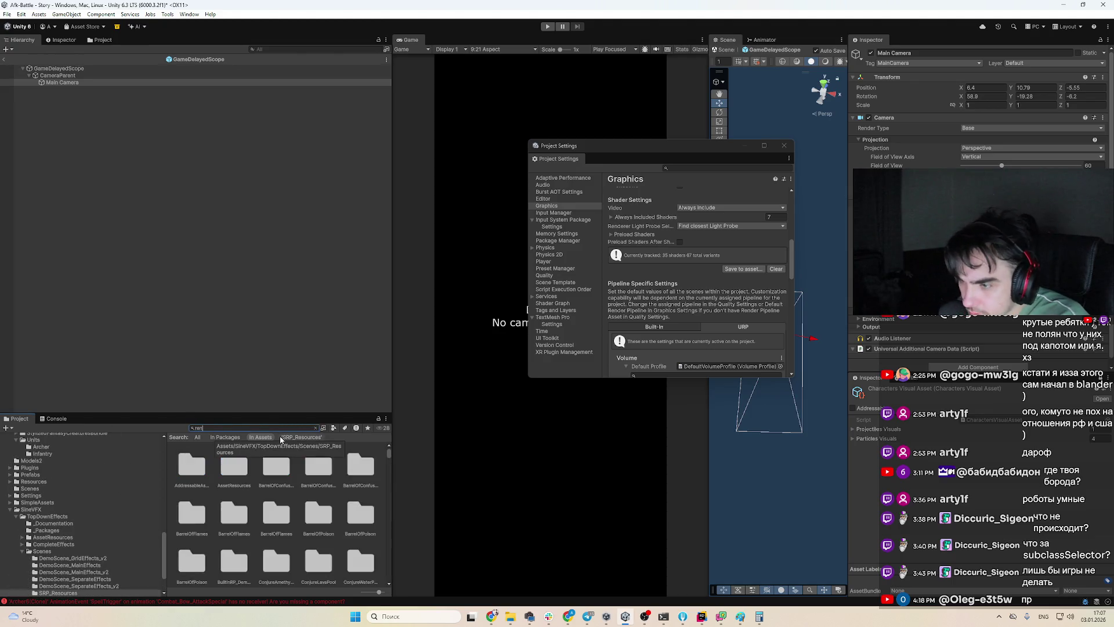
pyautogui.write('dere')
pyautogui.click(322, 473)
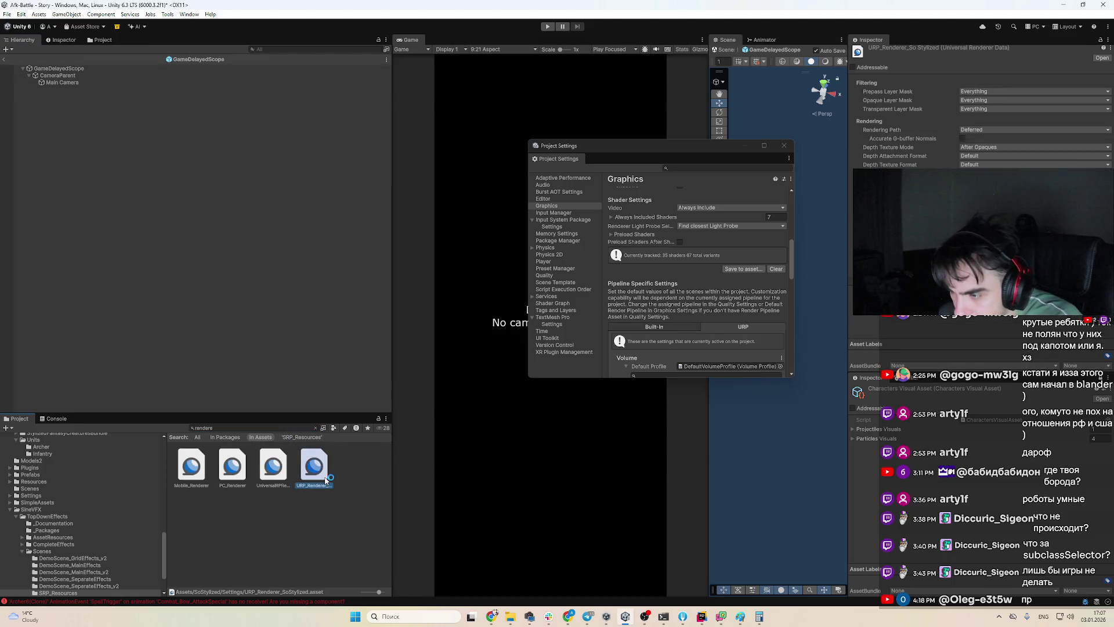
# Compare the UniversalRPRenderer, Mobile_Renderer and PC_Renderer renderer data assets
pyautogui.press('Left')
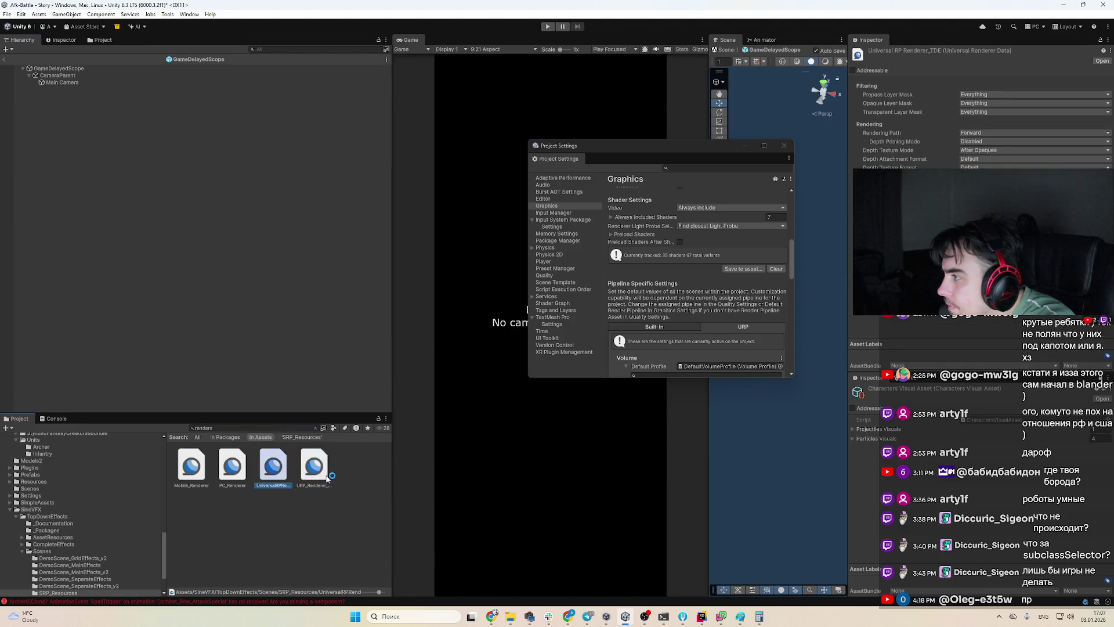
pyautogui.press('Left')
pyautogui.press('Left')
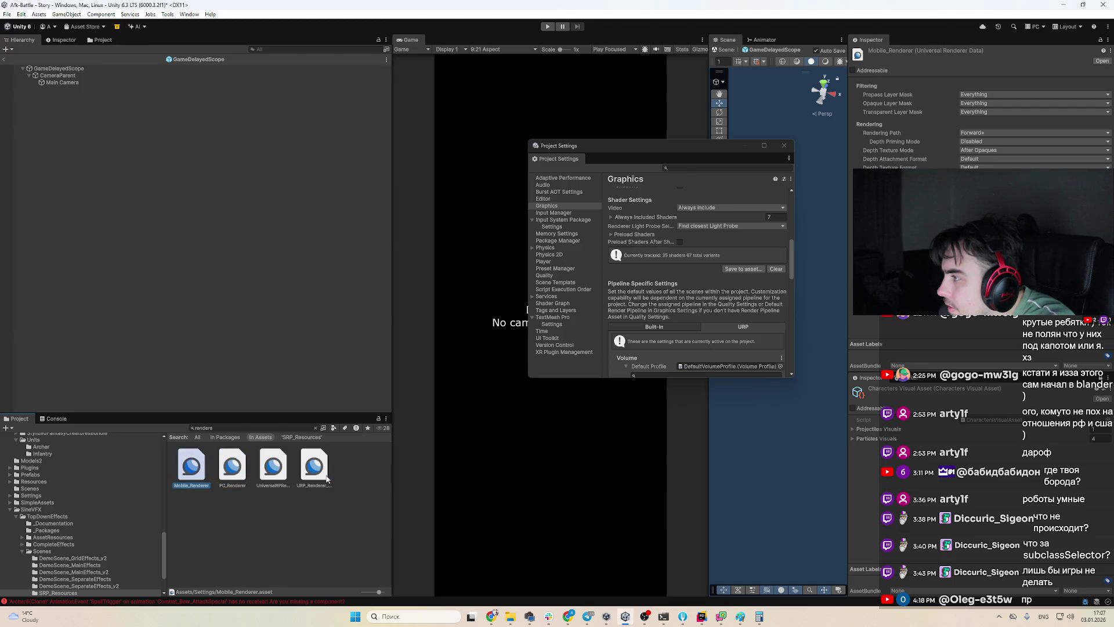
pyautogui.press('Right')
pyautogui.press('Right')
pyautogui.press('Left')
pyautogui.press('Left')
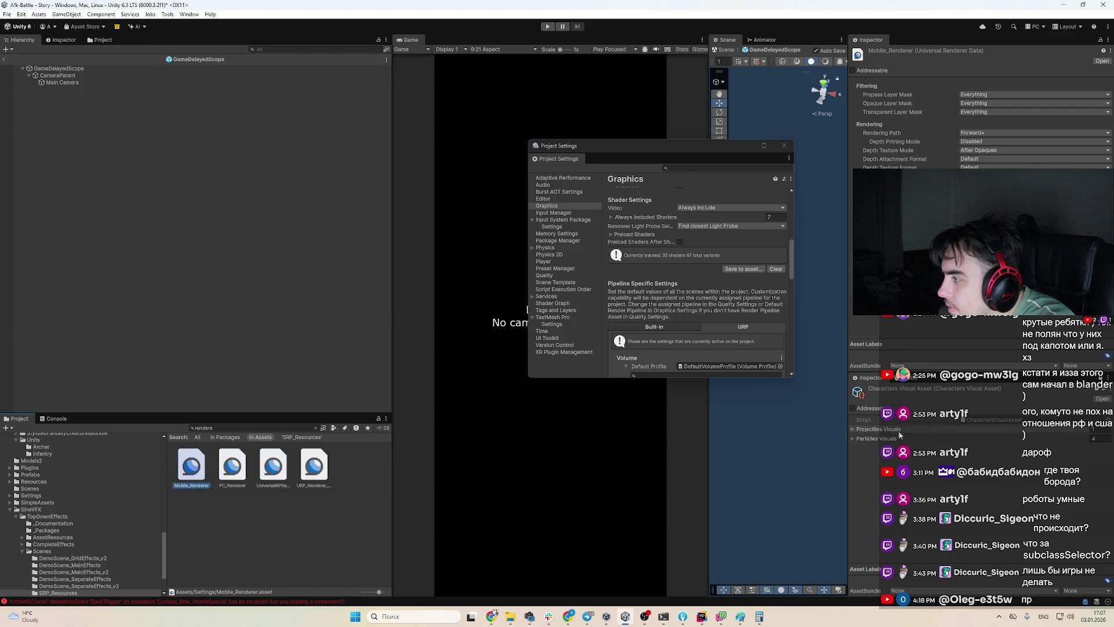
pyautogui.press('Right')
pyautogui.press('Right')
pyautogui.click(322, 430)
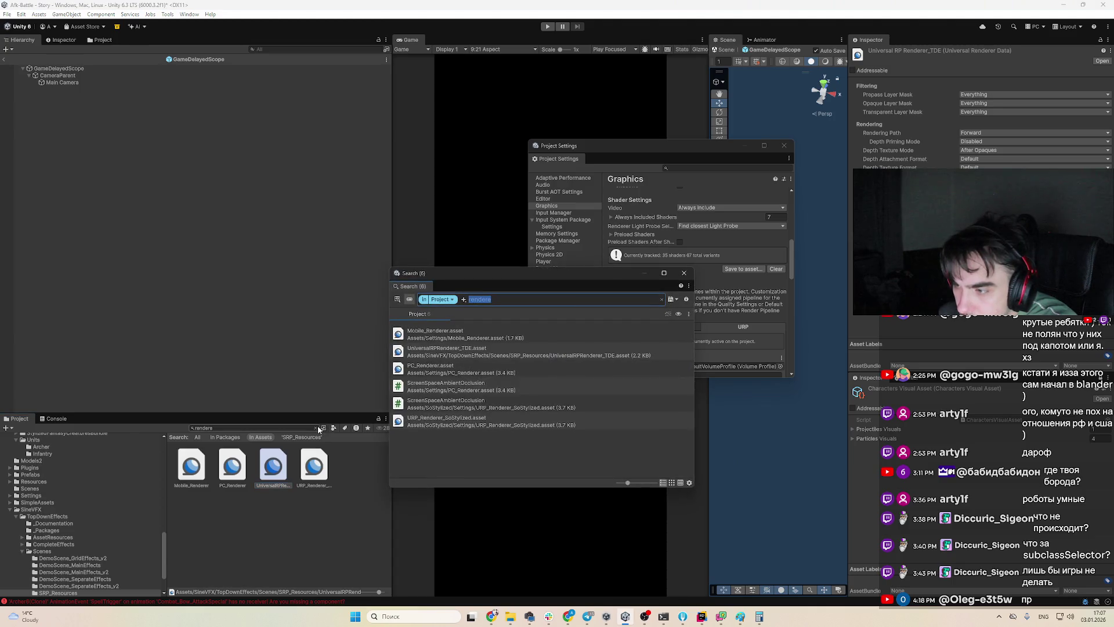
pyautogui.click(358, 457)
pyautogui.press('Right')
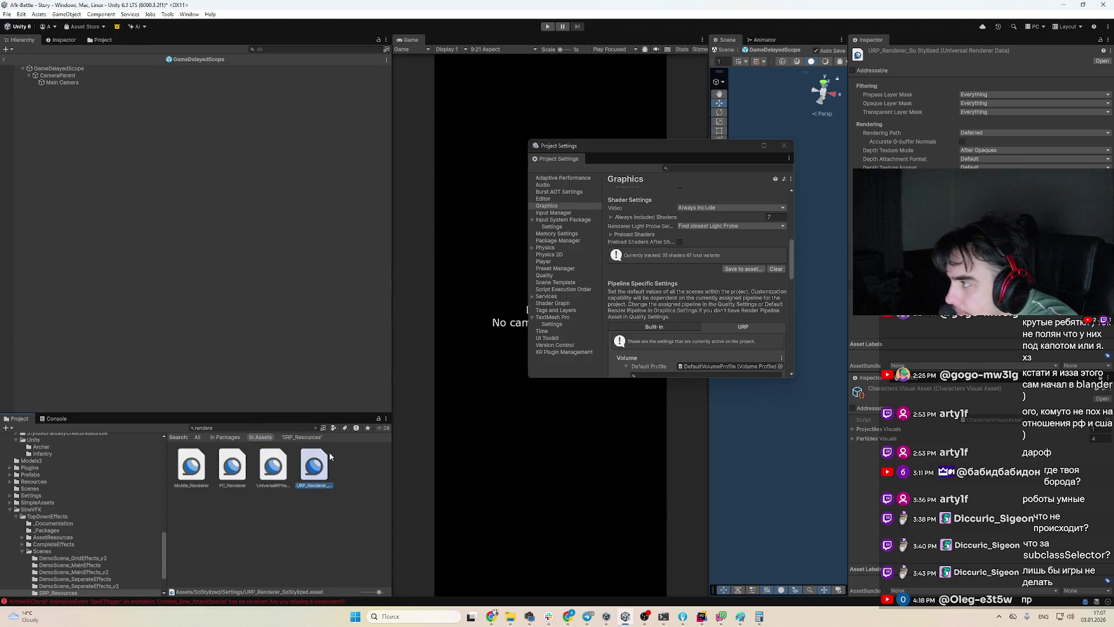
pyautogui.press('Left')
# Select the UniversalRP_TDE pipeline asset and snip its Inspector rendering settings
pyautogui.click(316, 428)
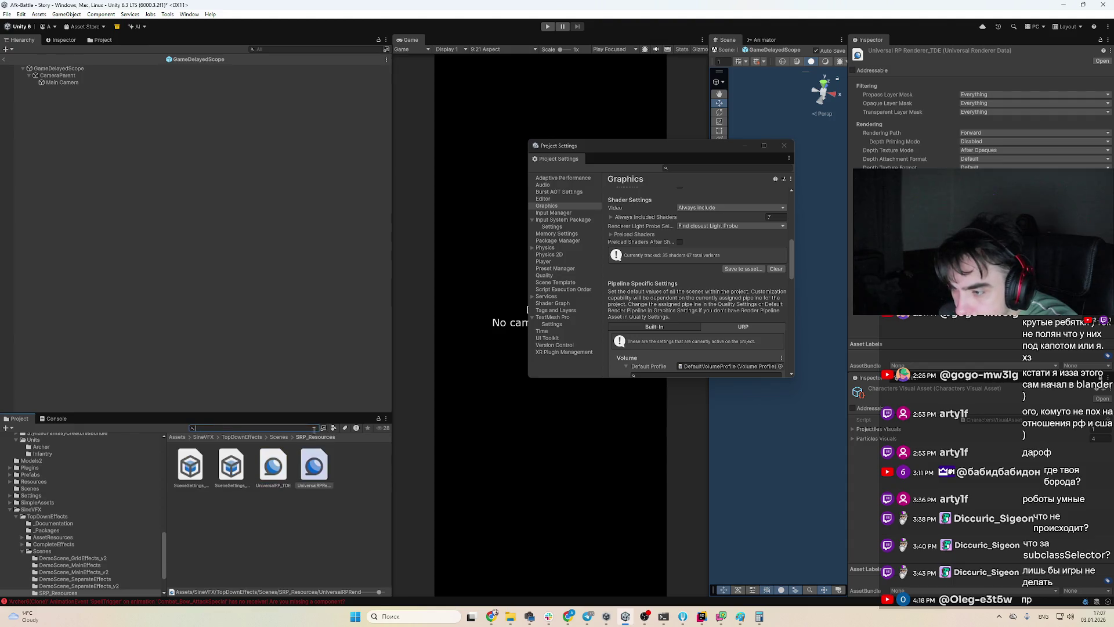
pyautogui.press('Left')
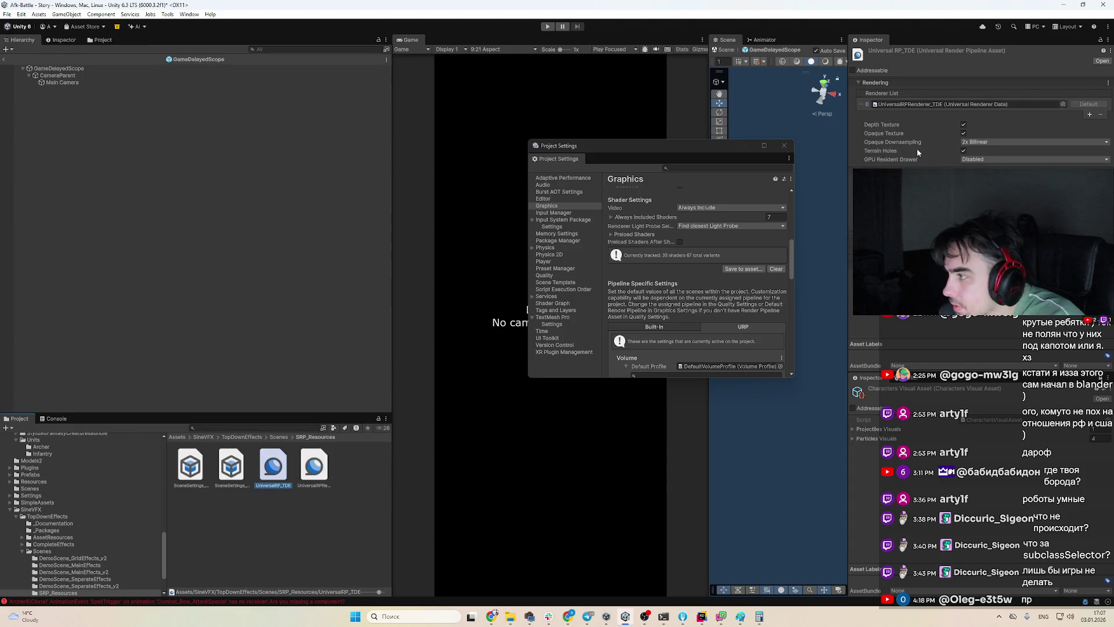
pyautogui.press('super+shift+s')
pyautogui.moveTo(841, 54)
pyautogui.mouseDown()
pyautogui.moveTo(1094, 263)
pyautogui.moveTo(1113, 313)
pyautogui.mouseUp()
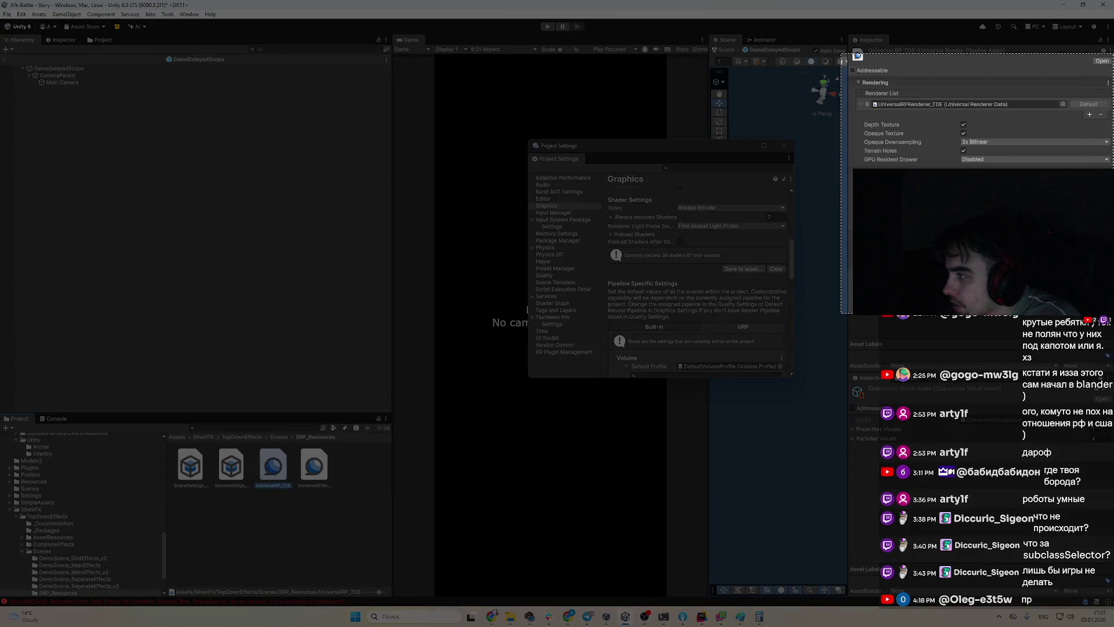
# Paste the UniversalRP_TDE settings screenshot into ChatGPT and view it enlarged
pyautogui.click(491, 616)
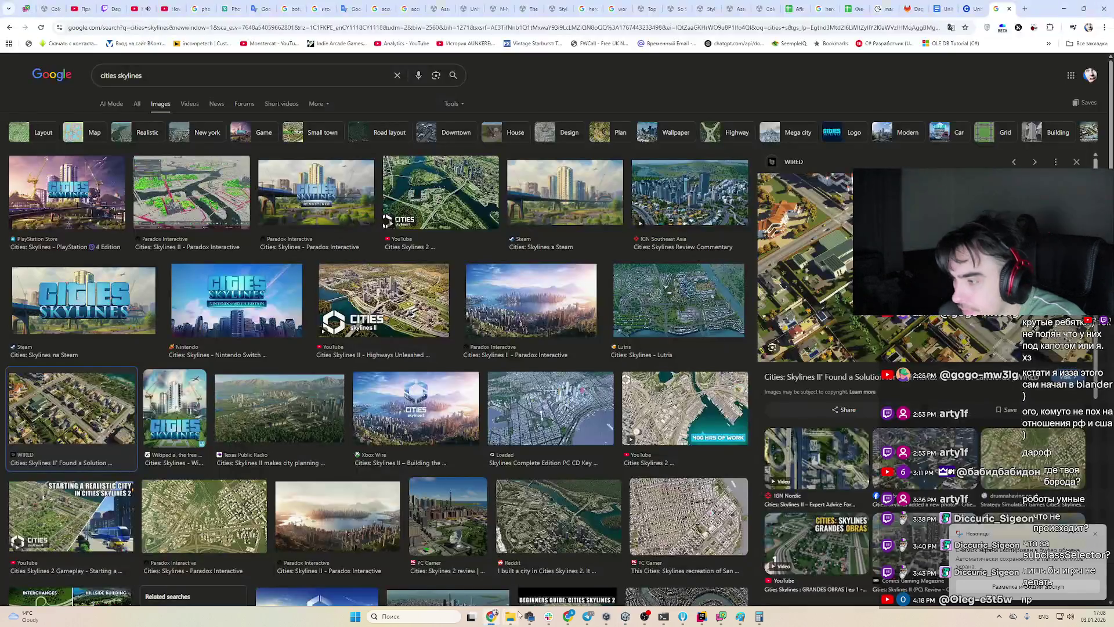
pyautogui.click(577, 616)
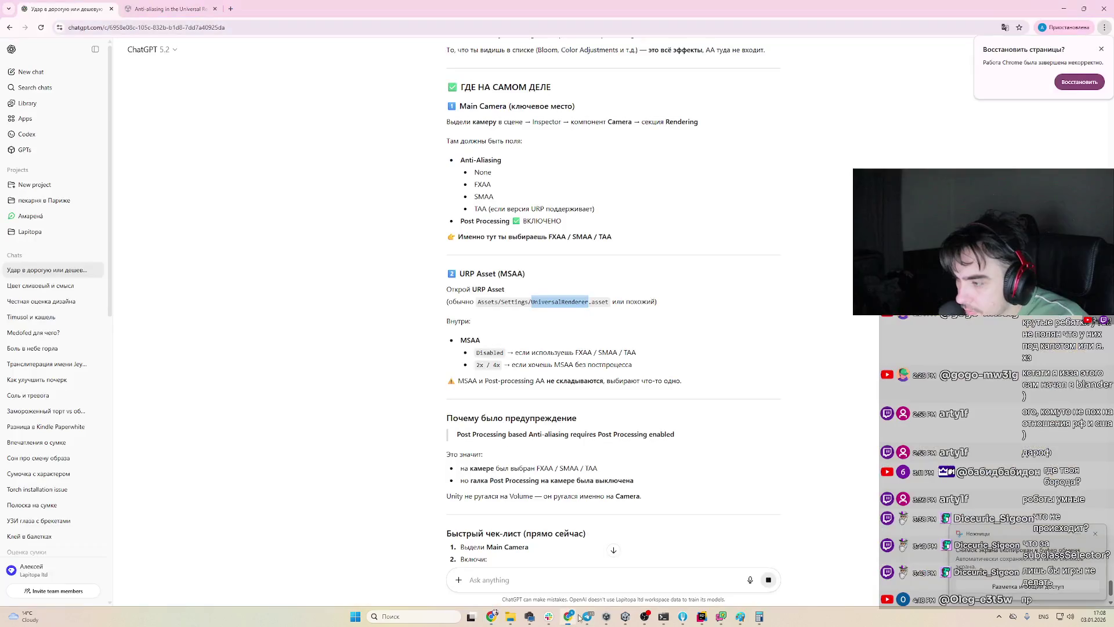
pyautogui.click(609, 576)
pyautogui.hotkey('ctrl', 'v')
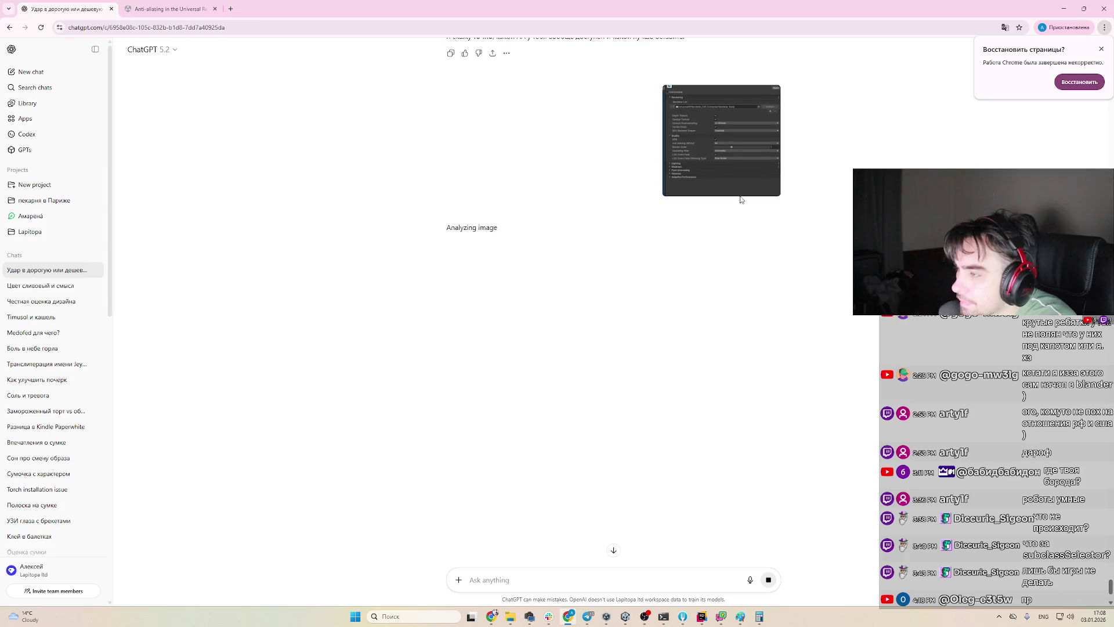
pyautogui.click(754, 174)
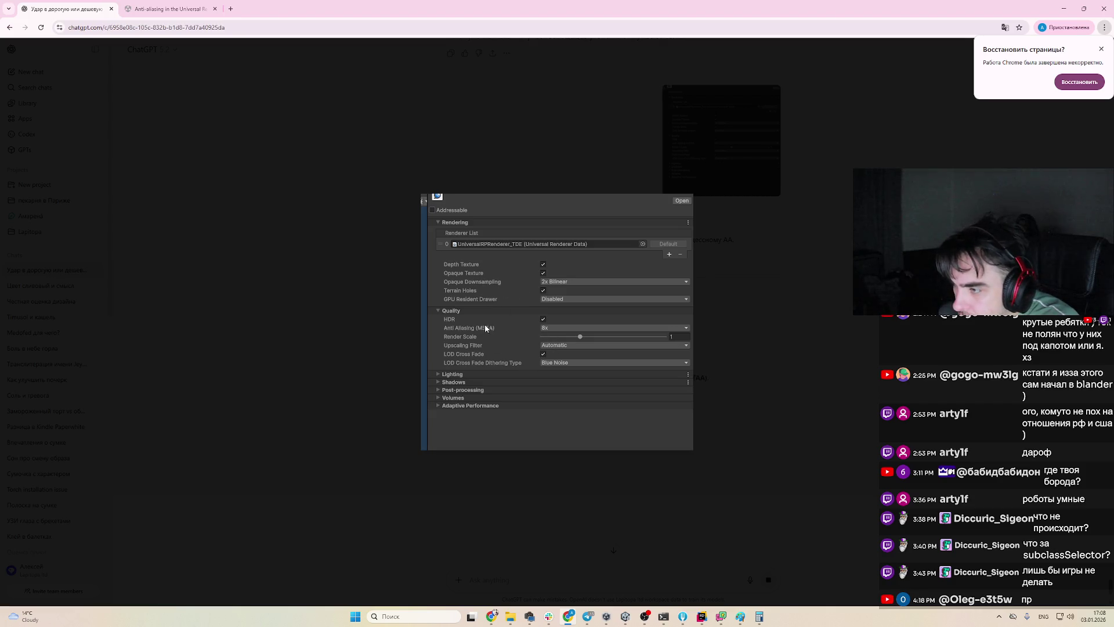
pyautogui.press('Escape')
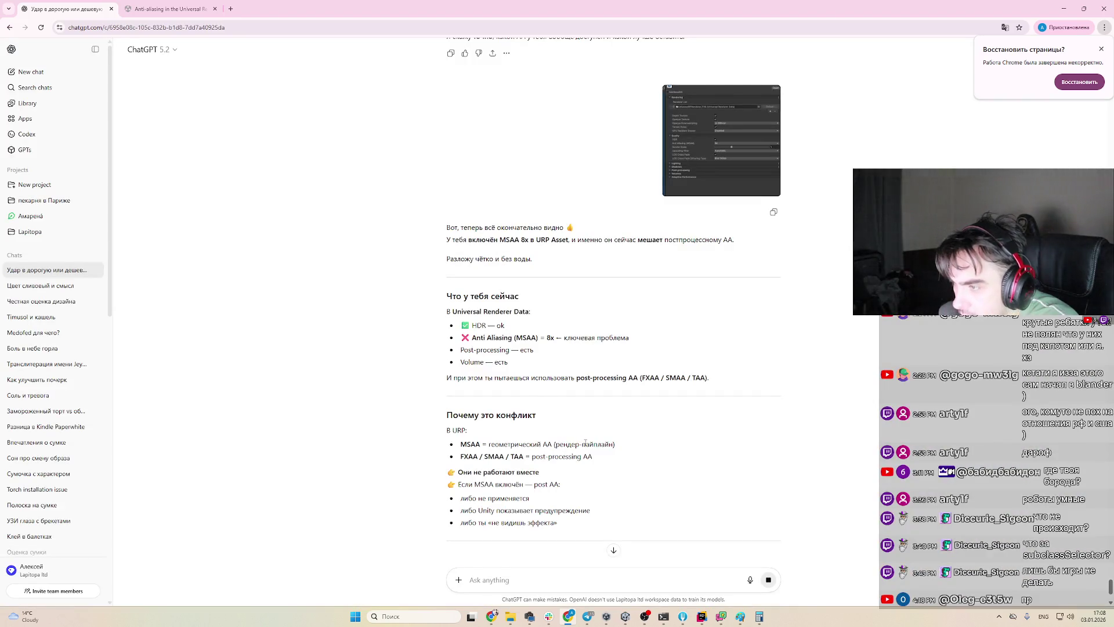
# Read the reply recommending MSAA Disabled, camera SMAA and Post Processing on
pyautogui.scroll(-1, 585, 443)
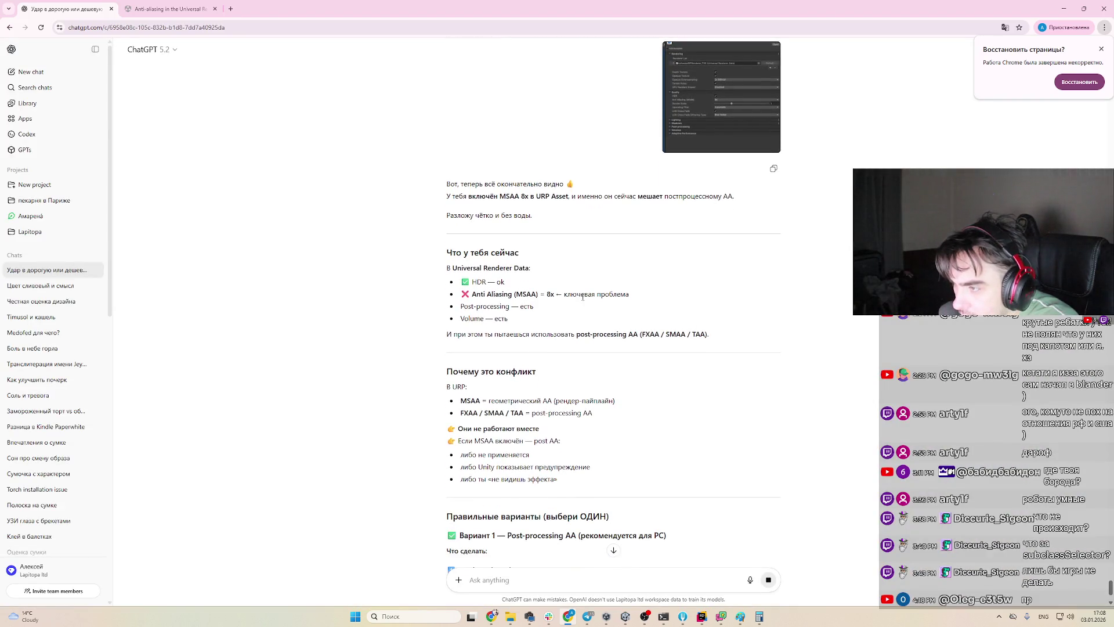
pyautogui.scroll(-1, 562, 322)
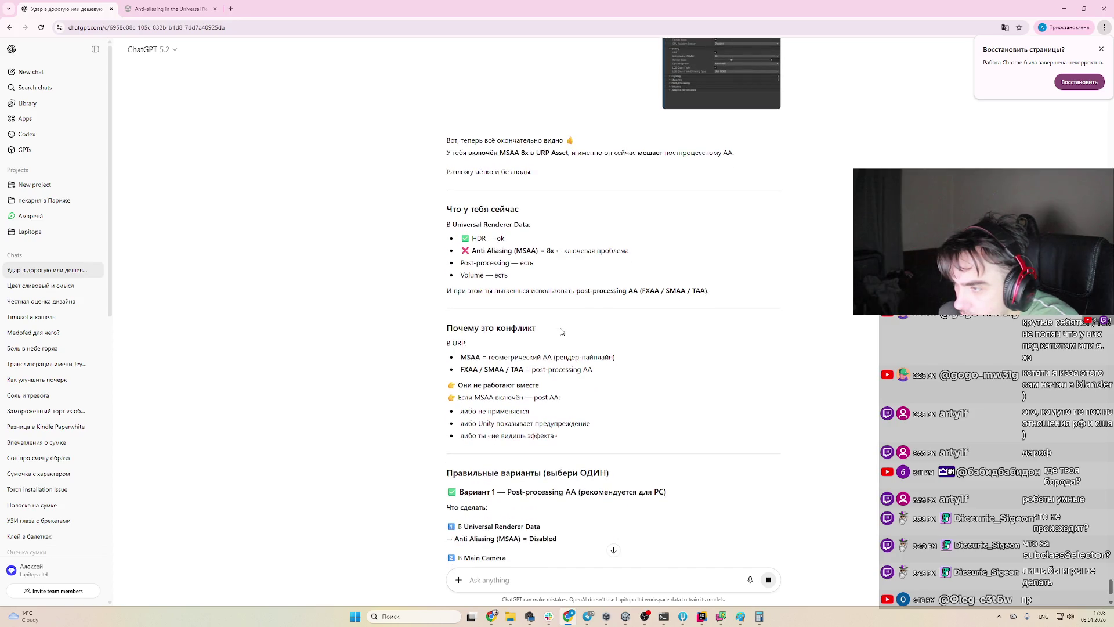
pyautogui.scroll(-1, 561, 332)
pyautogui.scroll(-1, 563, 325)
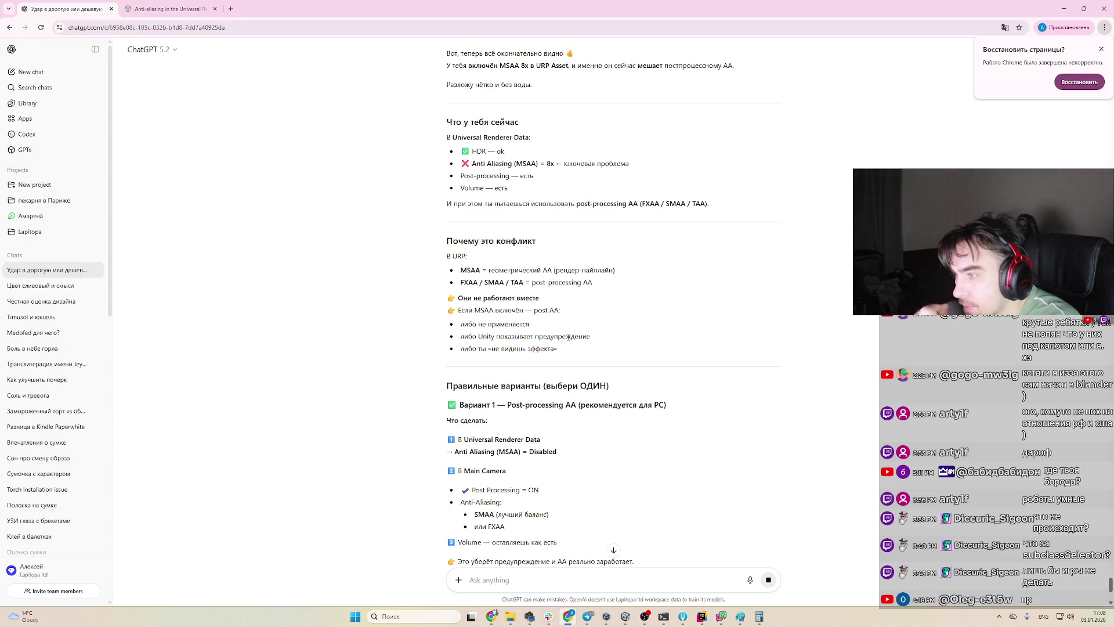
pyautogui.scroll(-1, 602, 310)
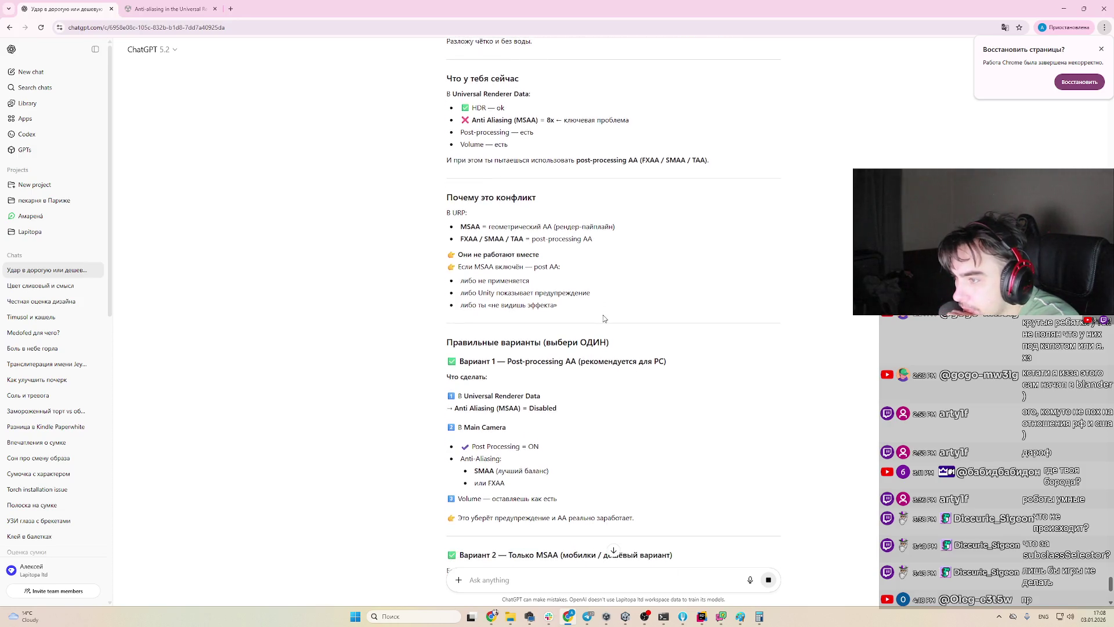
pyautogui.scroll(-1, 603, 319)
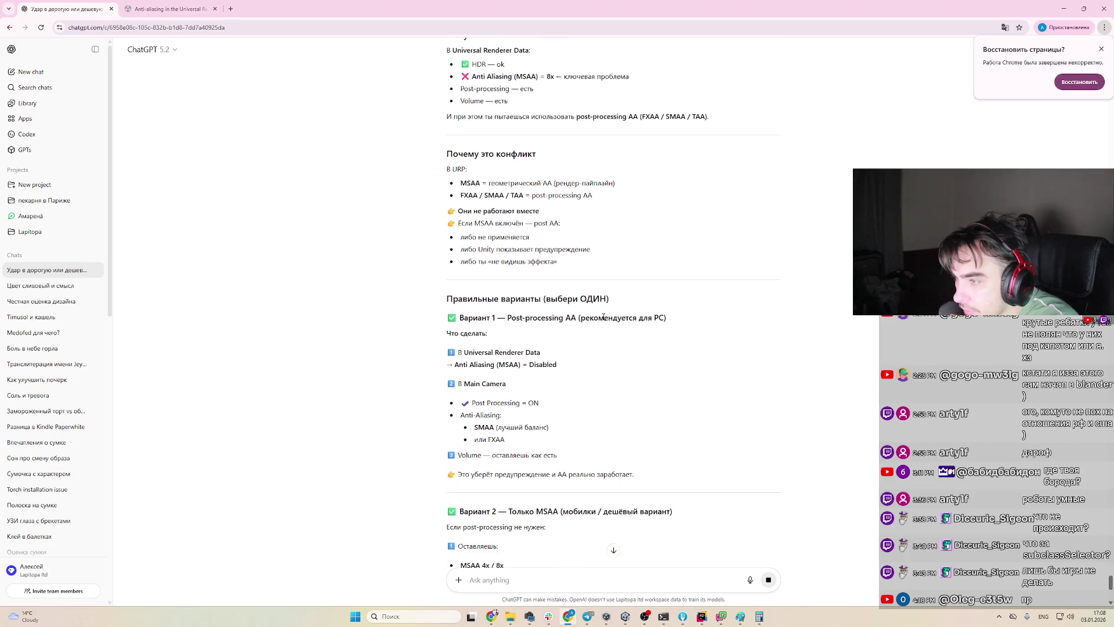
pyautogui.scroll(-1, 606, 319)
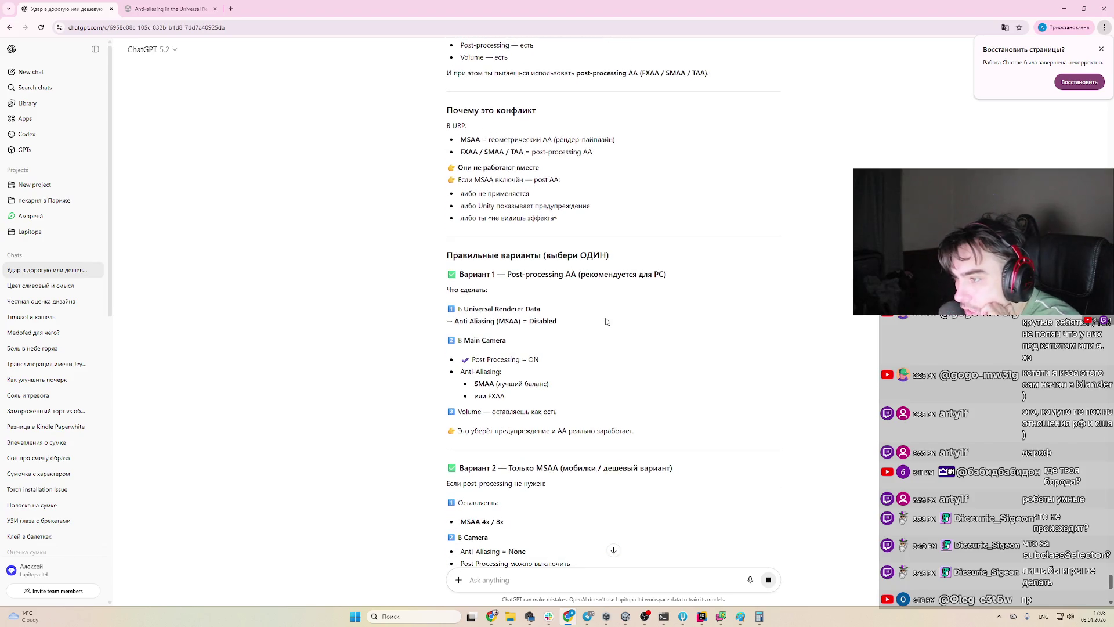
pyautogui.scroll(-1, 757, 293)
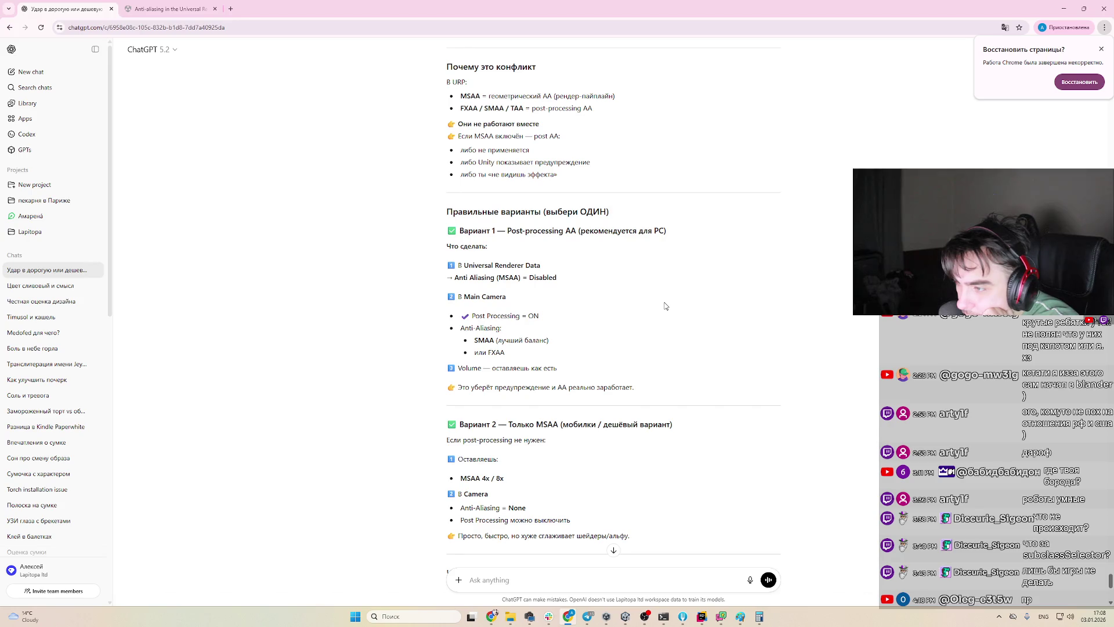
pyautogui.scroll(-1, 665, 306)
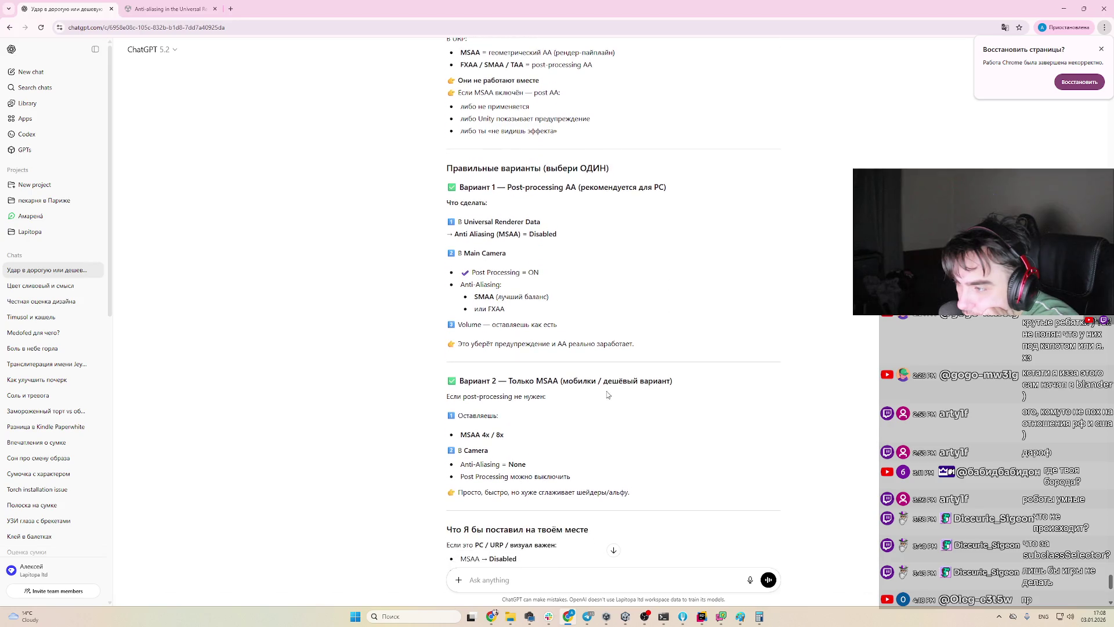
pyautogui.scroll(-1, 655, 388)
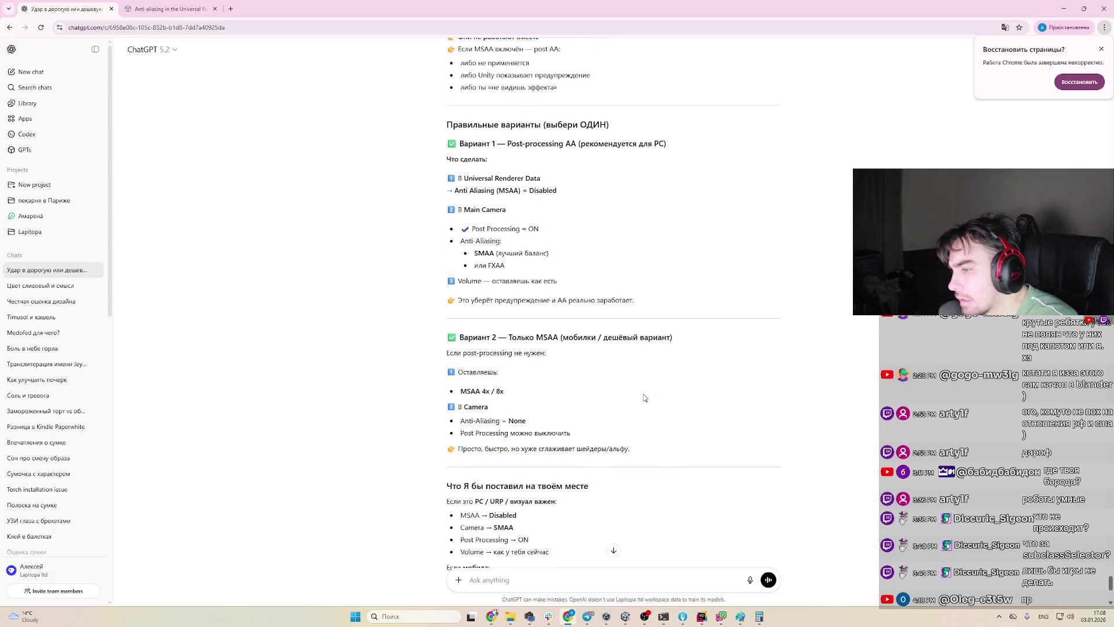
pyautogui.hotkey('alt', 'Tab')
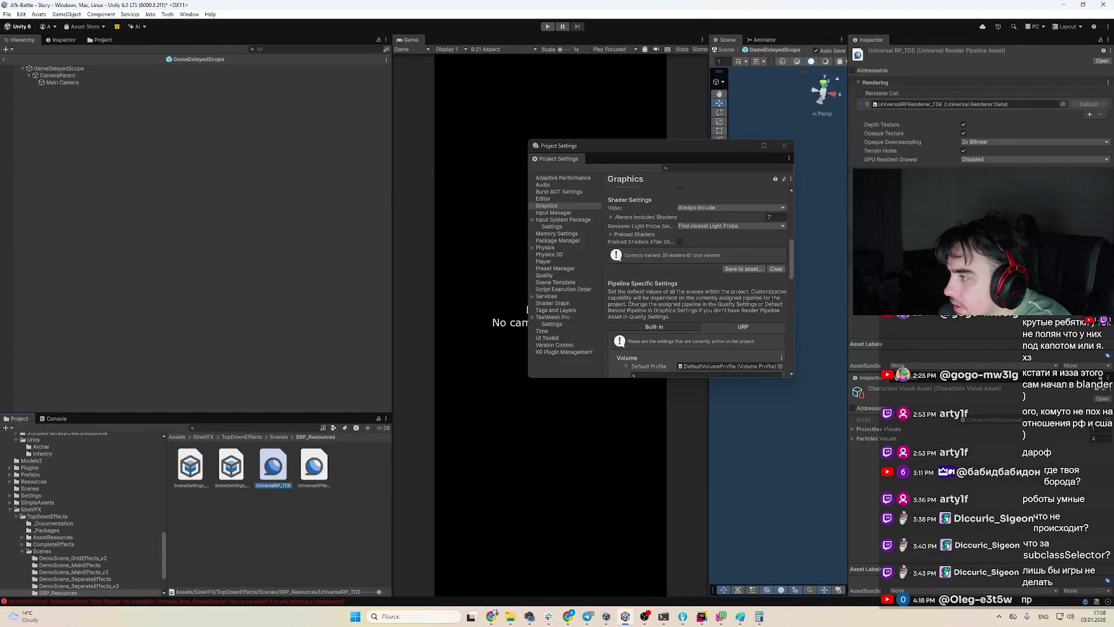
# Select Main Camera to check its Base perspective camera with a 60 field of view
pyautogui.click(116, 82)
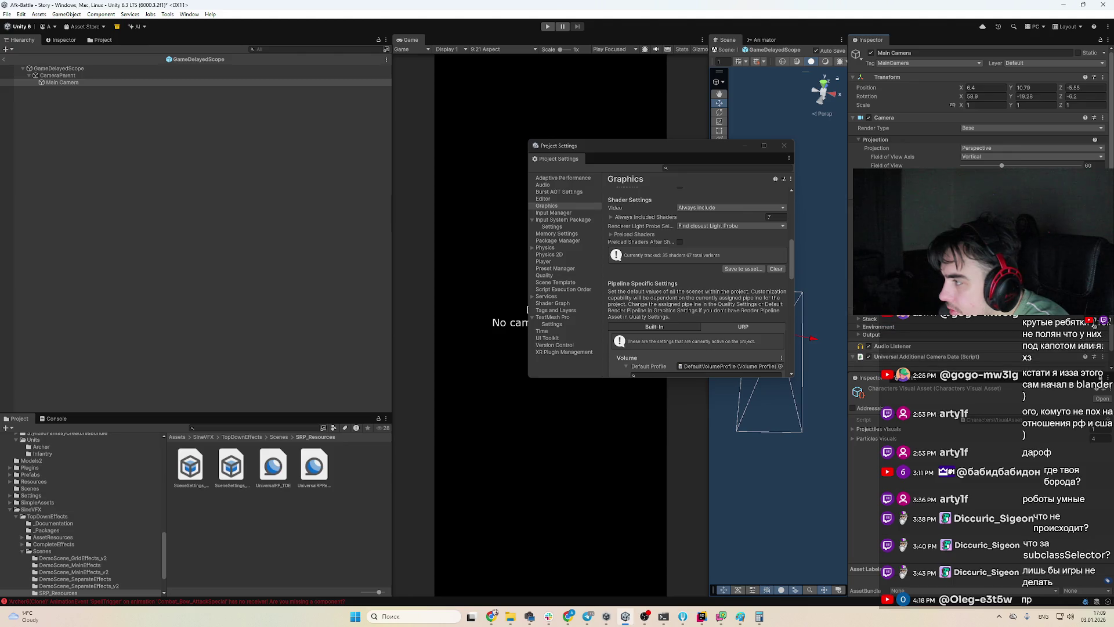
# Enter Play mode, close Project Settings, and scrub the Directional Light's Y rotation to 104.12
pyautogui.click(5, 59)
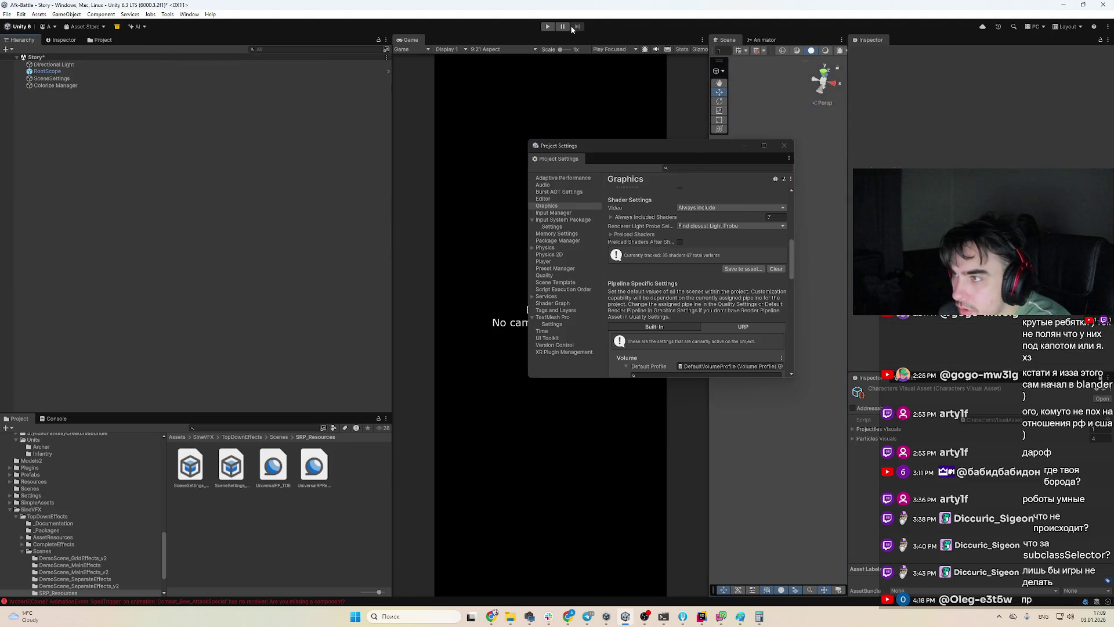
pyautogui.click(547, 27)
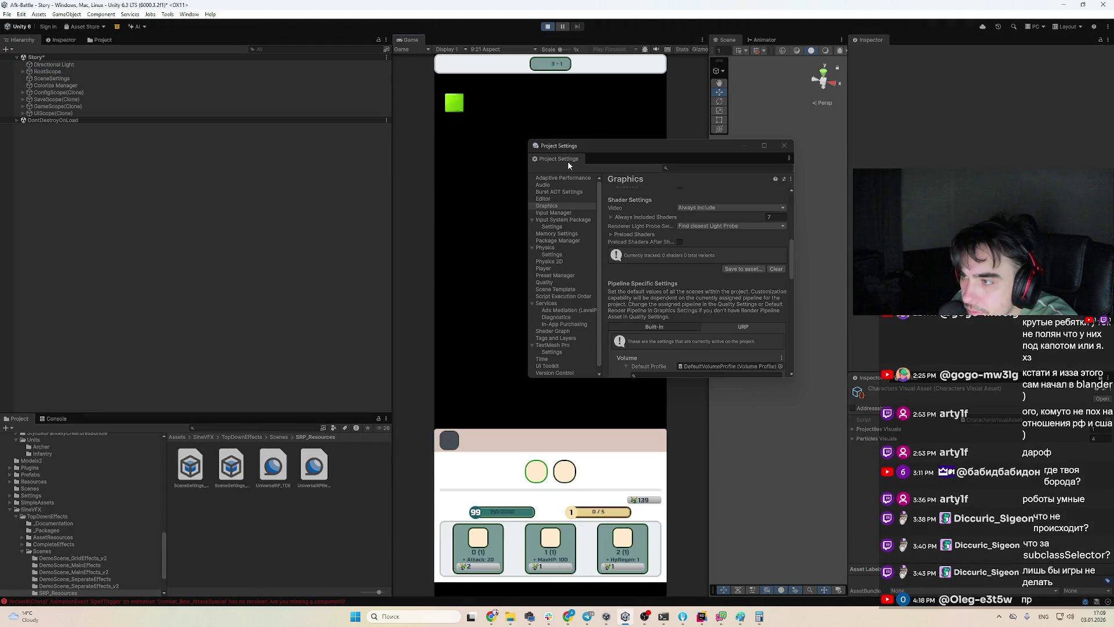
pyautogui.click(922, 381)
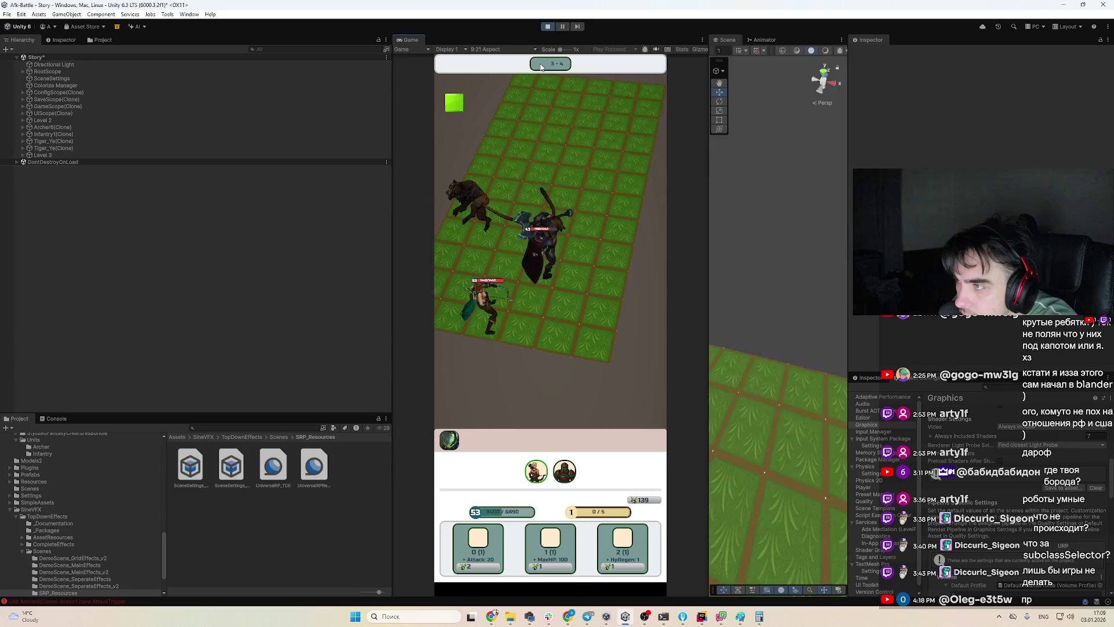
pyautogui.click(54, 64)
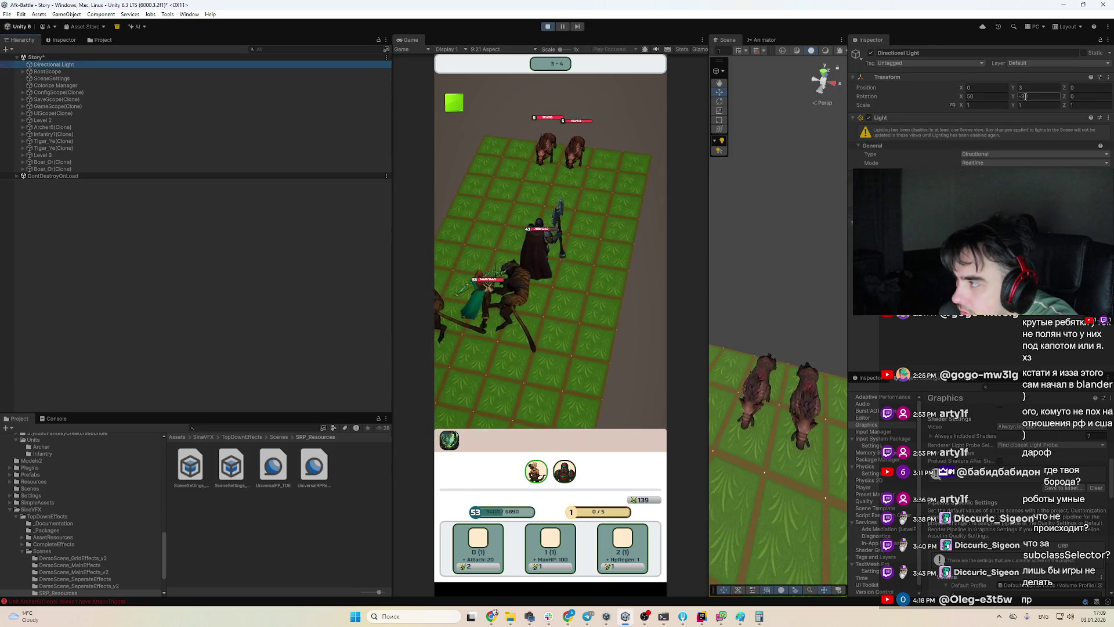
pyautogui.moveTo(1025, 96)
pyautogui.mouseDown()
pyautogui.moveTo(783, 174)
pyautogui.moveTo(304, 390)
pyautogui.moveTo(555, 273)
pyautogui.moveTo(775, 339)
pyautogui.moveTo(101, 75)
pyautogui.mouseUp()
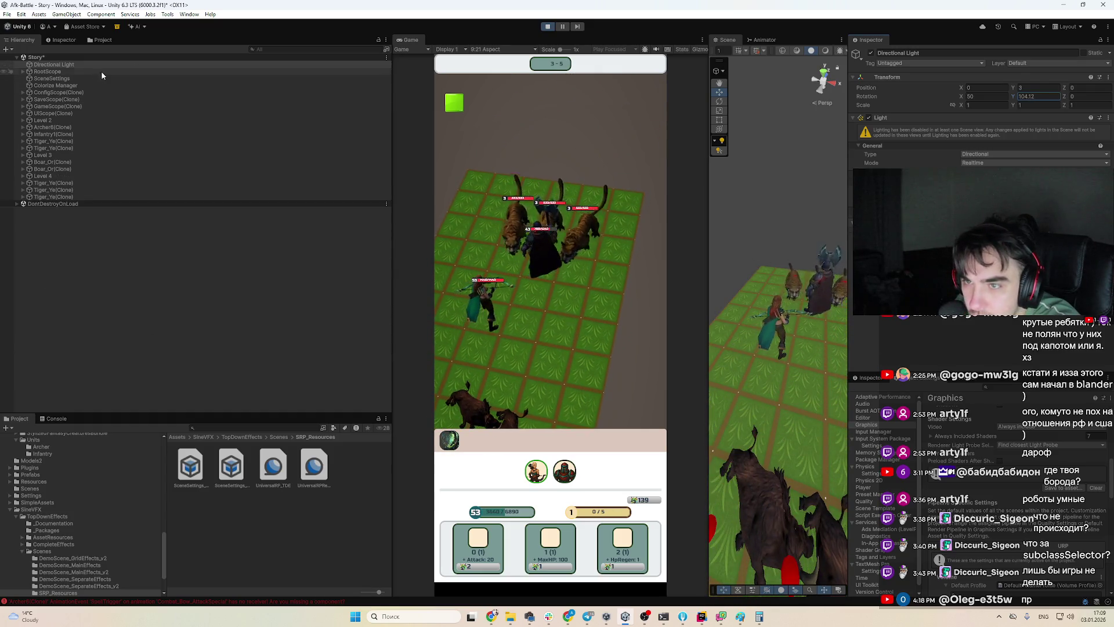
# Filter the Hierarchy for 'cam' and inspect the Main Camera's settings
pyautogui.click(290, 49)
pyautogui.write('camer')
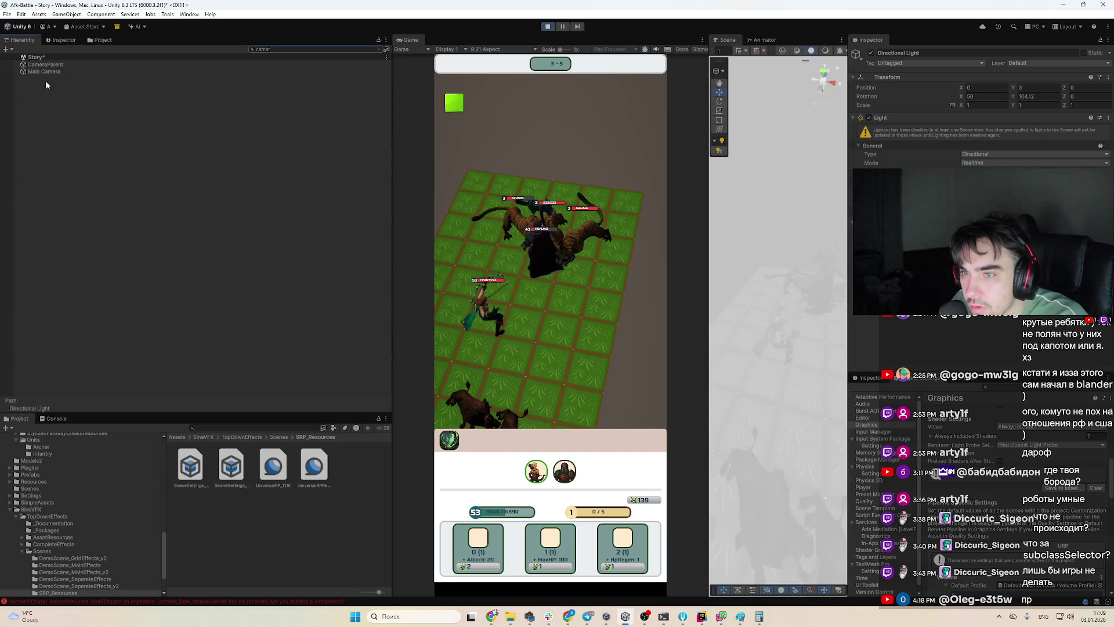
pyautogui.click(46, 71)
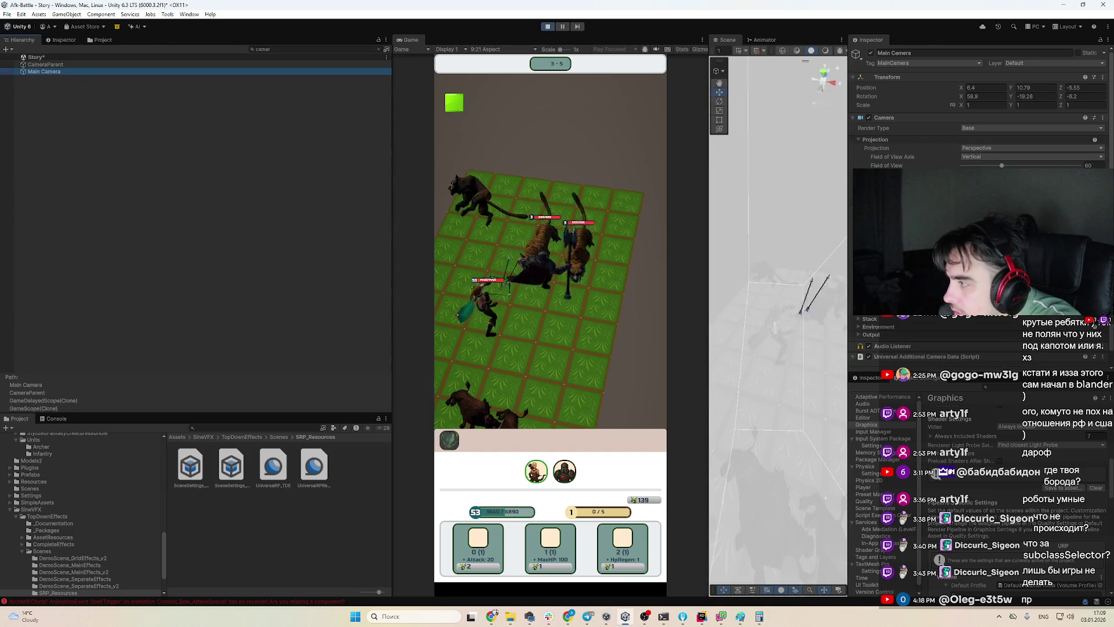
pyautogui.click(798, 318)
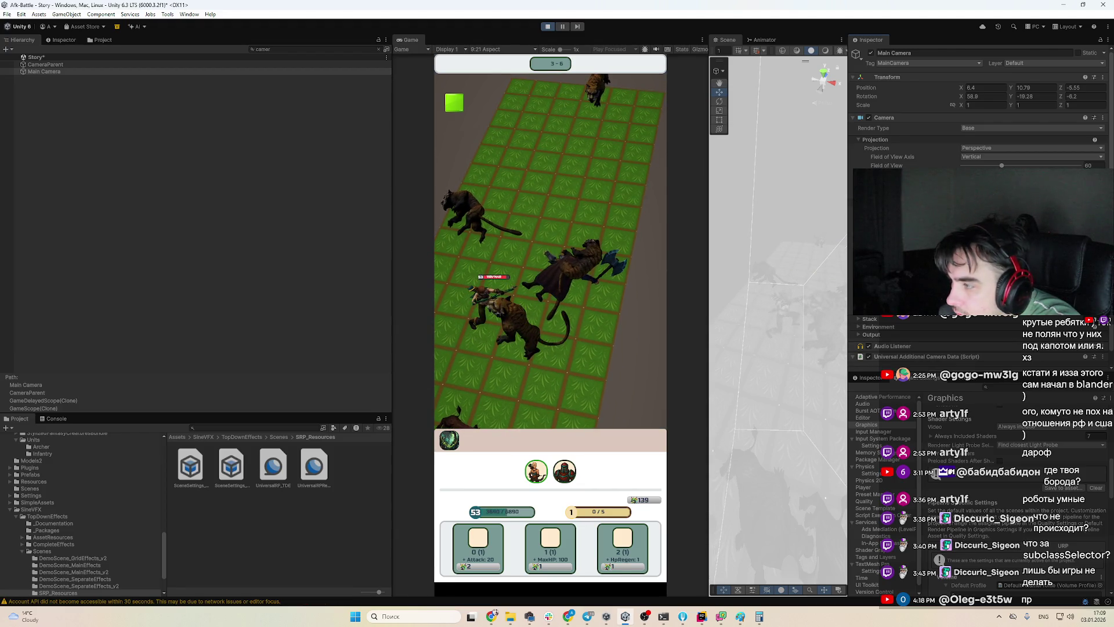
# Review Archer6(Clone)'s SpellTrigger no-receiver error in the Console, then toggle Directional Light off and on
pyautogui.click(56, 418)
pyautogui.click(115, 456)
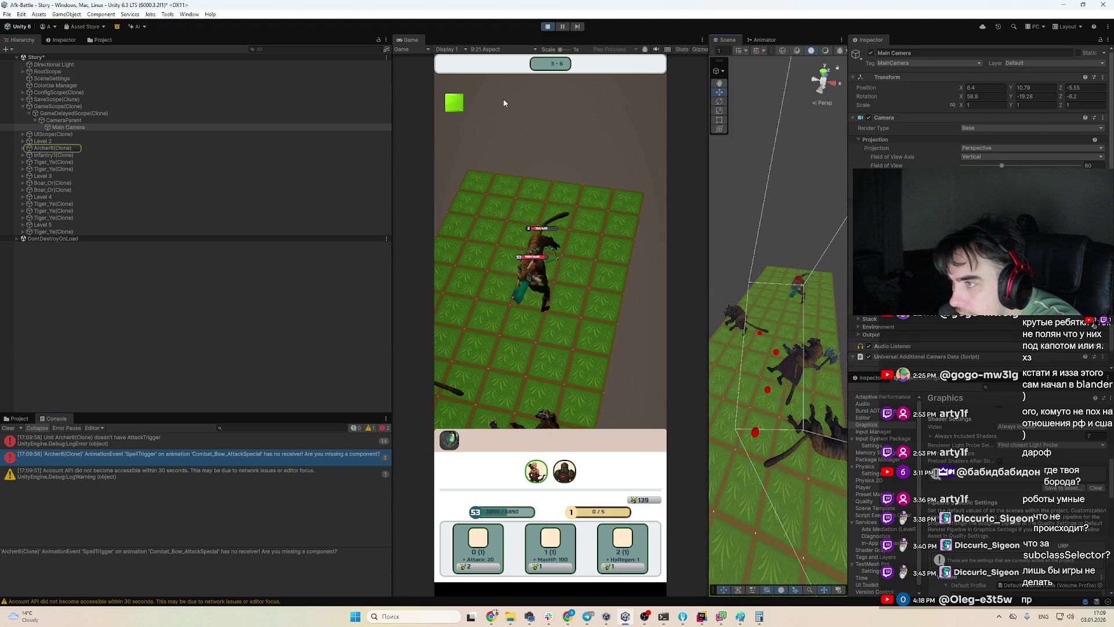
pyautogui.click(55, 64)
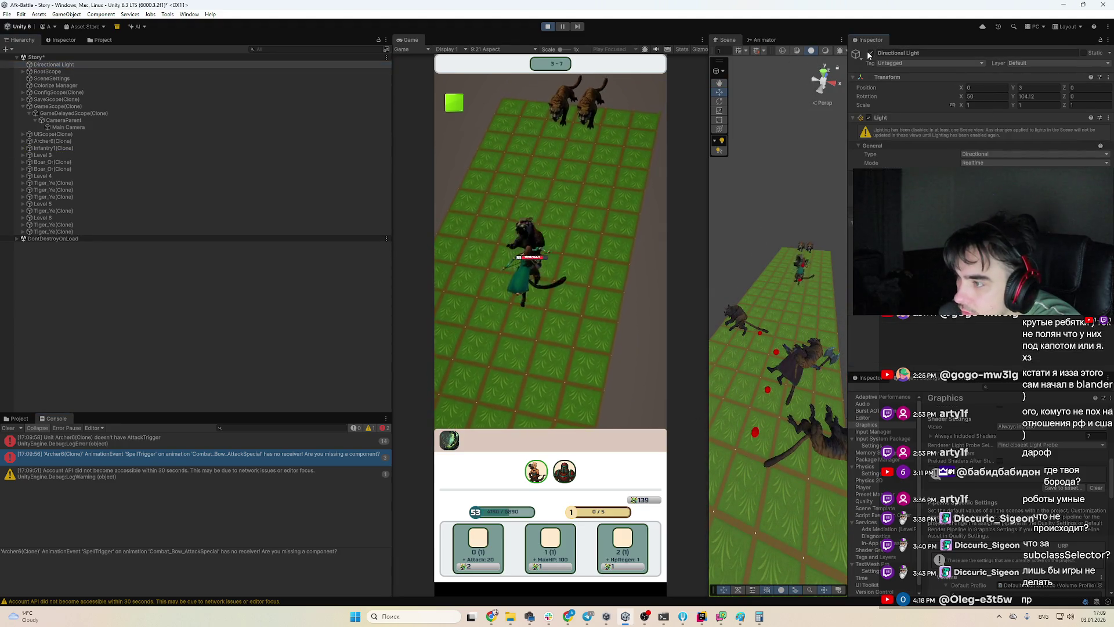
pyautogui.click(870, 53)
pyautogui.click(870, 53)
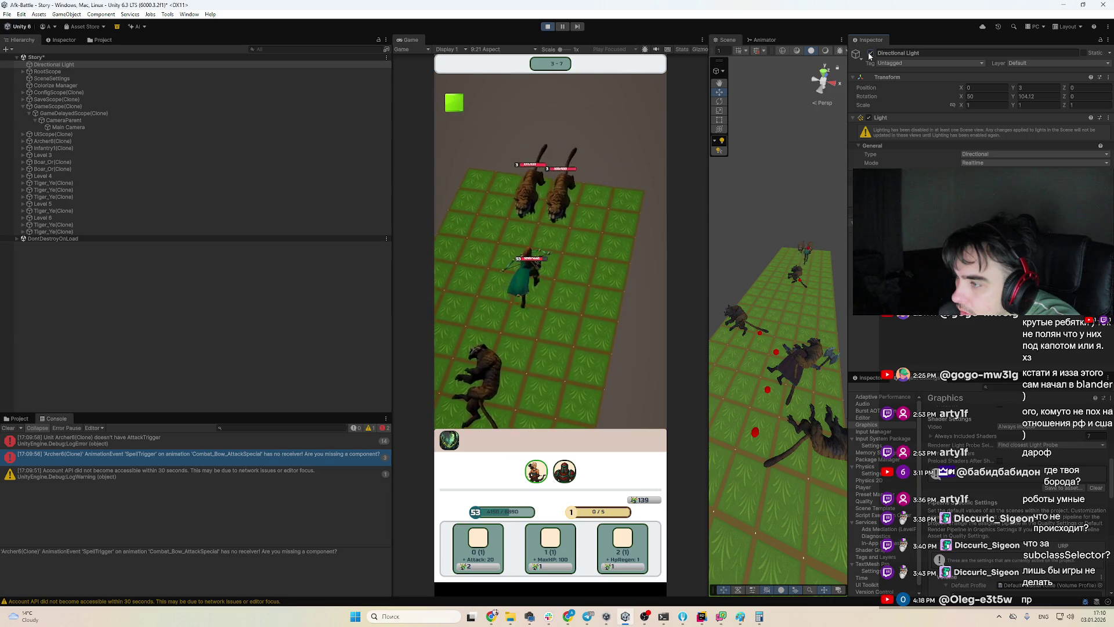
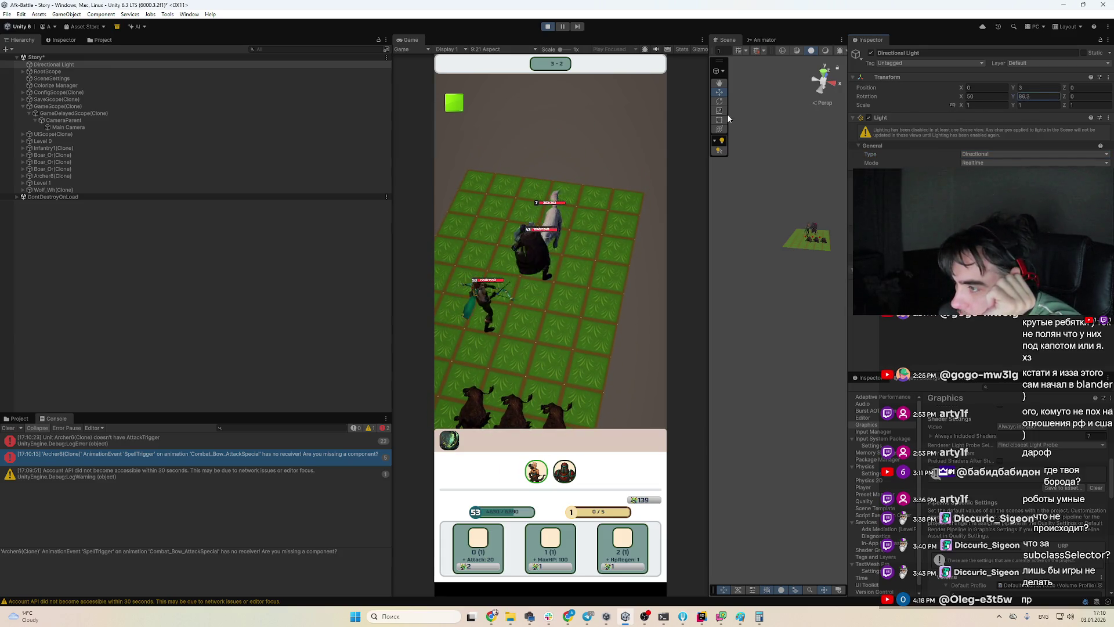
# Rotate the Directional Light, entering 124 for Y rotation and 238 for Z rotation
pyautogui.click(83, 63)
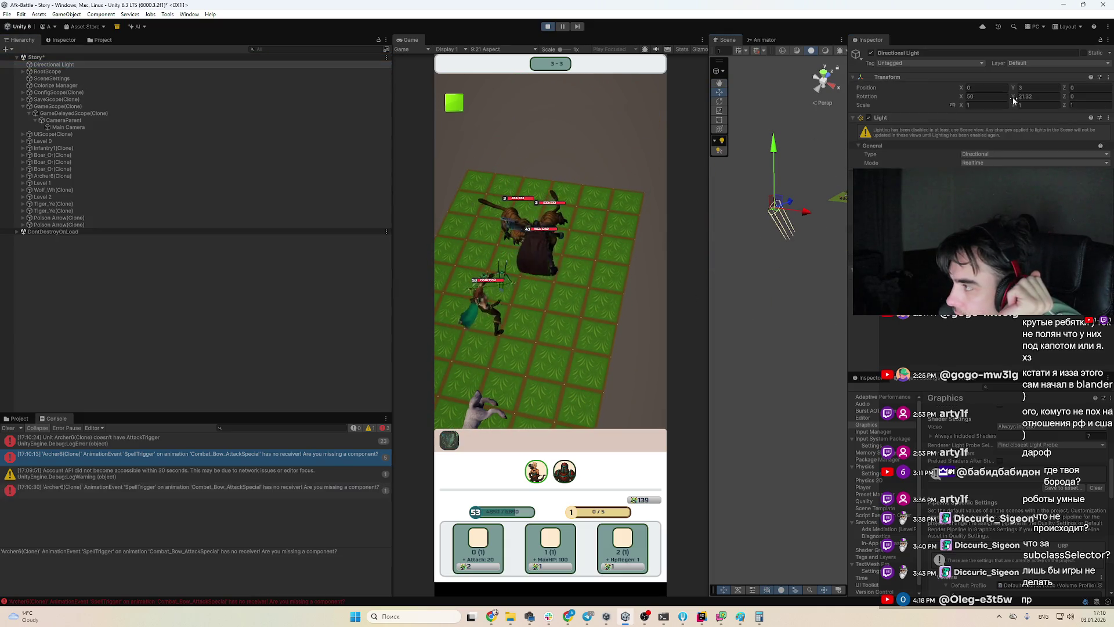
pyautogui.moveTo(1013, 99)
pyautogui.mouseDown()
pyautogui.moveTo(1029, 99)
pyautogui.moveTo(779, 119)
pyautogui.moveTo(915, 151)
pyautogui.mouseUp()
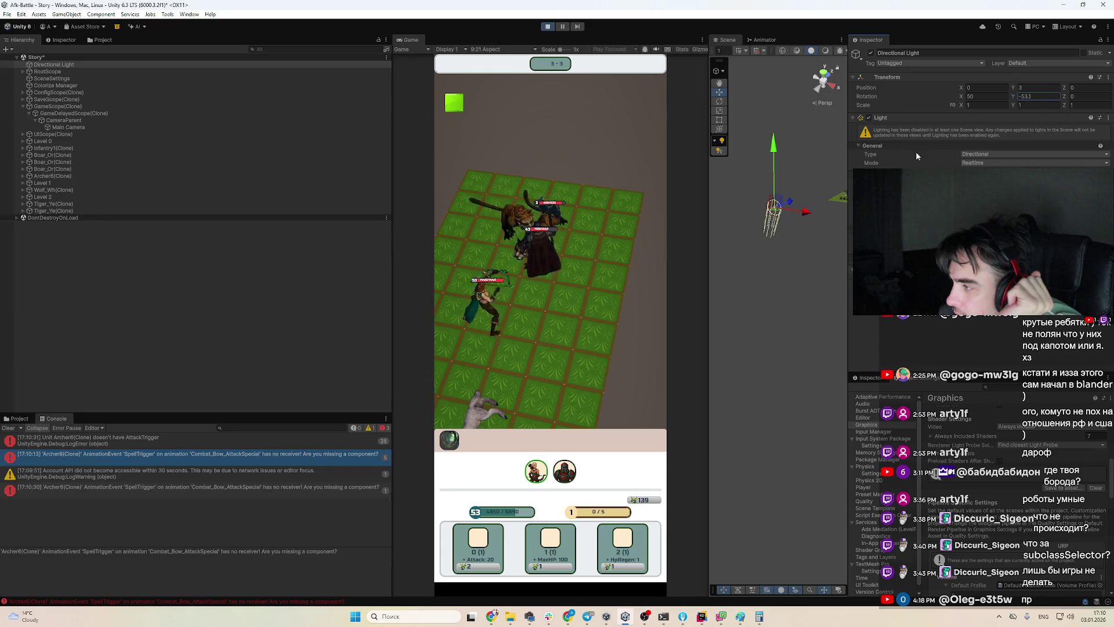
pyautogui.write('124')
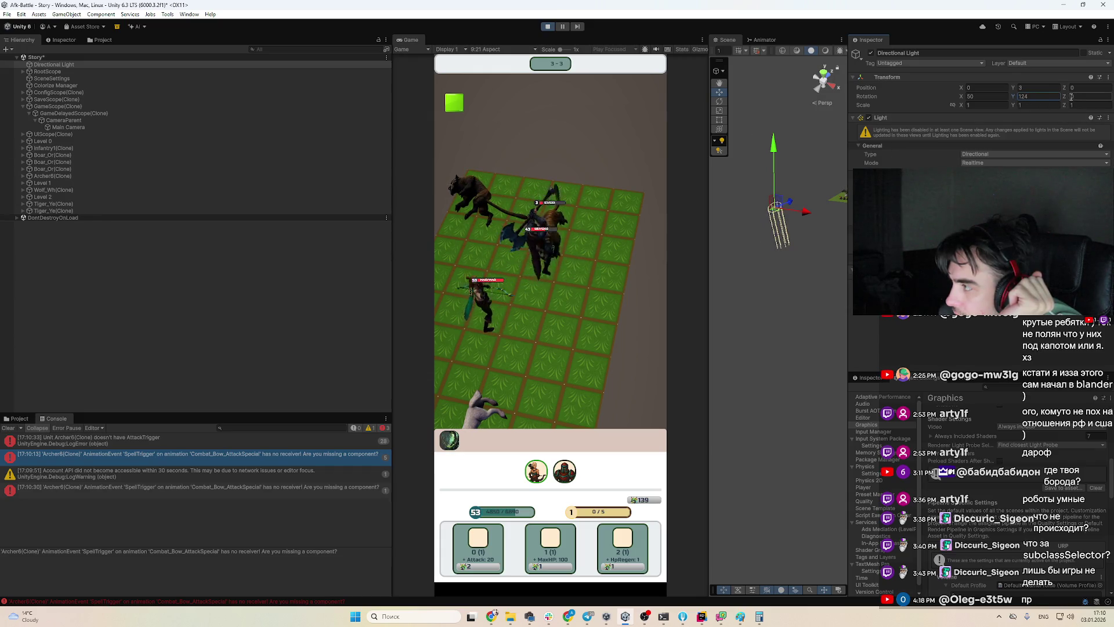
pyautogui.click(1072, 96)
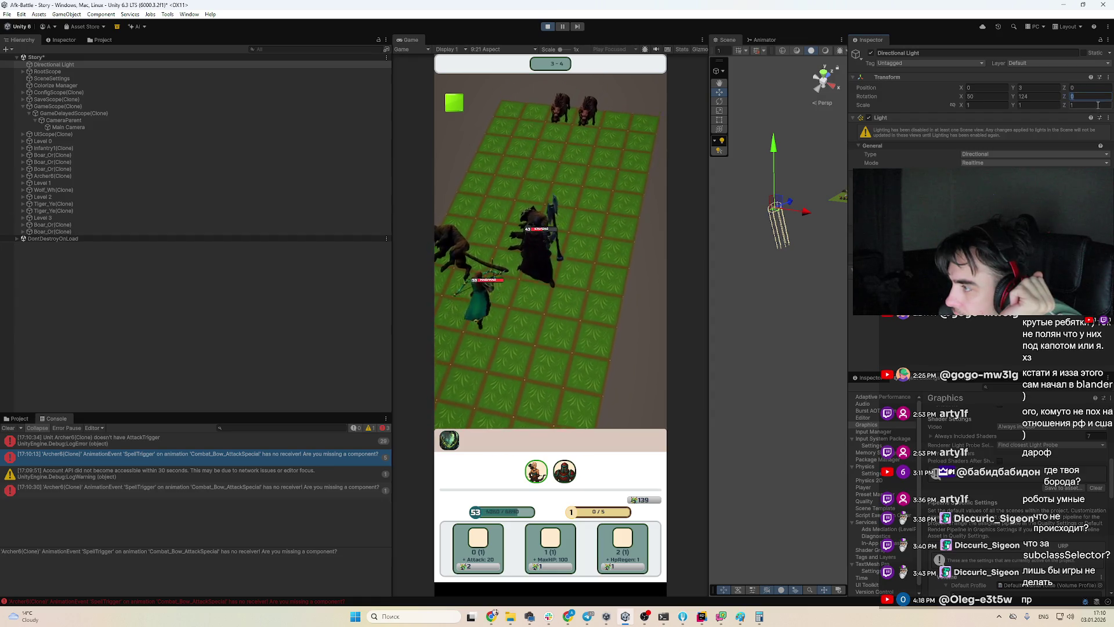
pyautogui.write('238')
pyautogui.press('Return')
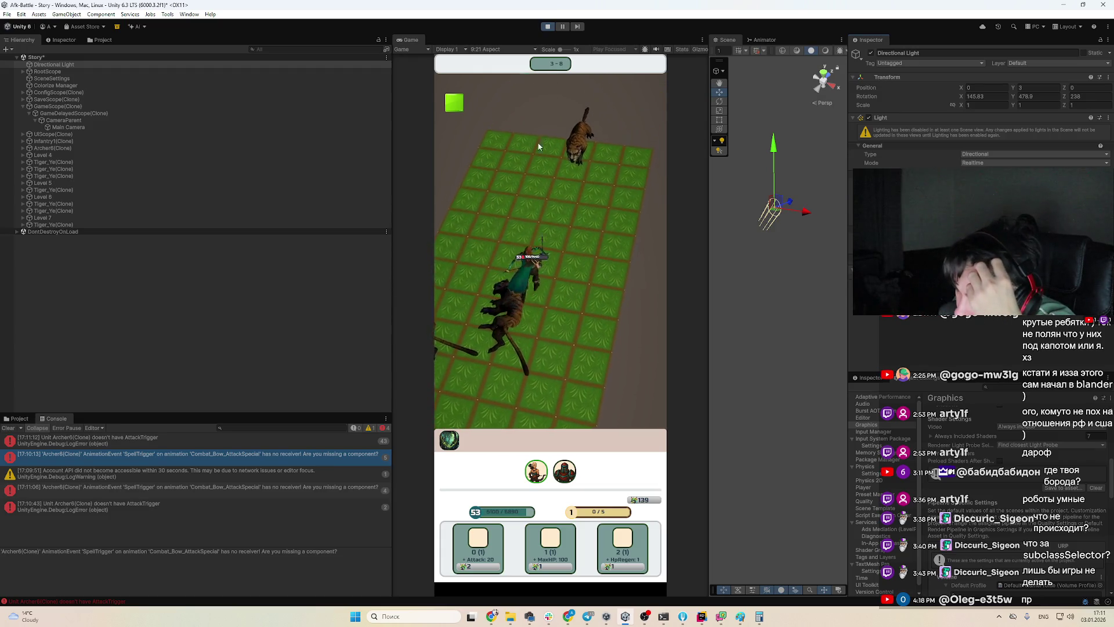
# Raise the Game view scale to enlarge the preview, then stop play mode
pyautogui.click(562, 50)
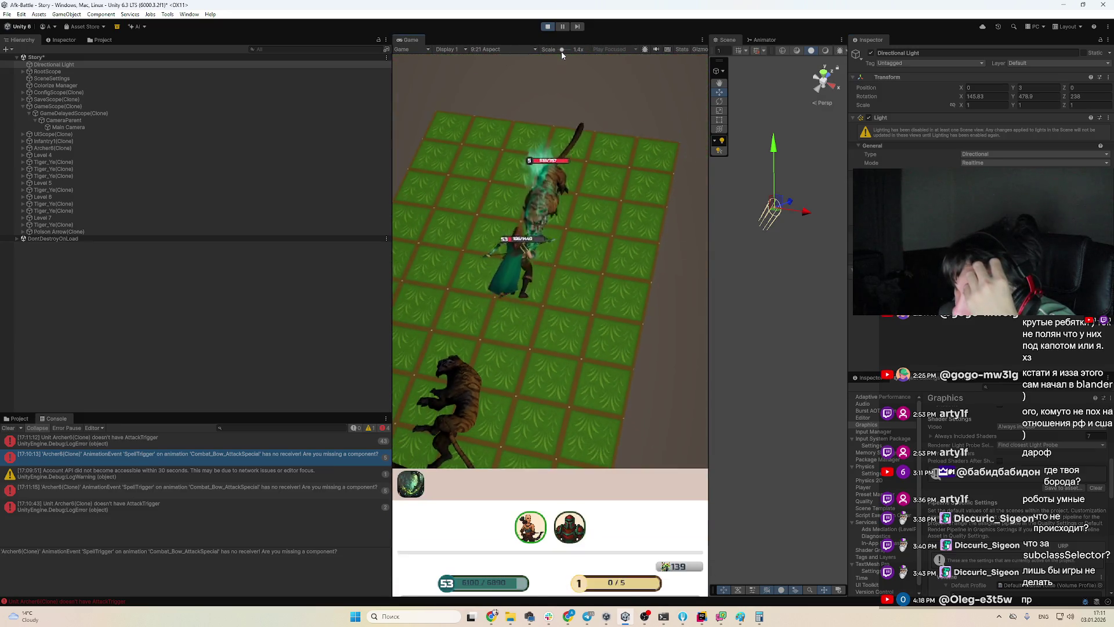
pyautogui.moveTo(562, 51)
pyautogui.mouseDown()
pyautogui.moveTo(565, 65)
pyautogui.moveTo(560, 51)
pyautogui.mouseUp()
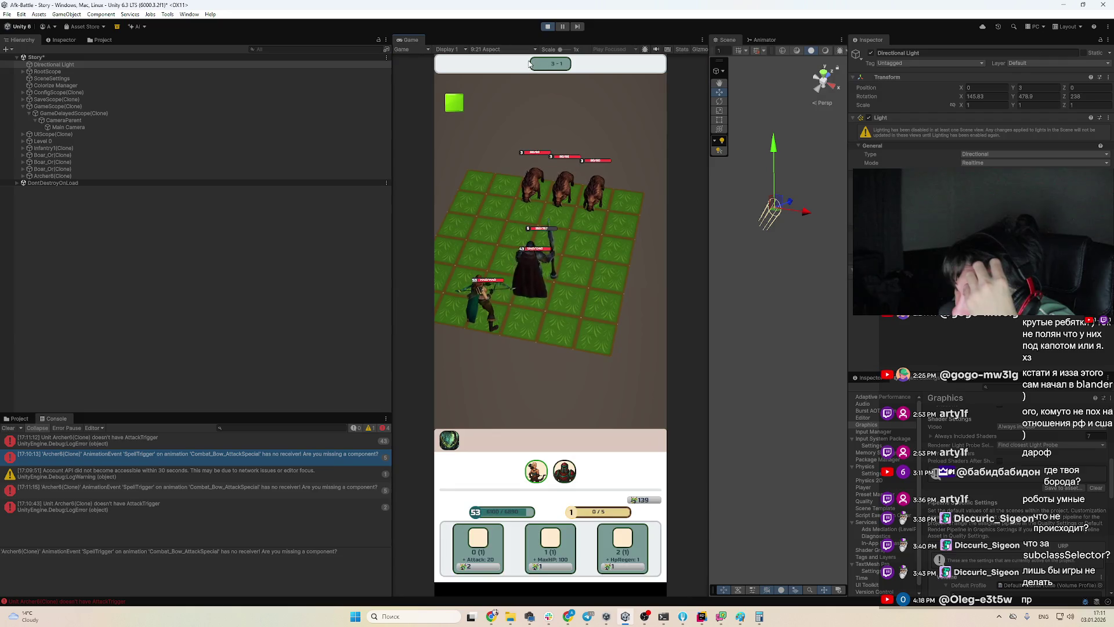
pyautogui.click(548, 27)
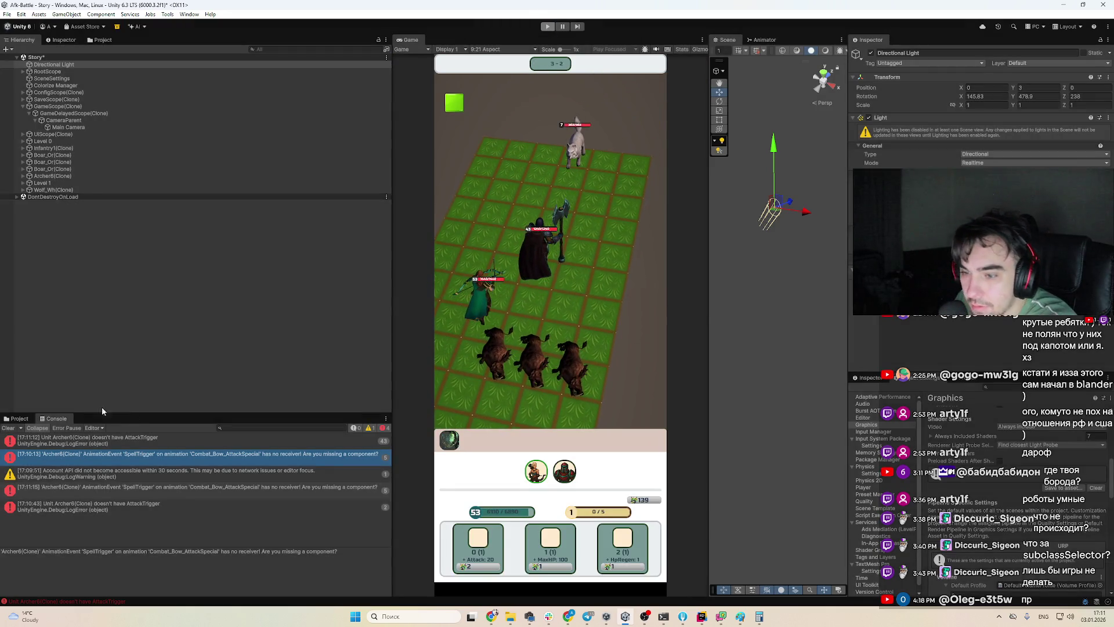
# Search the project assets for 'level' and open the Level scene
pyautogui.click(17, 418)
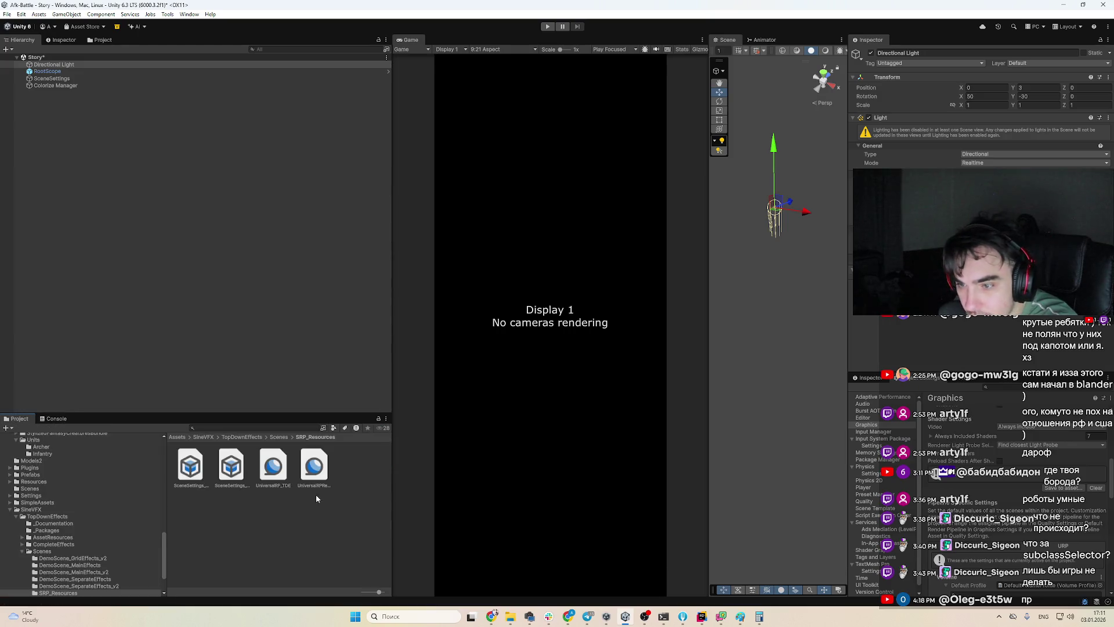
pyautogui.click(293, 428)
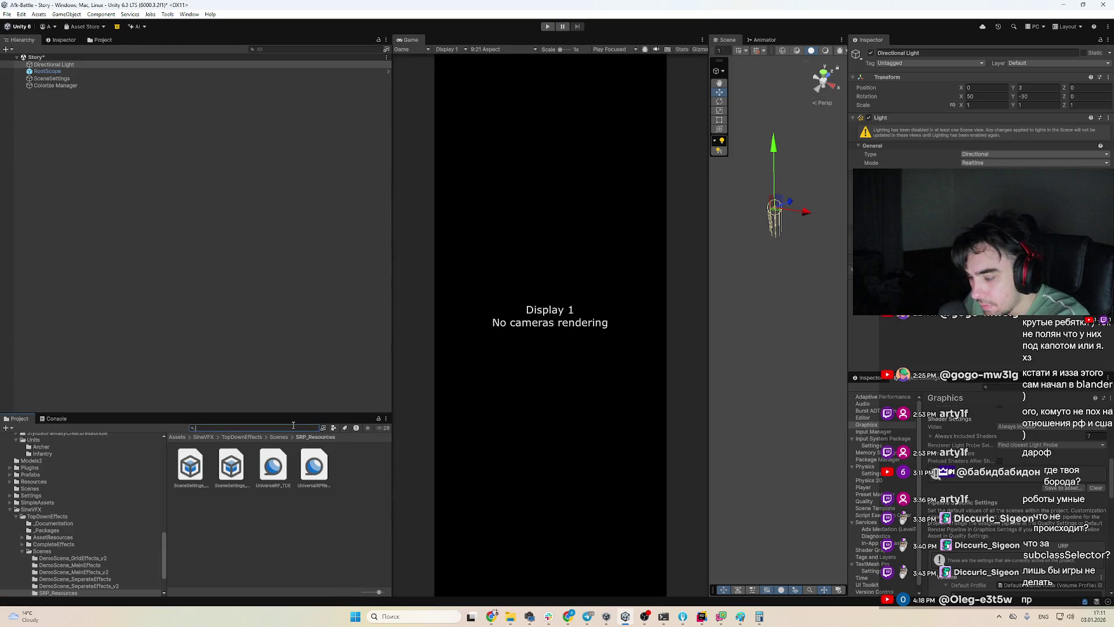
pyautogui.write('level')
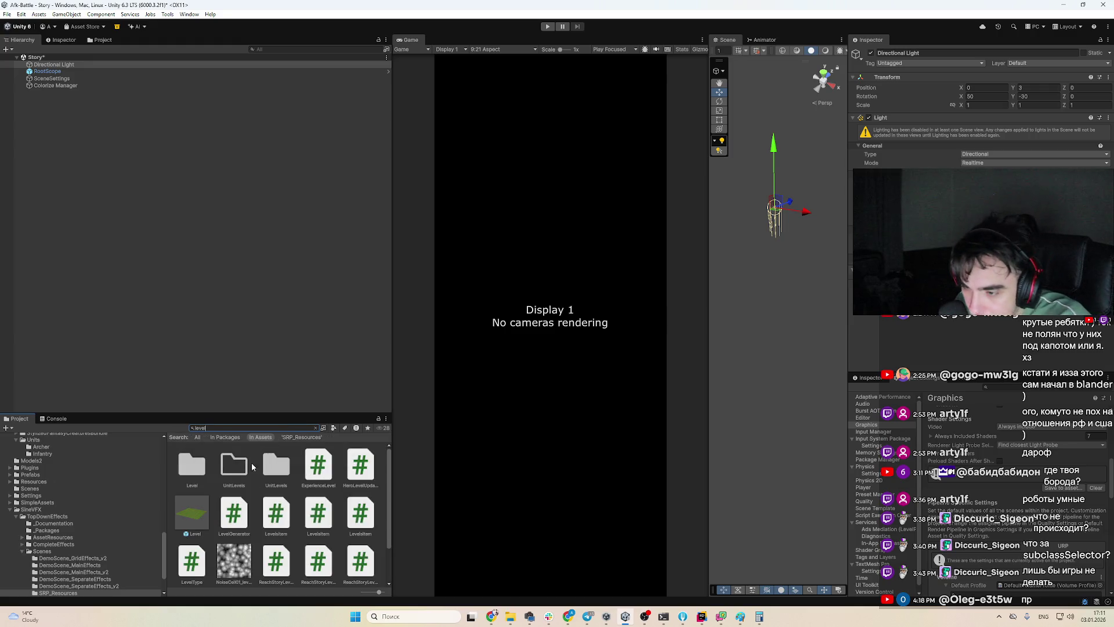
pyautogui.doubleClick(190, 512)
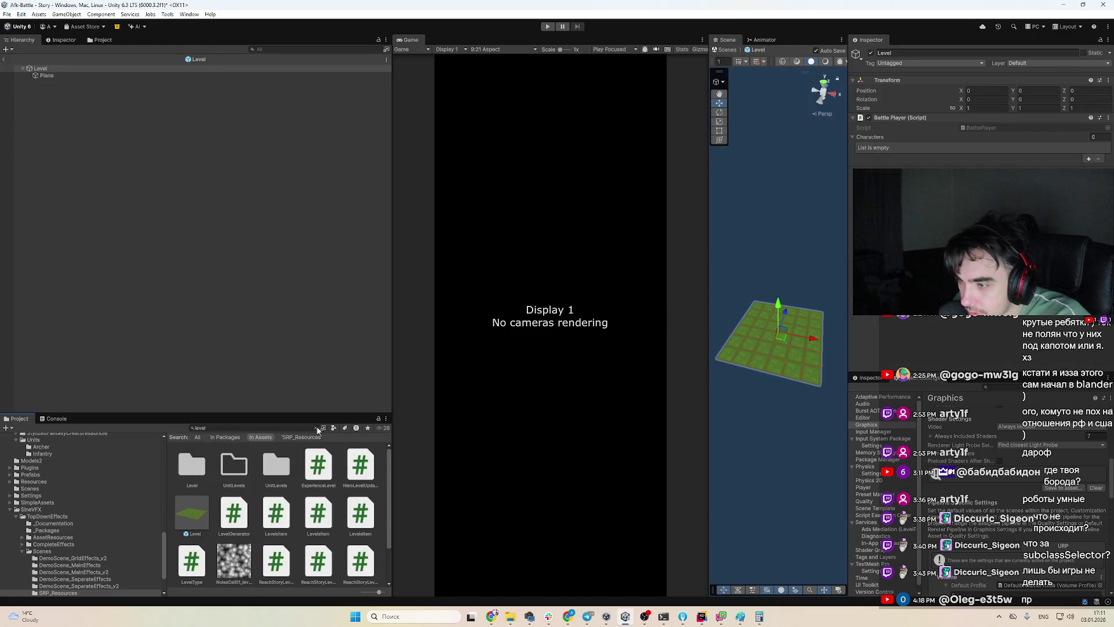
pyautogui.click(316, 428)
# Inspect the Level object and its Plane child in the Hierarchy
pyautogui.click(81, 75)
pyautogui.click(81, 68)
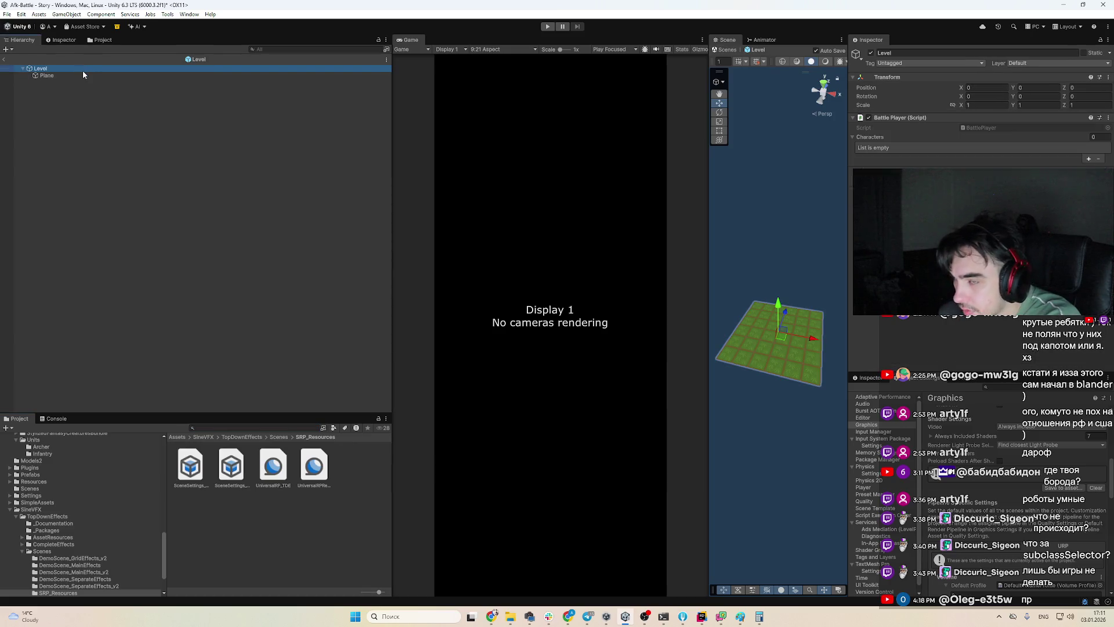
pyautogui.click(85, 76)
pyautogui.scroll(-2, 981, 116)
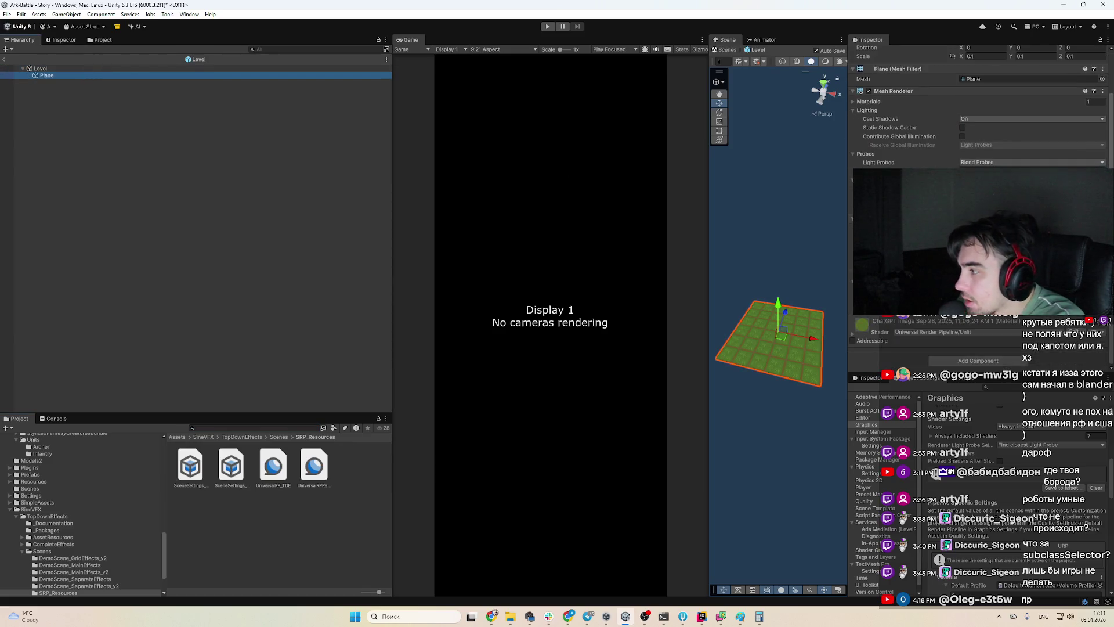
pyautogui.click(701, 616)
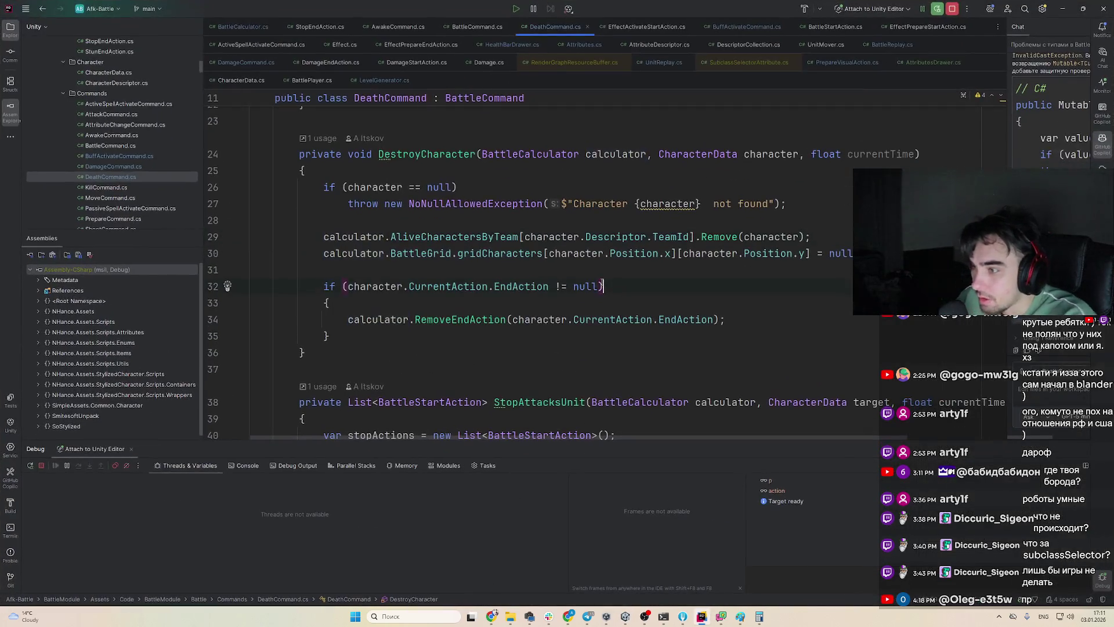
# Search Everywhere for 'battle' and 'grid', opening the GridWidth definition in LevelType.cs
pyautogui.press('shift')
pyautogui.press('shift')
pyautogui.write('stopend')
pyautogui.hotkey('ctrl', 'a')
pyautogui.write('battle')
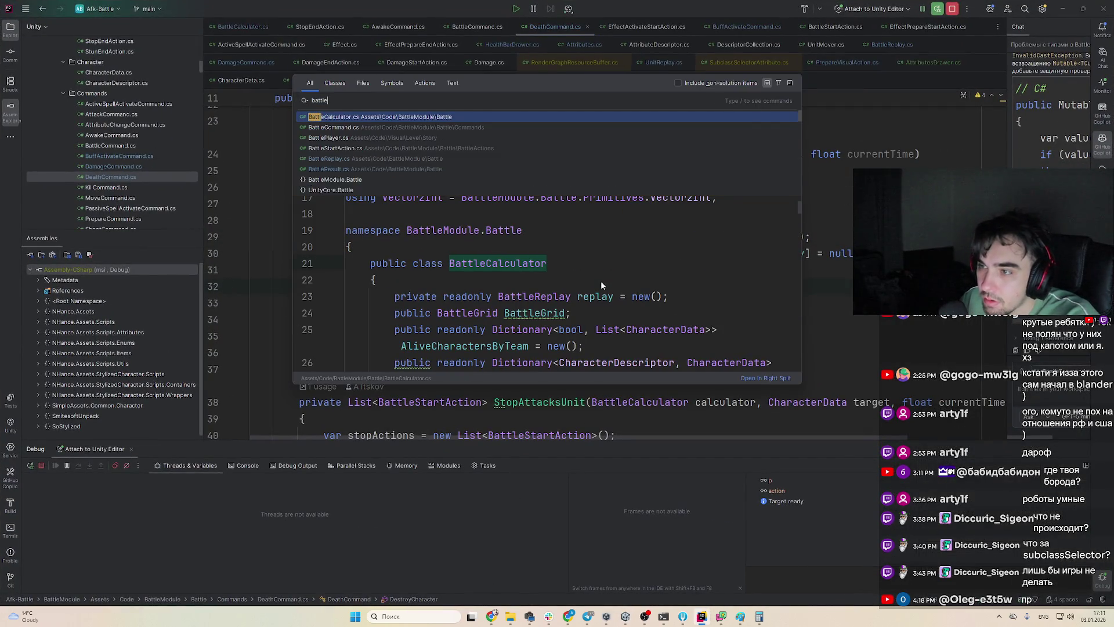
pyautogui.press('Down')
pyautogui.press('Down')
pyautogui.press('Down')
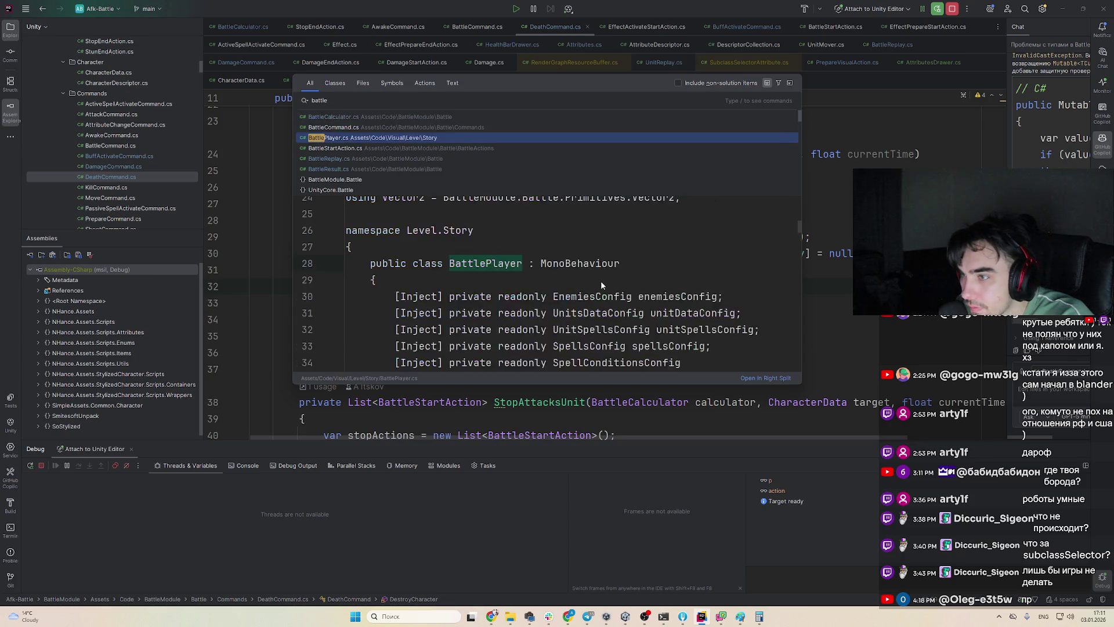
pyautogui.press('Up')
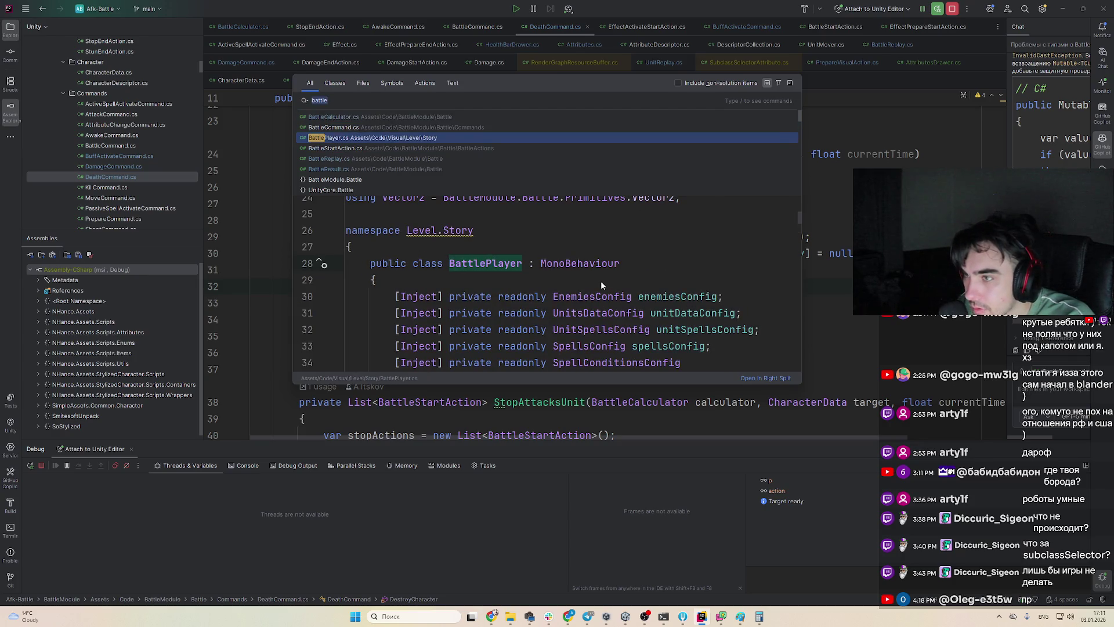
pyautogui.write('grid')
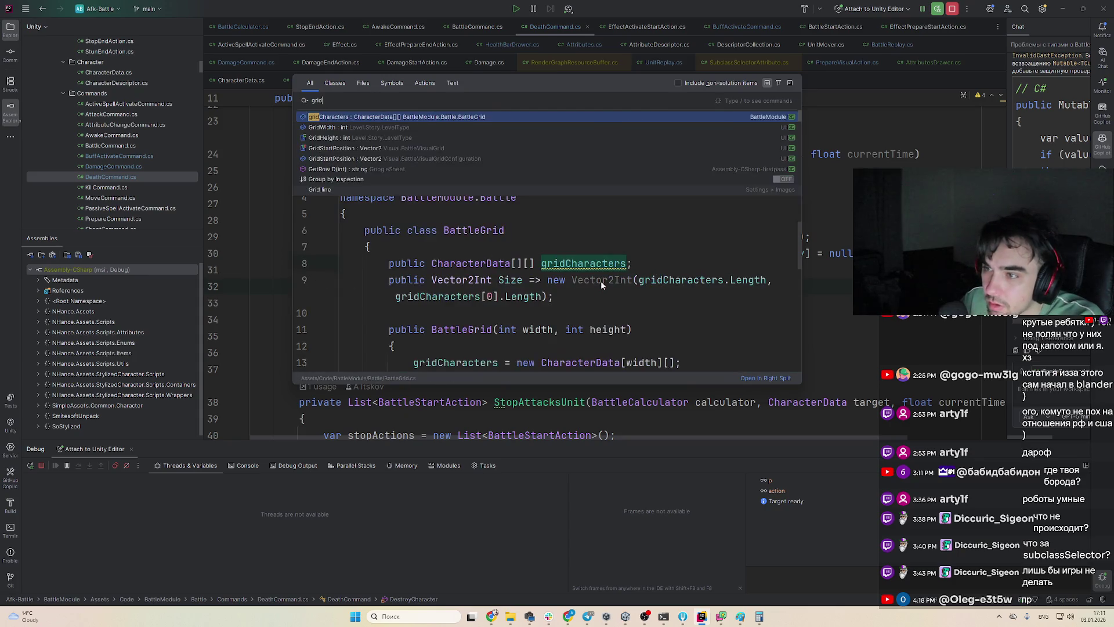
pyautogui.press('Down')
pyautogui.press('Return')
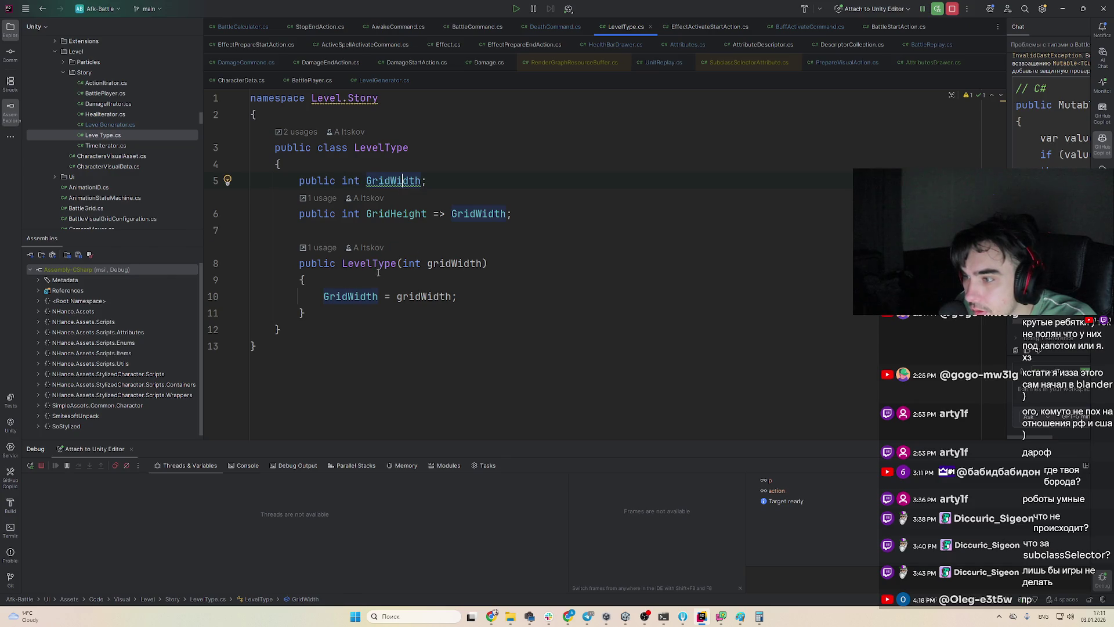
# Follow LevelType to its usage in LevelGenerator
pyautogui.keyDown('ctrl'); pyautogui.click(371, 264); pyautogui.keyUp('ctrl')
pyautogui.keyDown('ctrl'); pyautogui.click(504, 259); pyautogui.keyUp('ctrl')
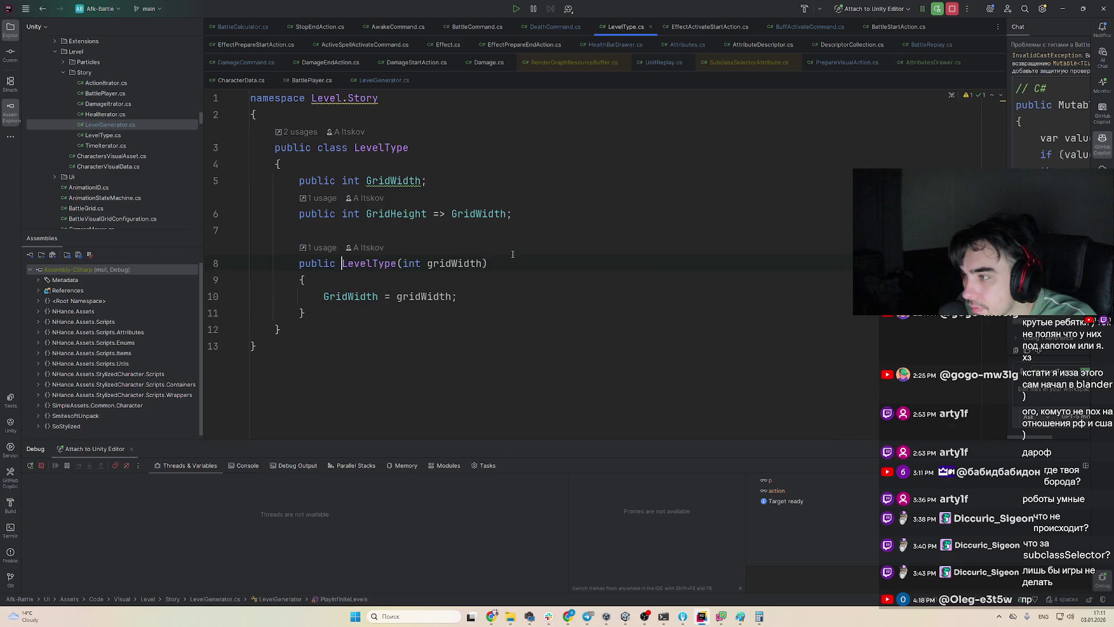
pyautogui.keyDown('ctrl'); pyautogui.click(400, 265); pyautogui.keyUp('ctrl')
pyautogui.scroll(-5, 713, 317)
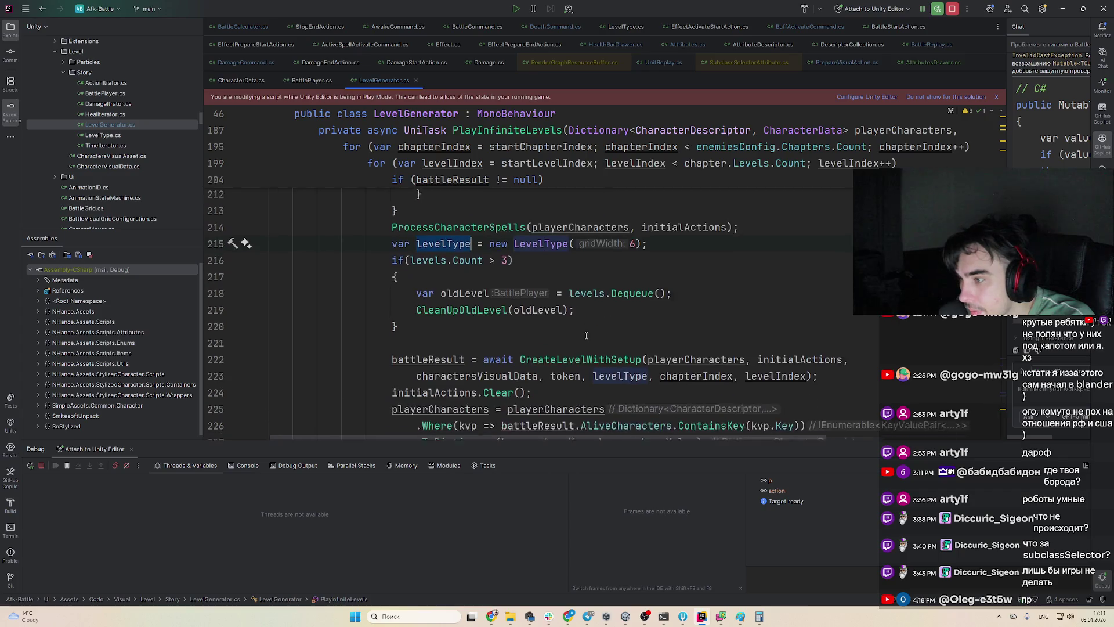
# Reopen LevelType.cs via a 'level' search and return to Unity
pyautogui.press('shift')
pyautogui.press('shift')
pyautogui.write('level')
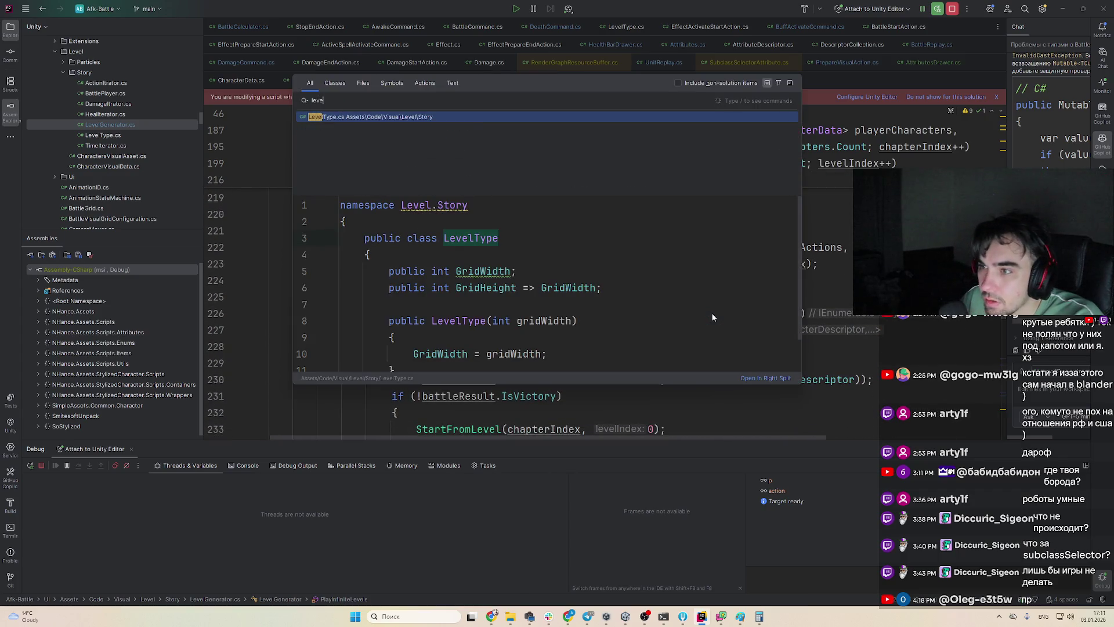
pyautogui.press('Return')
pyautogui.press('shift')
pyautogui.press('shift')
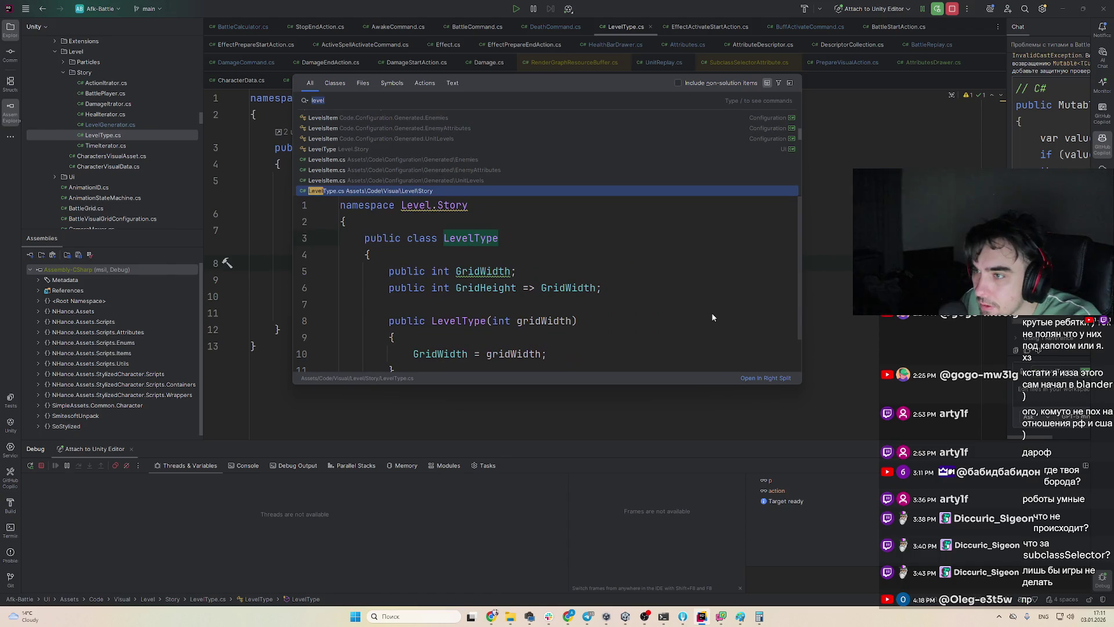
pyautogui.press('Escape')
pyautogui.hotkey('alt', 'Tab')
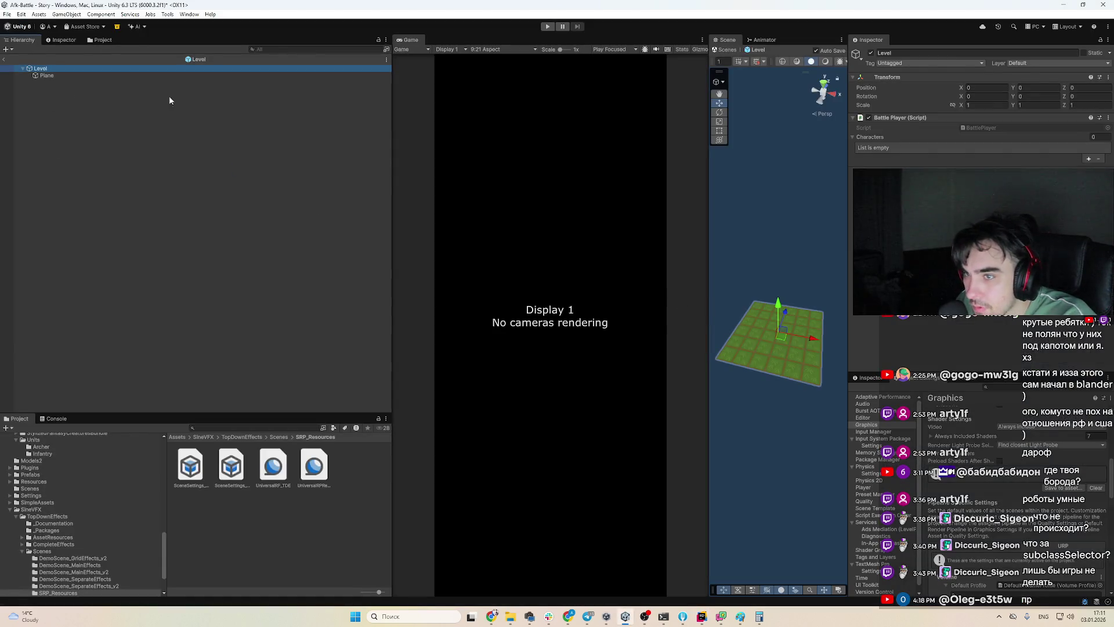
# Check the Plane and Level objects, then find and open the LevelGenerator script in Rider
pyautogui.click(85, 75)
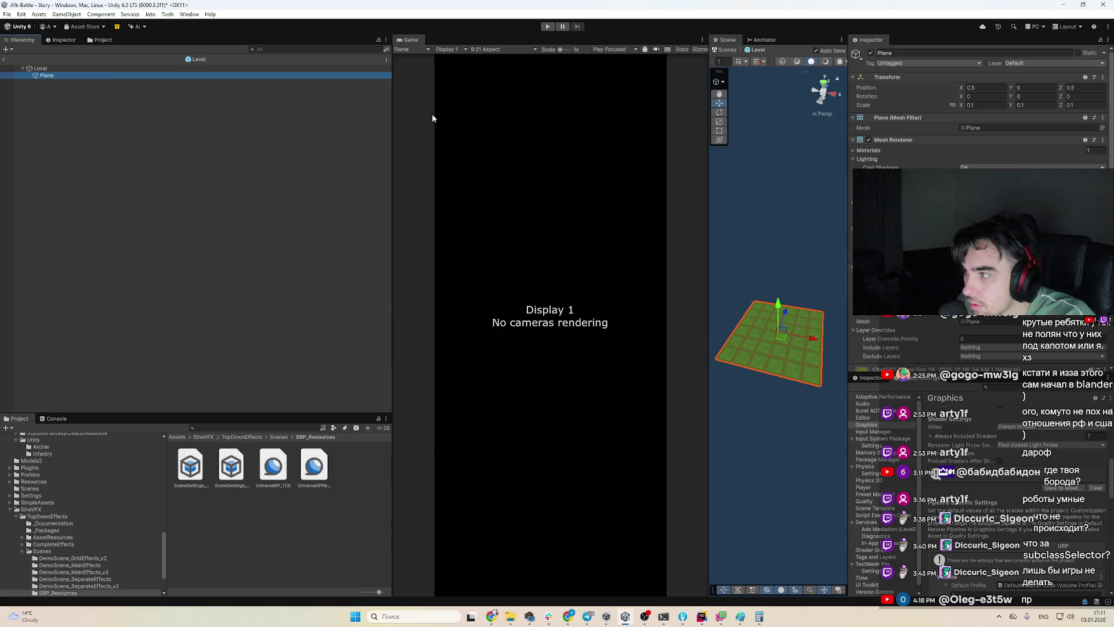
pyautogui.click(91, 71)
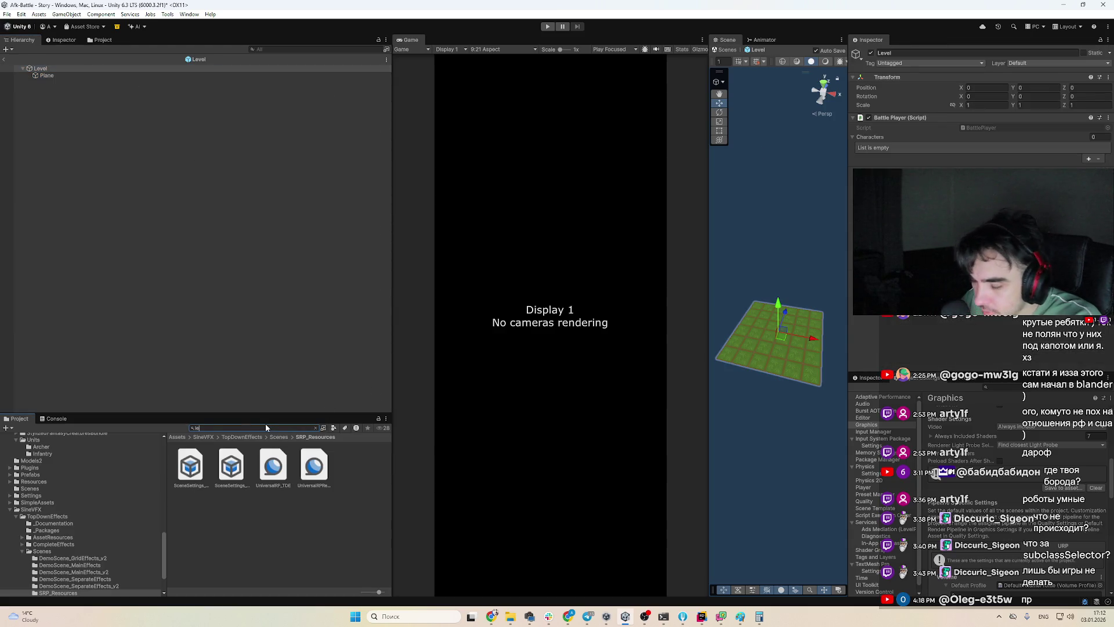
pyautogui.write('velg')
pyautogui.click(185, 458)
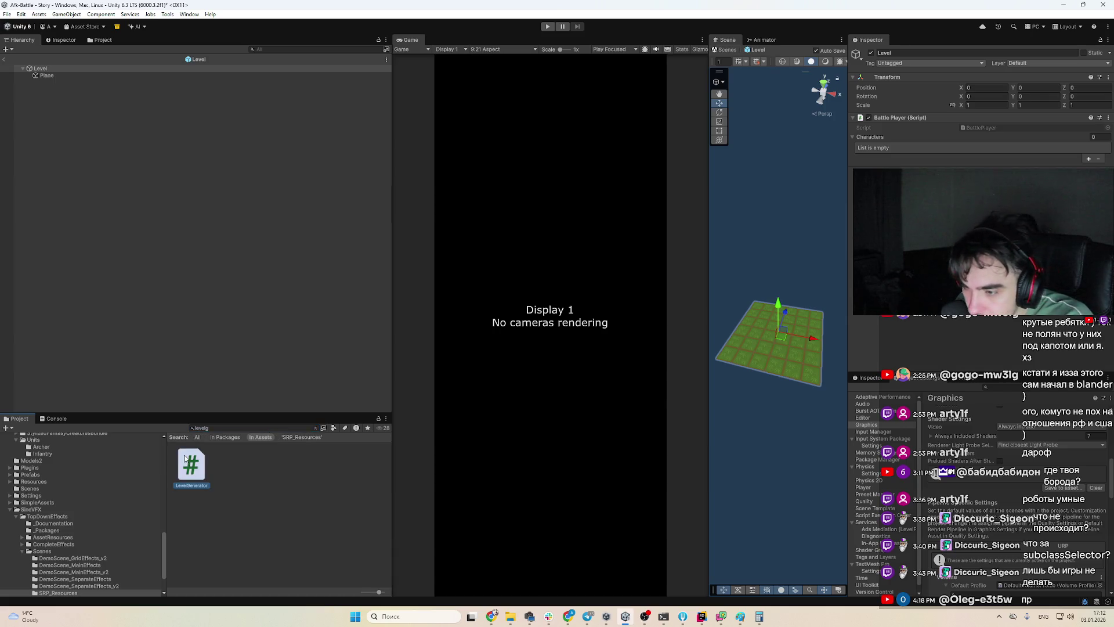
pyautogui.doubleClick(185, 458)
pyautogui.hotkey('alt', 'Tab')
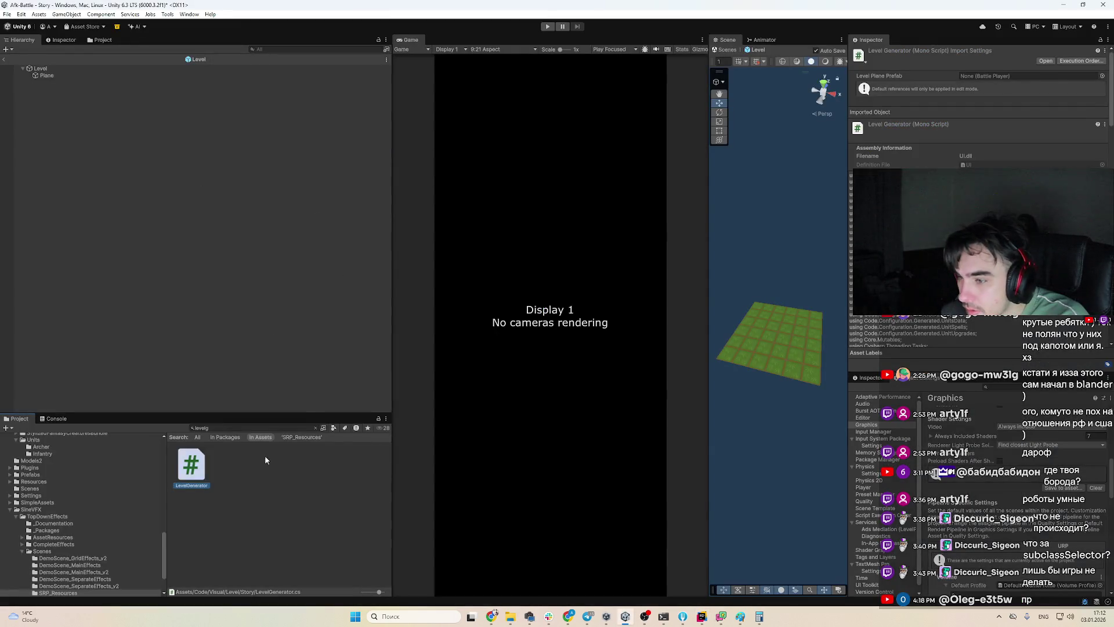
pyautogui.hotkey('alt', 'Tab')
pyautogui.scroll(-10, 304, 250)
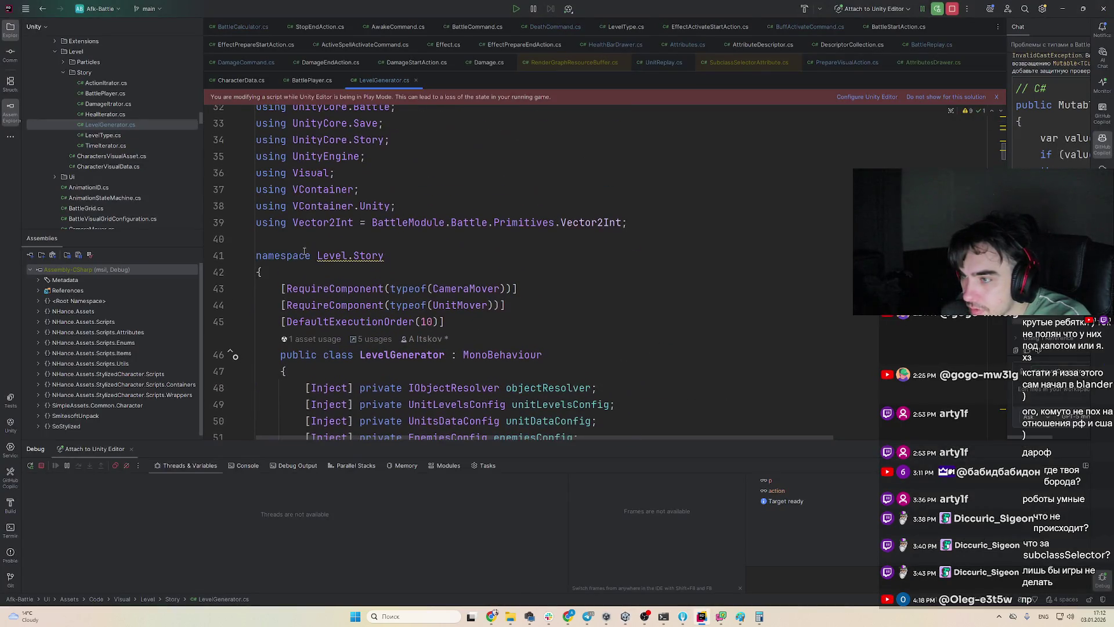
# List the assets that use LevelGenerator and open the GameDelayedScope prefab
pyautogui.scroll(-5, 304, 250)
pyautogui.scroll(5, 329, 346)
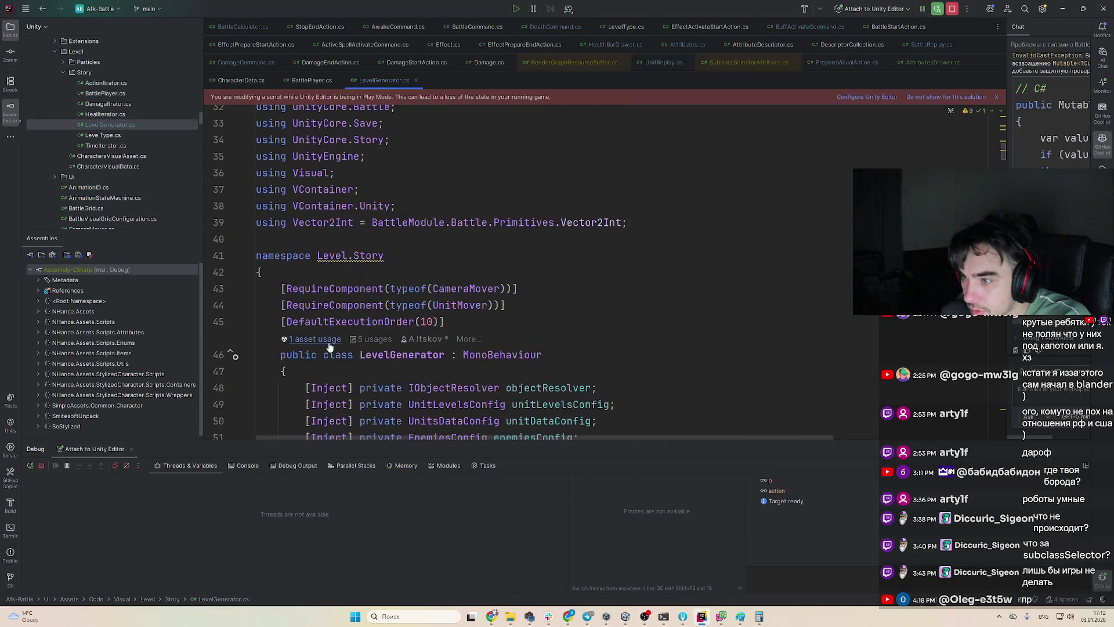
pyautogui.click(329, 342)
pyautogui.click(439, 388)
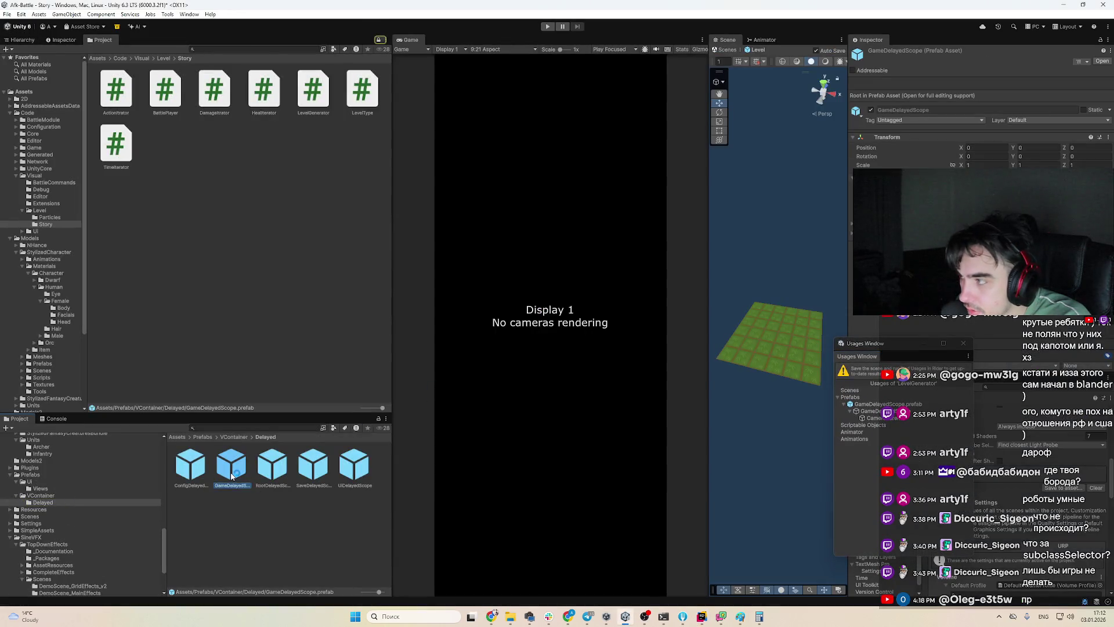
# Inspect Main Camera and CameraParent, ping the Level Plane Prefab, and open LevelGenerator
pyautogui.click(59, 83)
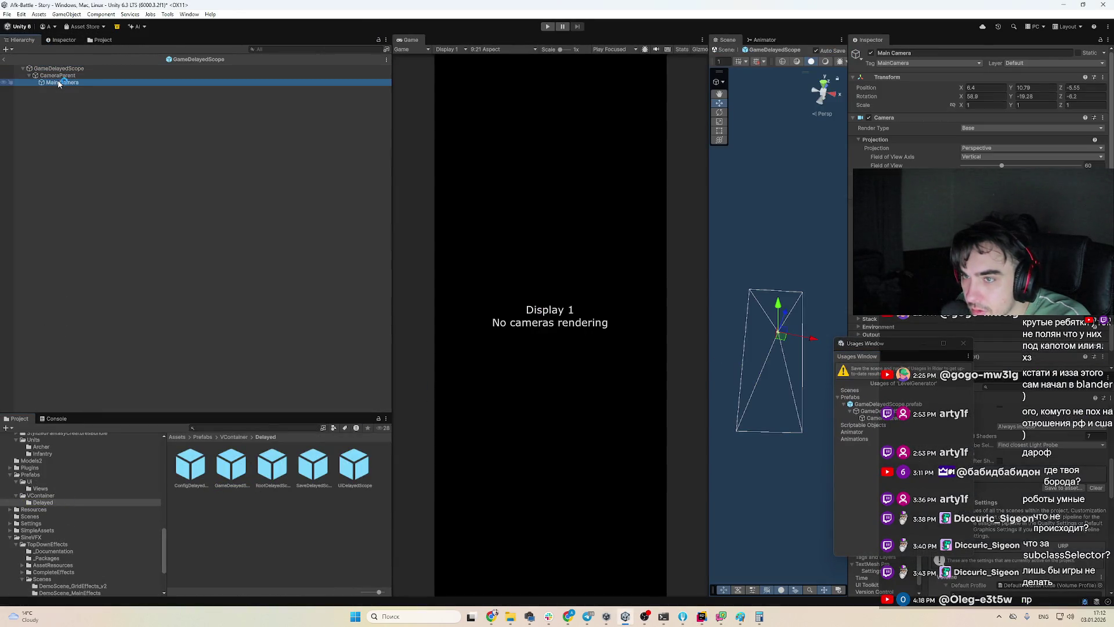
pyautogui.click(90, 75)
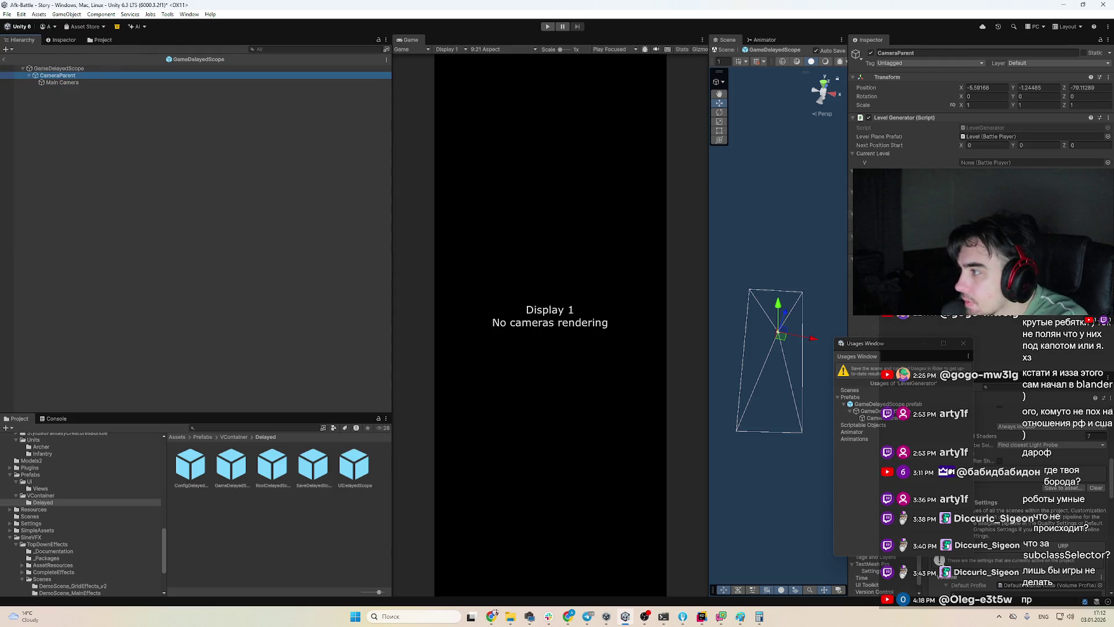
pyautogui.click(963, 343)
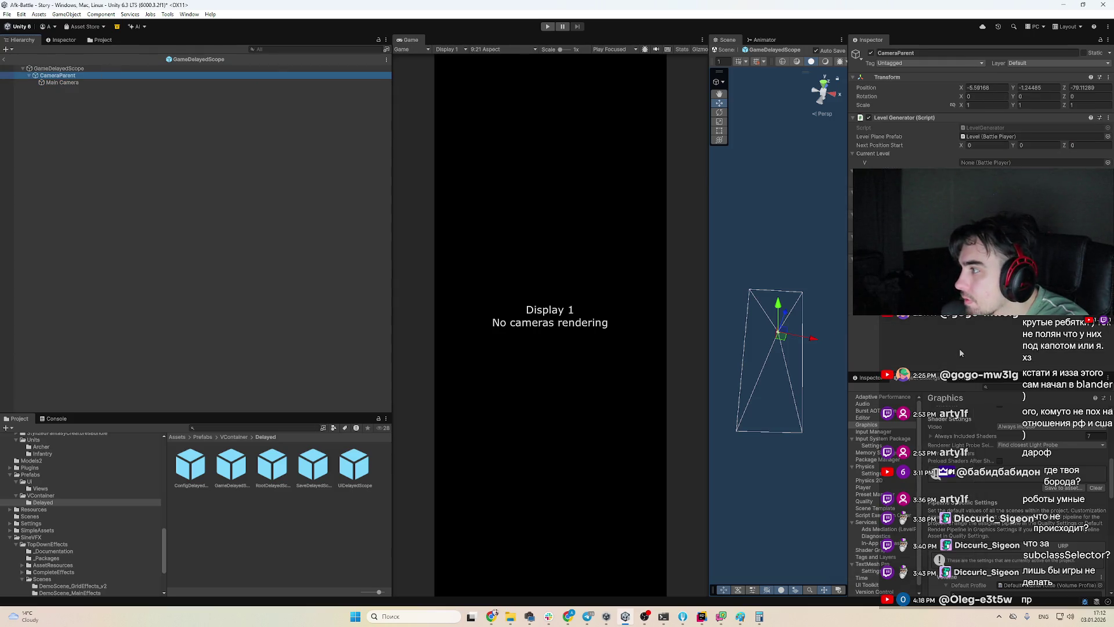
pyautogui.click(1002, 138)
pyautogui.doubleClick(1010, 126)
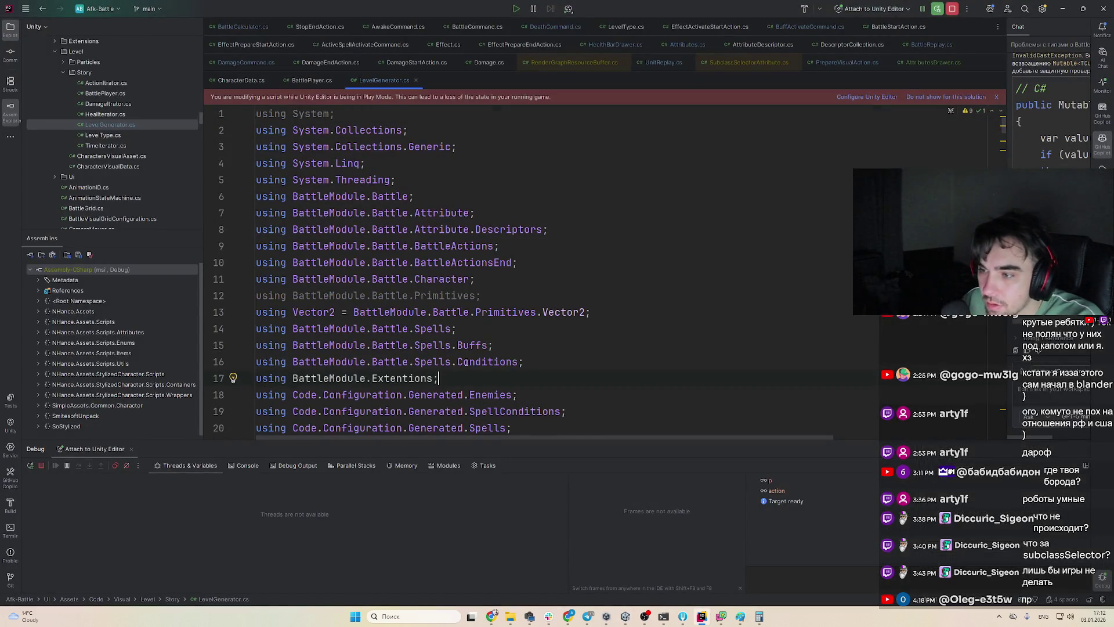
# Move LevelGenerator's class into the Visual.Level.Story namespace using the Alt+Enter quick fix
pyautogui.scroll(-10, 466, 362)
pyautogui.click(404, 214)
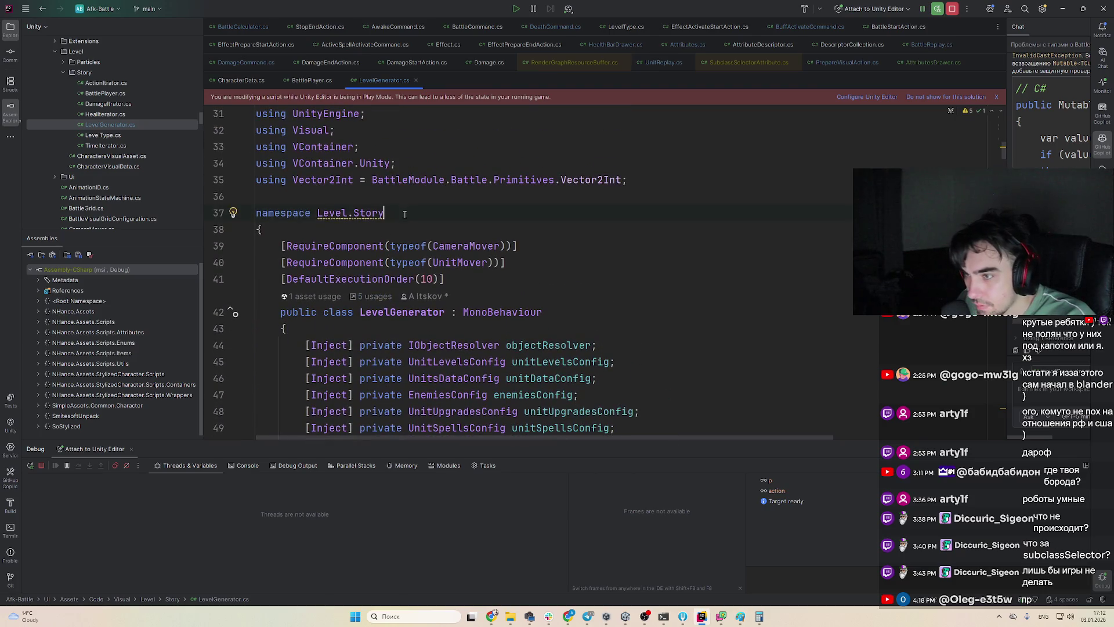
pyautogui.hotkey('alt', 'Return')
pyautogui.press('Return')
pyautogui.press('Return')
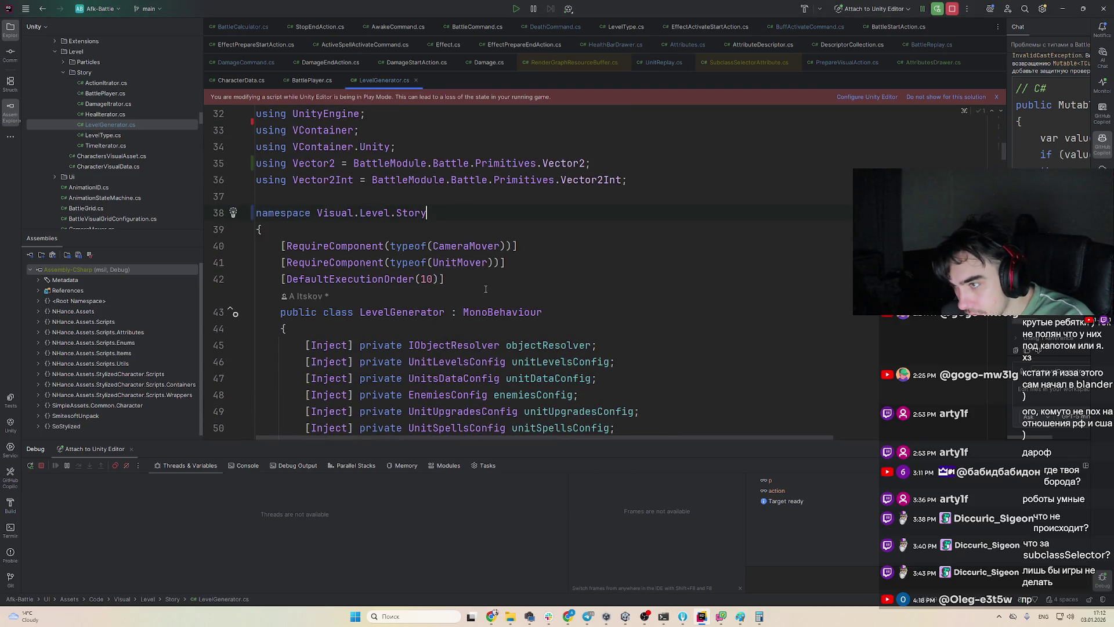
pyautogui.scroll(-9, 485, 288)
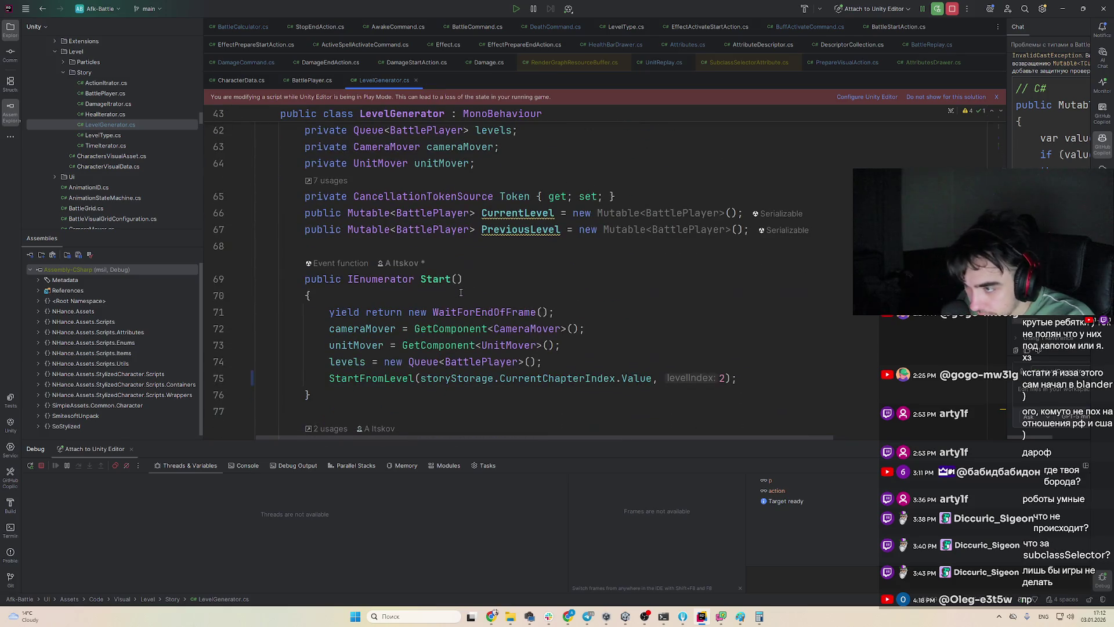
pyautogui.scroll(-7, 460, 293)
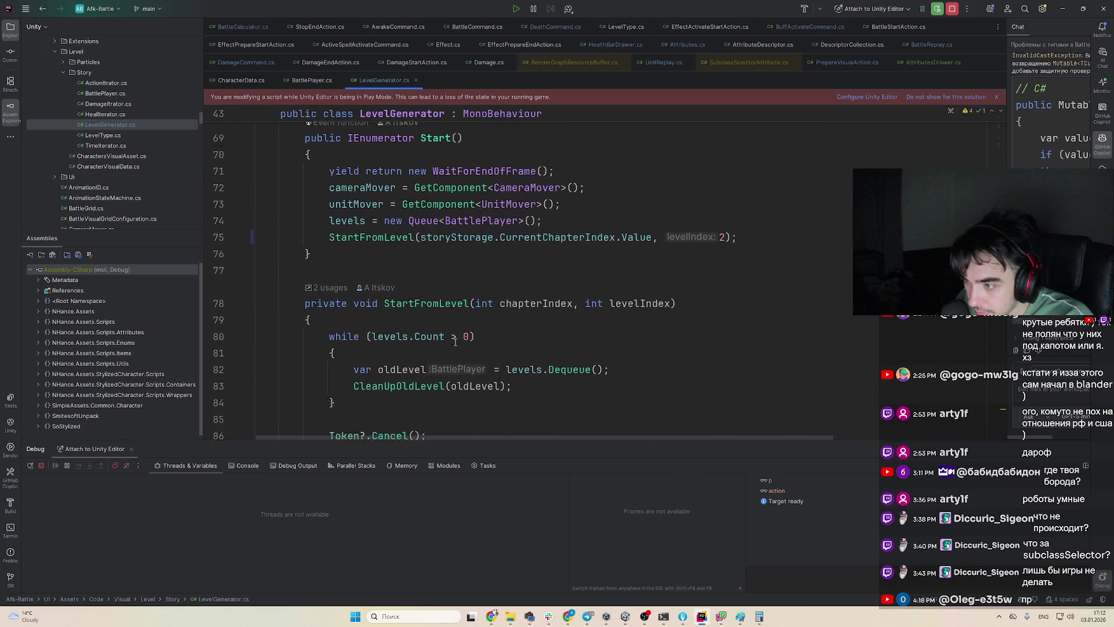
pyautogui.scroll(9, 455, 342)
pyautogui.write('start')
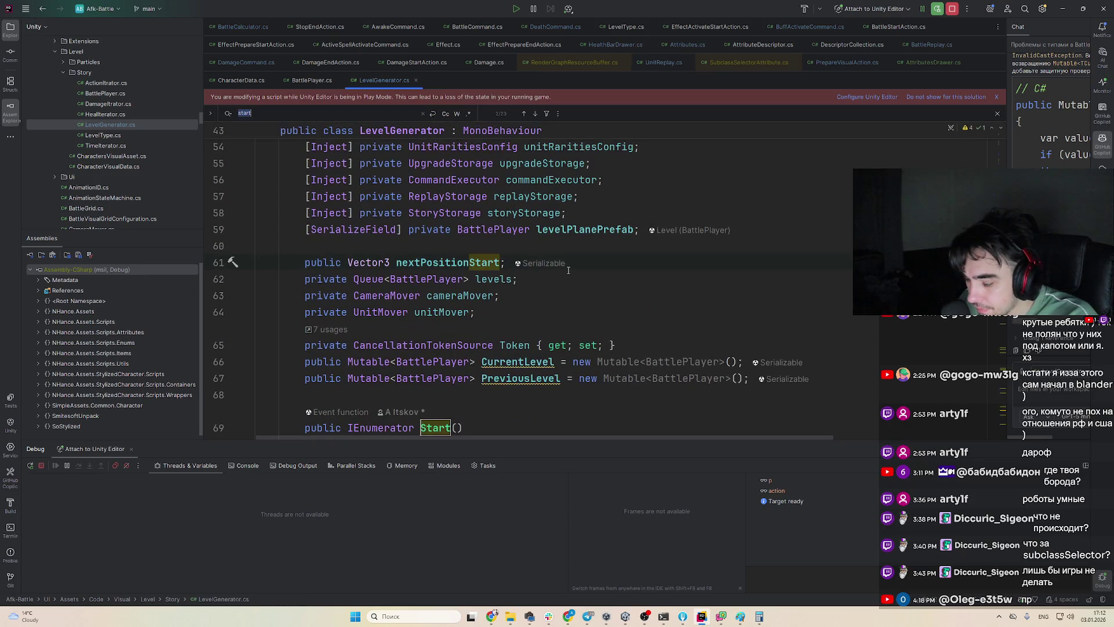
# Search the file for 'level' and review the level code, briefly checking Unity
pyautogui.hotkey('ctrl', 'f')
pyautogui.write('level')
pyautogui.press('Escape')
pyautogui.scroll(3, 507, 264)
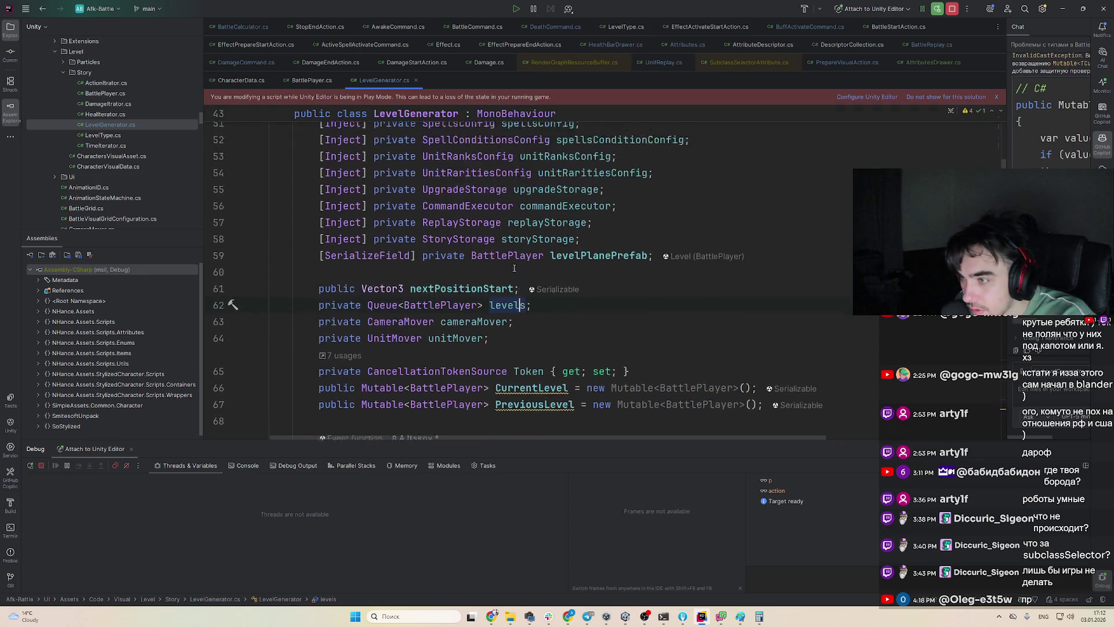
pyautogui.scroll(-4, 507, 264)
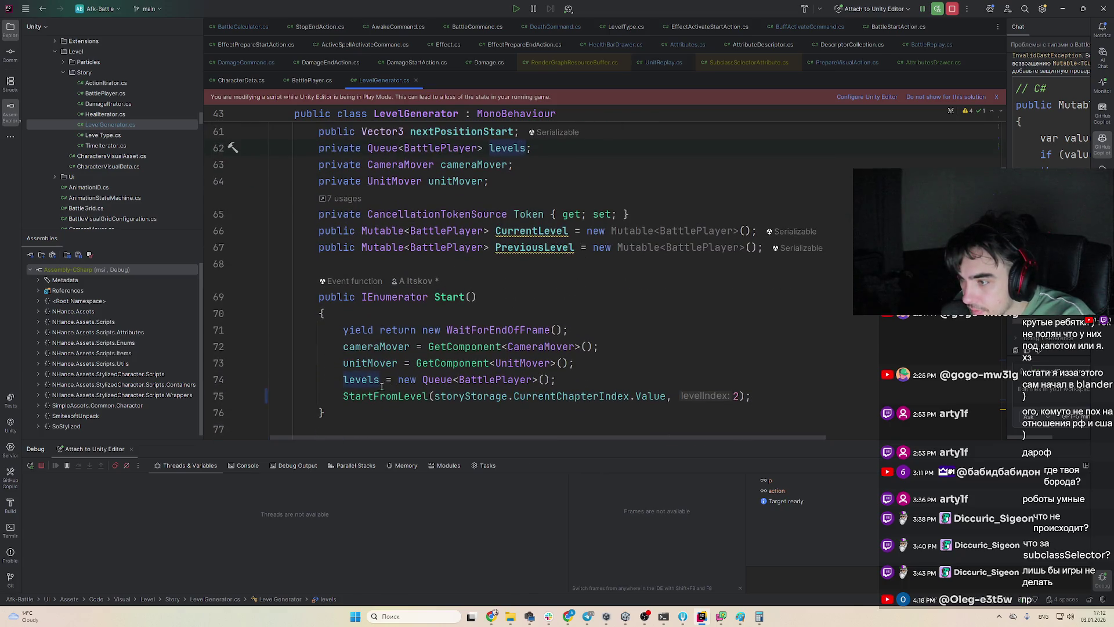
pyautogui.scroll(1, 564, 335)
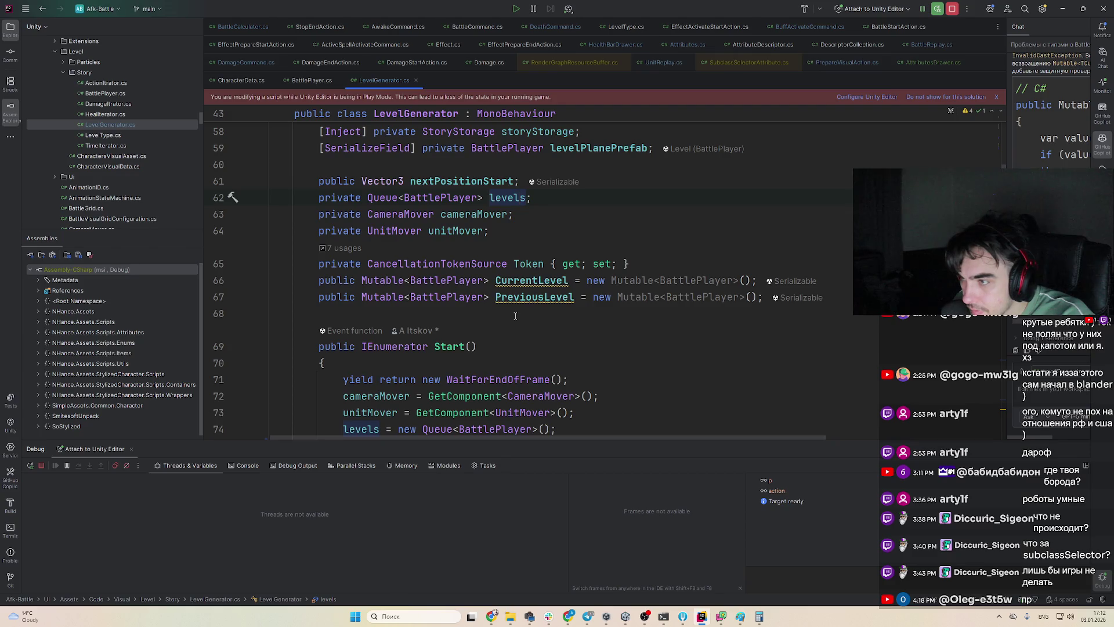
pyautogui.hotkey('alt', 'Tab')
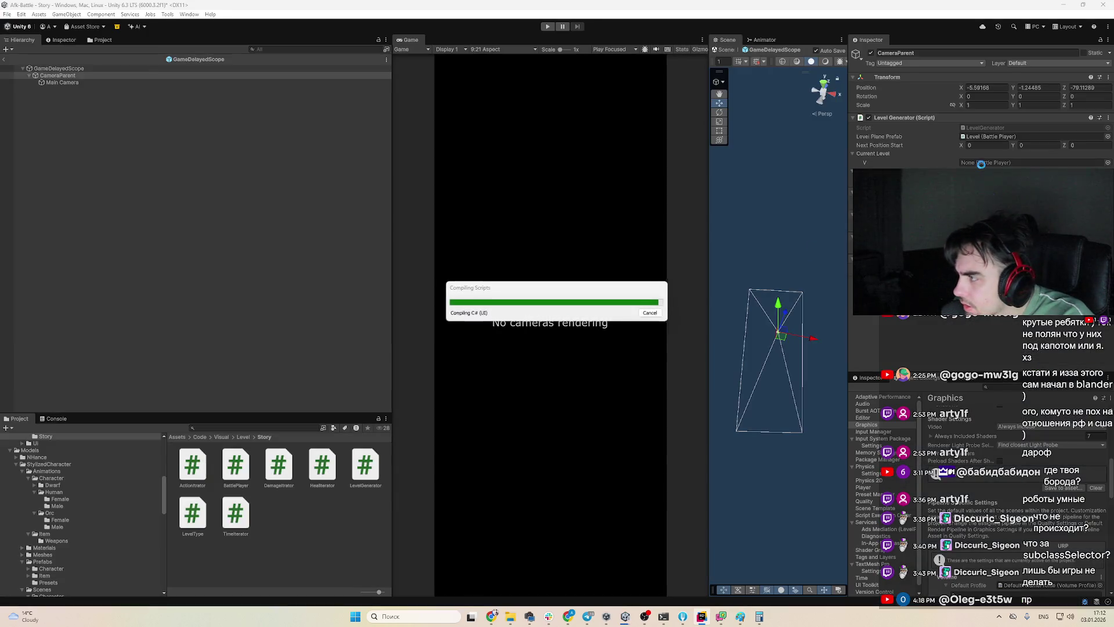
pyautogui.hotkey('alt', 'Tab')
pyautogui.scroll(3, 560, 301)
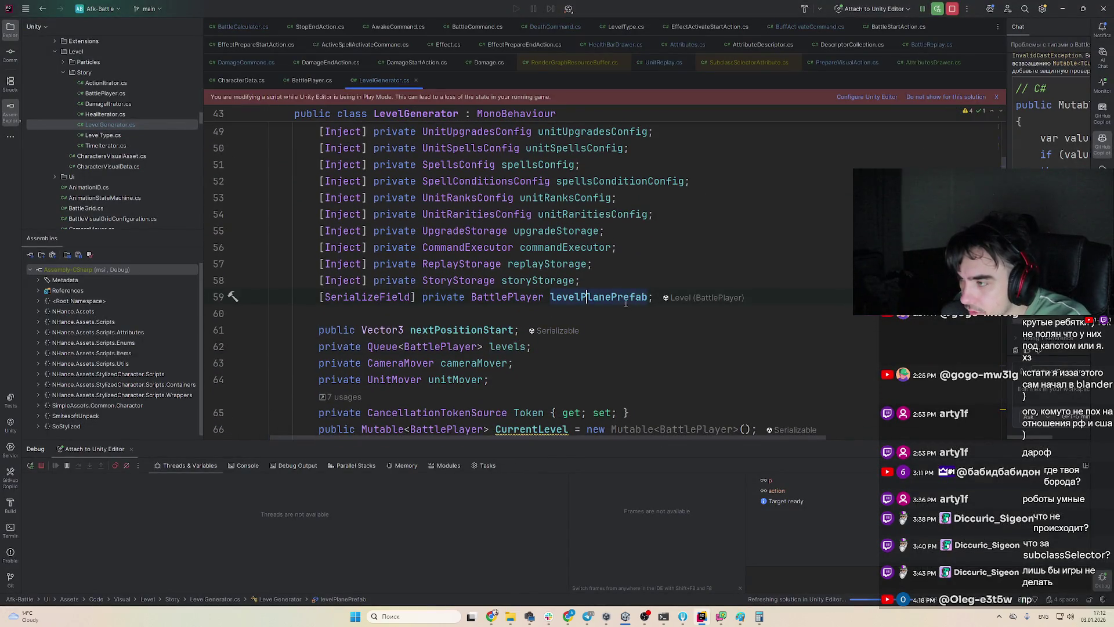
# Find where levelPlanePrefab is instantiated in CreateLevelWithSetup
pyautogui.hotkey('ctrl', 'f')
pyautogui.press('Return')
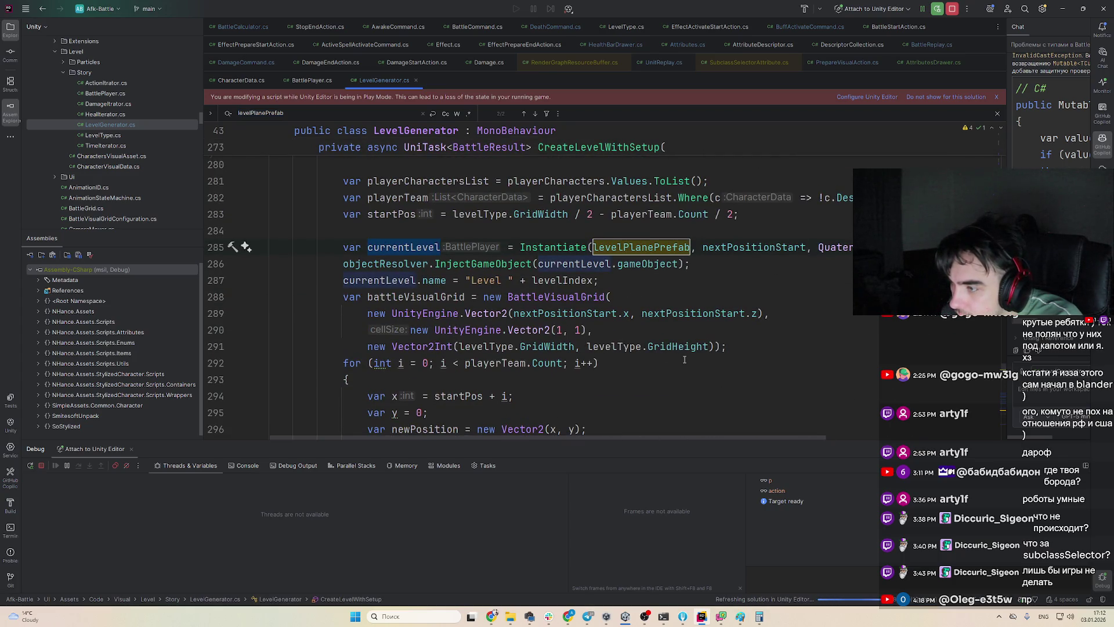
pyautogui.scroll(-1, 685, 360)
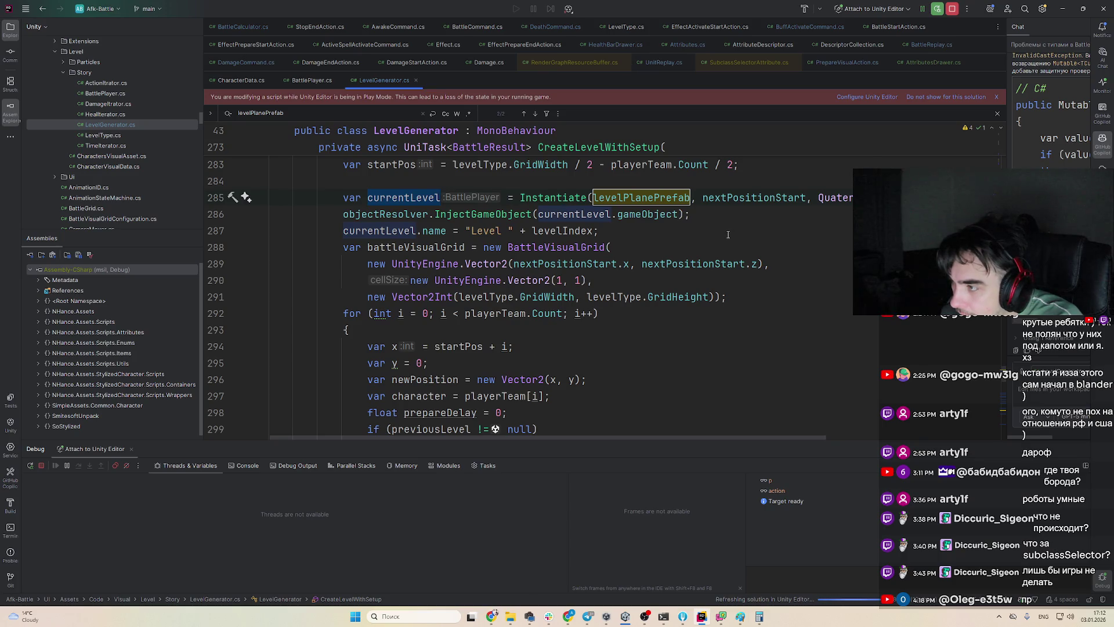
pyautogui.scroll(1, 503, 218)
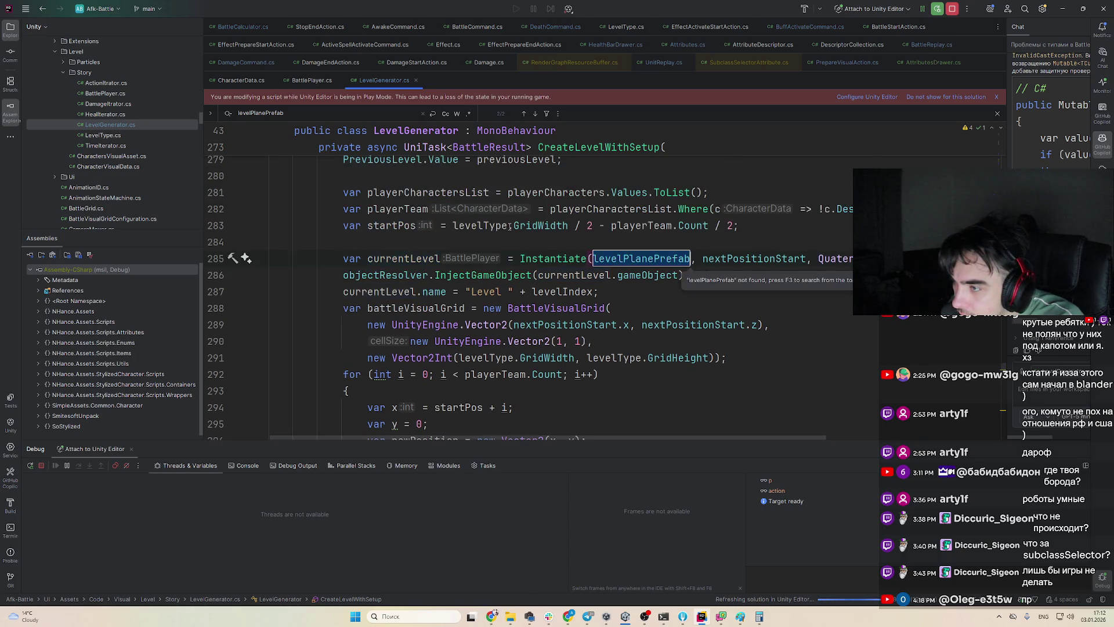
pyautogui.press('Return')
pyautogui.press('Return')
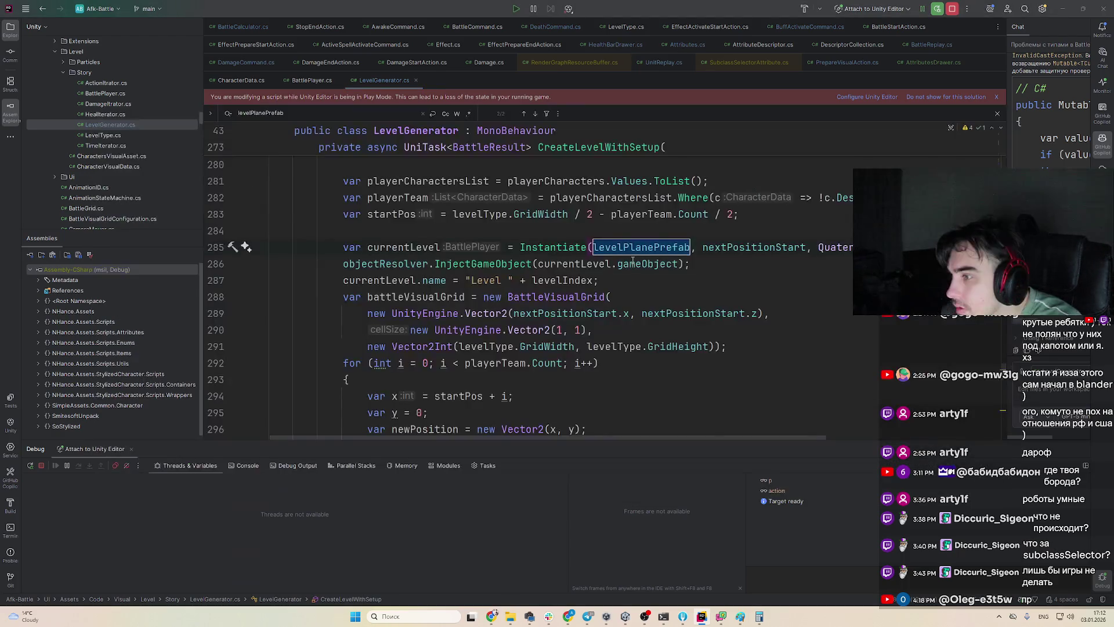
# Open the Level prefab, scale its Plane to 0.15 on X, Y and Z, and enter Play mode
pyautogui.click(684, 617)
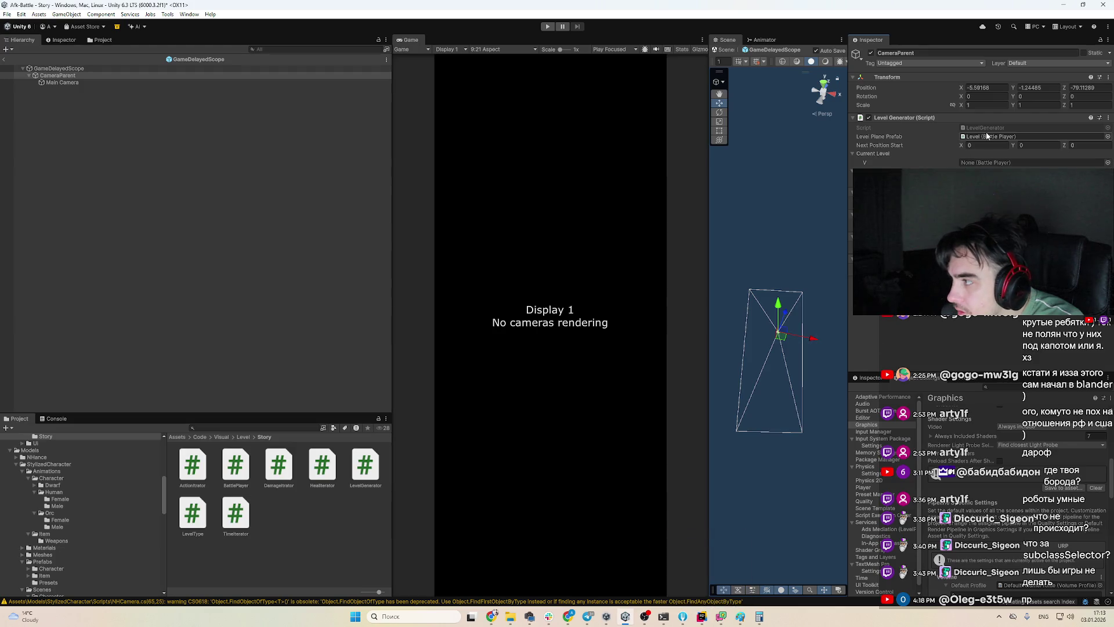
pyautogui.doubleClick(269, 468)
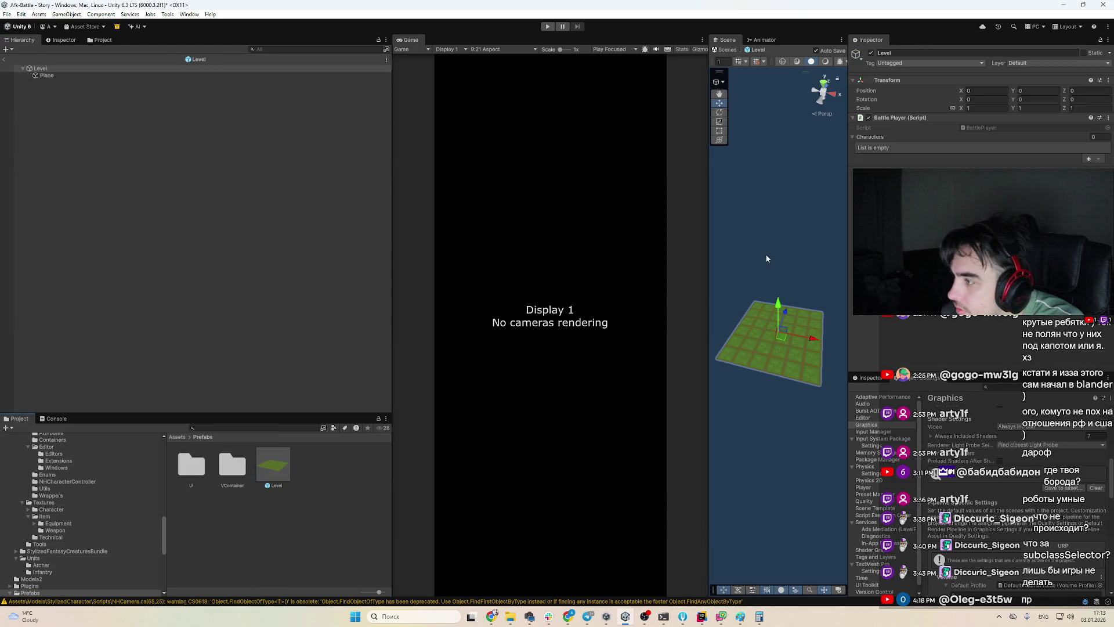
pyautogui.click(135, 76)
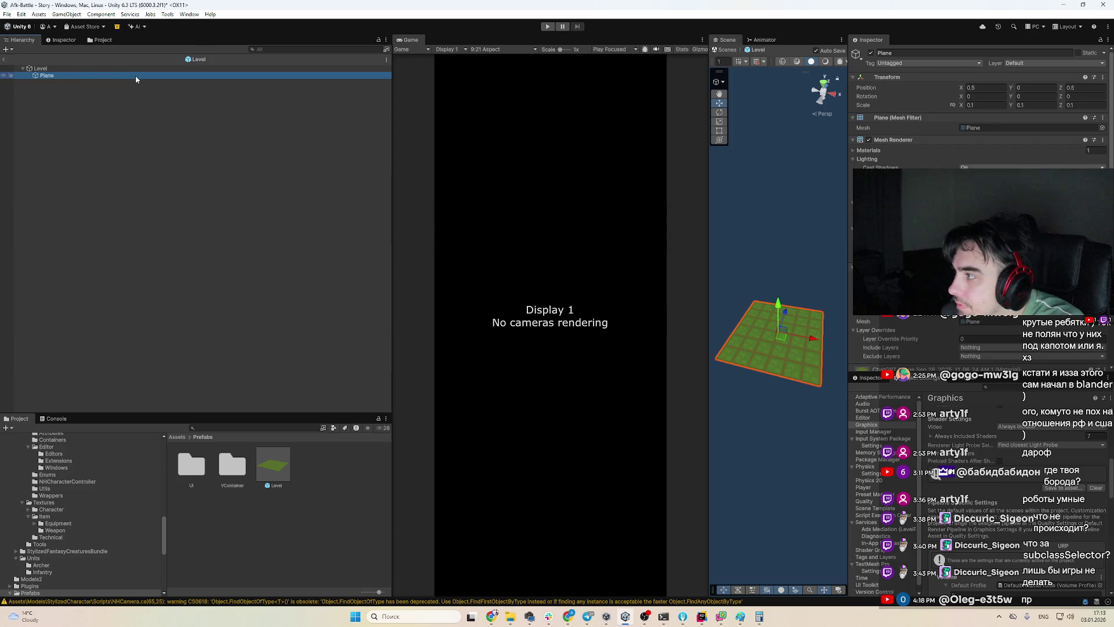
pyautogui.click(972, 105)
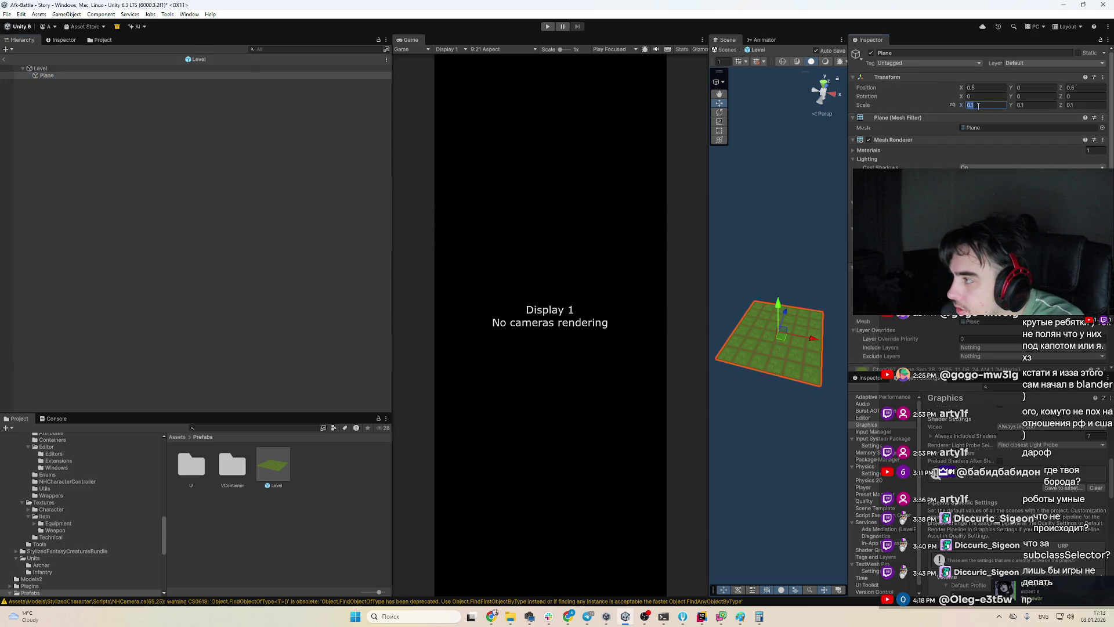
pyautogui.write('5')
pyautogui.click(1050, 107)
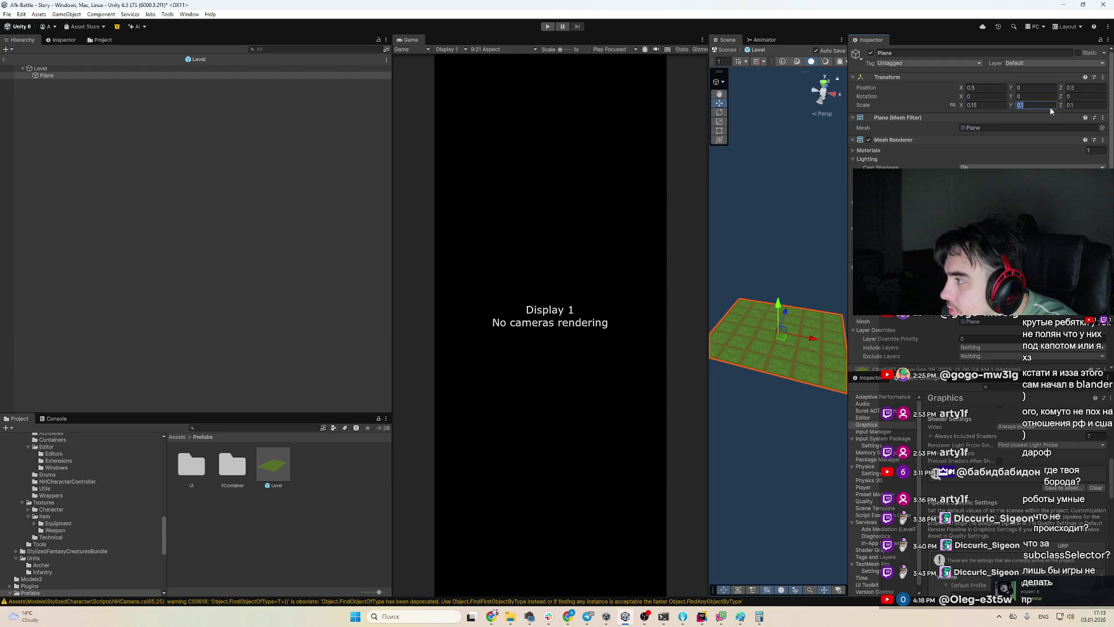
pyautogui.click(1082, 107)
pyautogui.write('5')
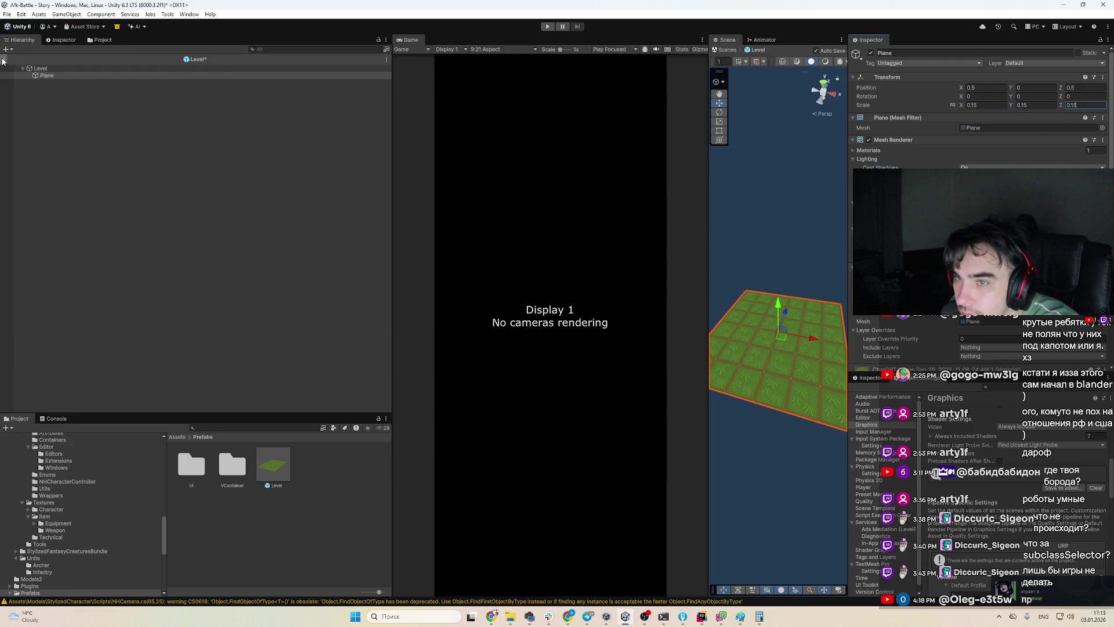
pyautogui.hotkey('ctrl', 'p')
# Glance at the LevelGenerator code in Rider, then bring the running Unity game forward
pyautogui.click(702, 616)
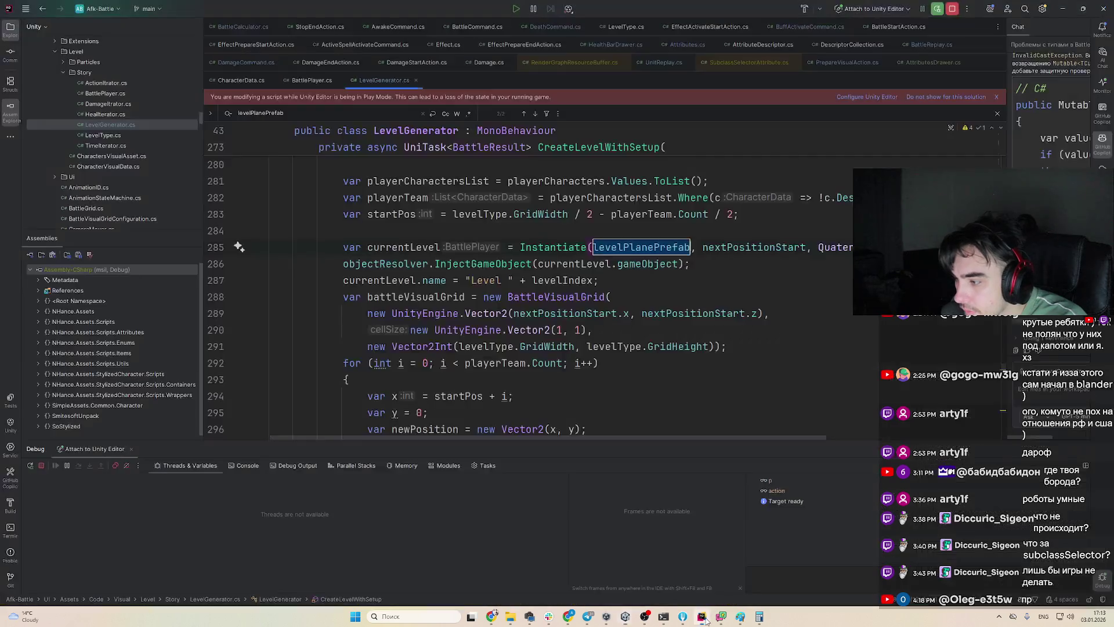
pyautogui.scroll(-1, 619, 352)
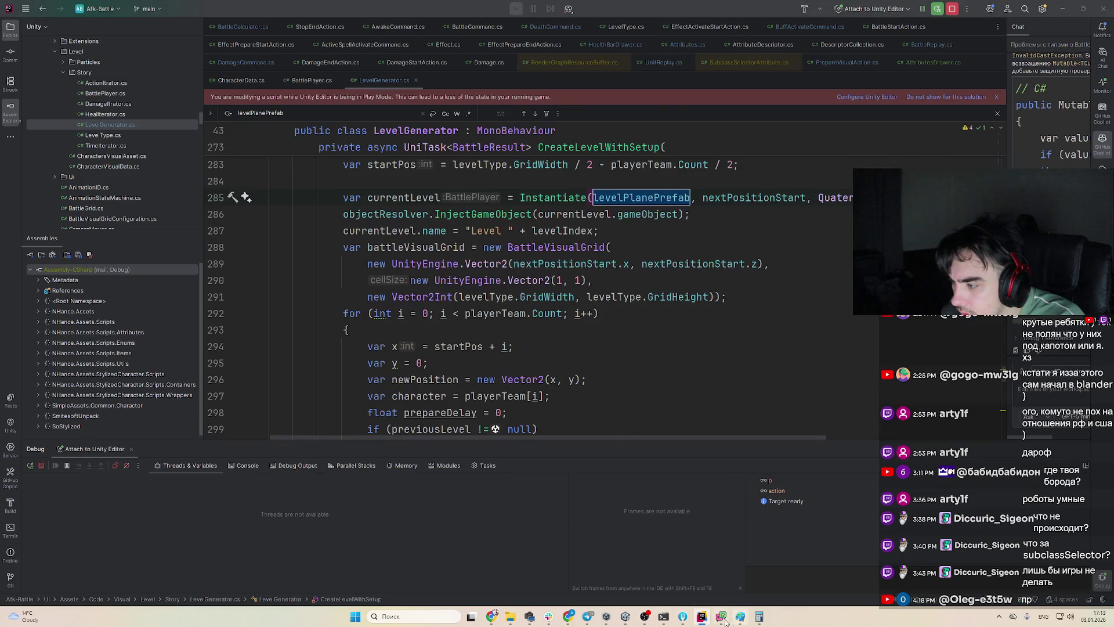
pyautogui.click(723, 618)
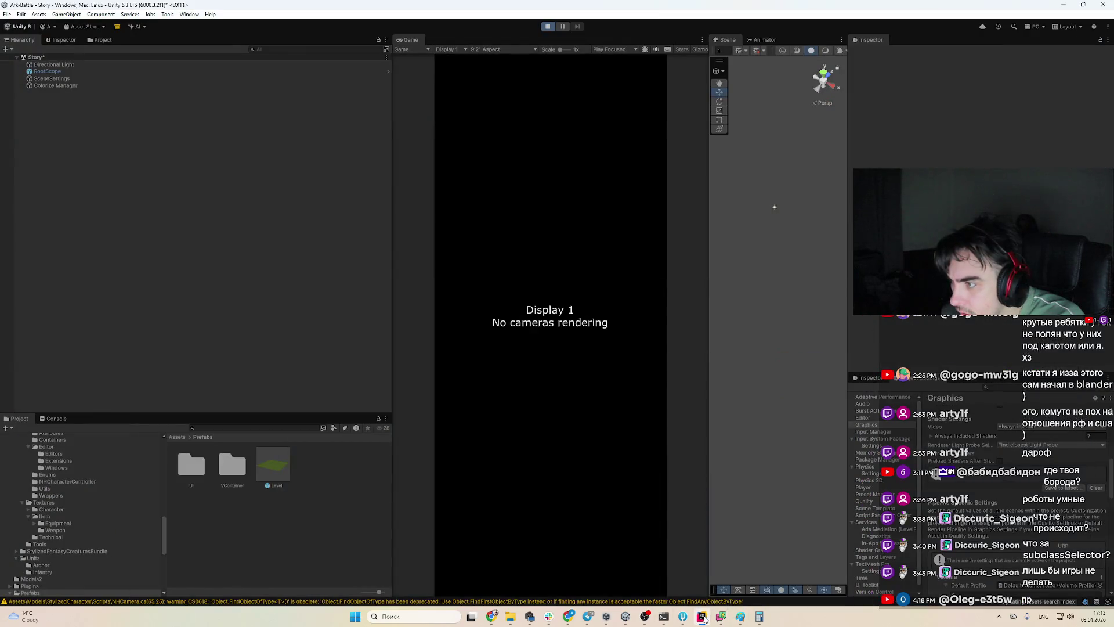
# Watch the battle run on the larger grass grid, then return to LevelGenerator in Rider
pyautogui.click(702, 617)
pyautogui.click(703, 618)
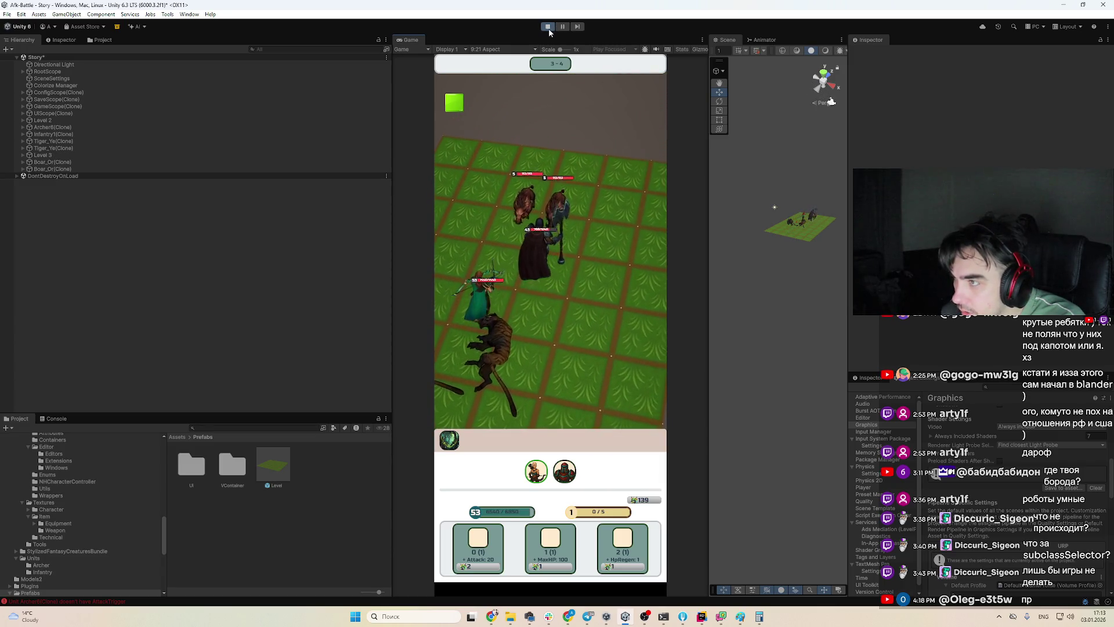
pyautogui.hotkey('alt', 'Tab')
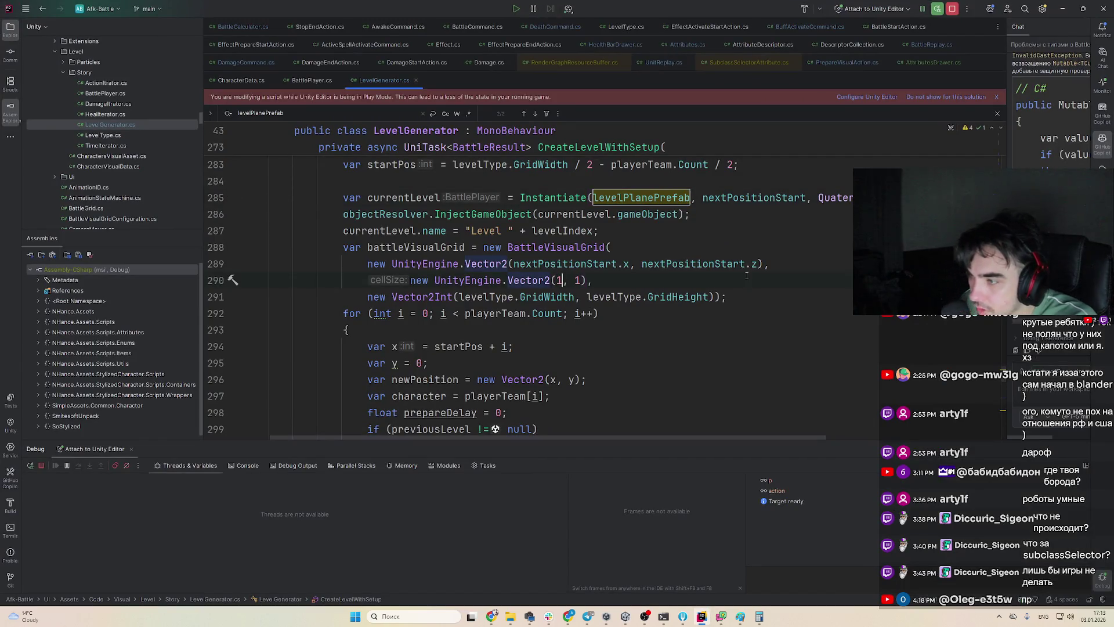
# Change the BattleVisualGrid cell size from (1, 1) to (1.5f, 1.5f) and let Unity recompile
pyautogui.write('.5f')
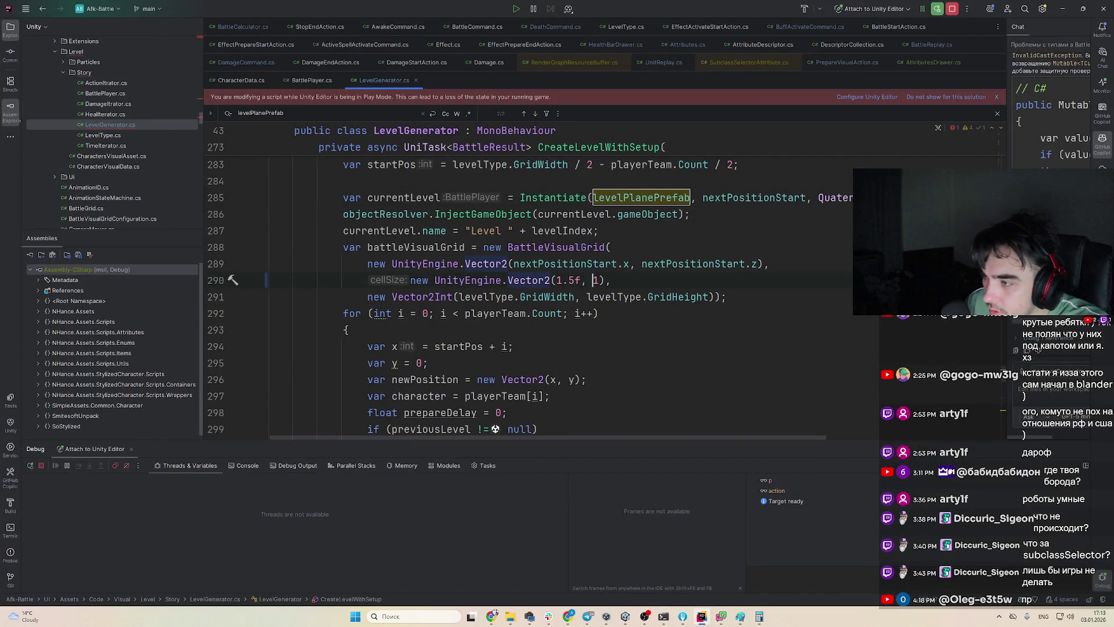
pyautogui.press('Right')
pyautogui.write('.5f')
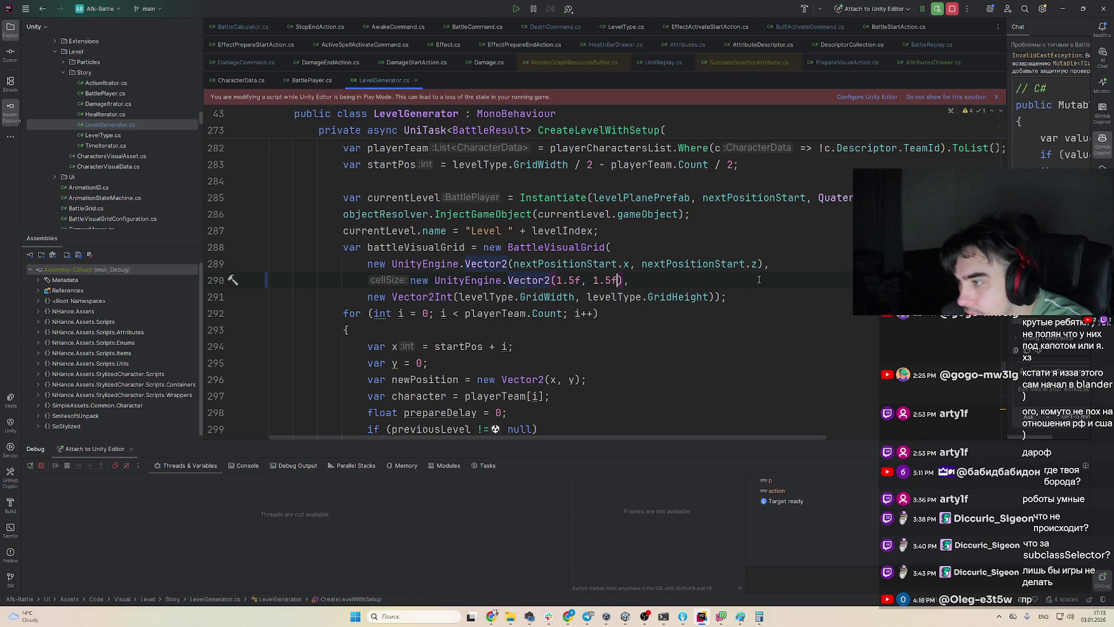
pyautogui.hotkey('alt', 'Tab')
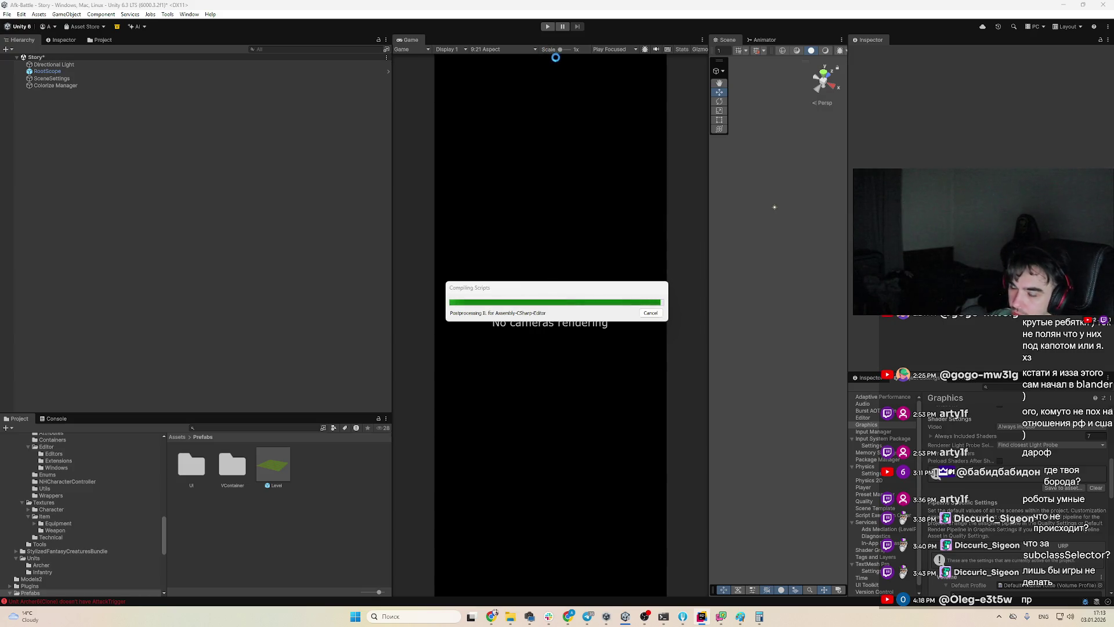
# Enter Play mode with the recompiled scripts and bring the YouTube Studio browser forward
pyautogui.click(548, 27)
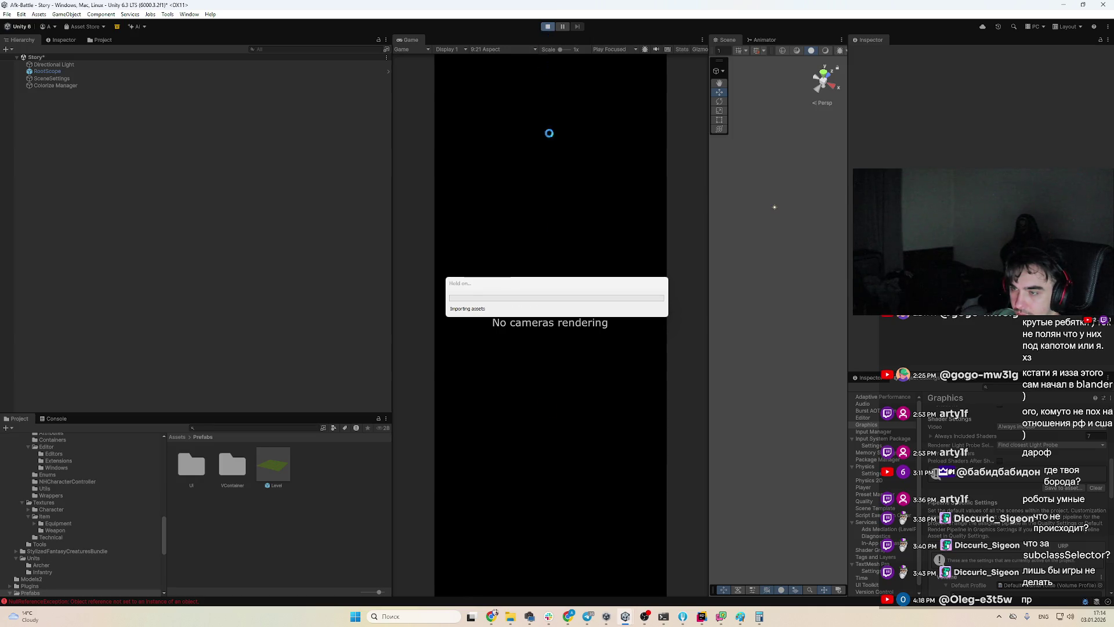
pyautogui.click(491, 617)
# Switch Chrome to the royalty-free music video tab, then minimize the browser back to Unity
pyautogui.click(87, 8)
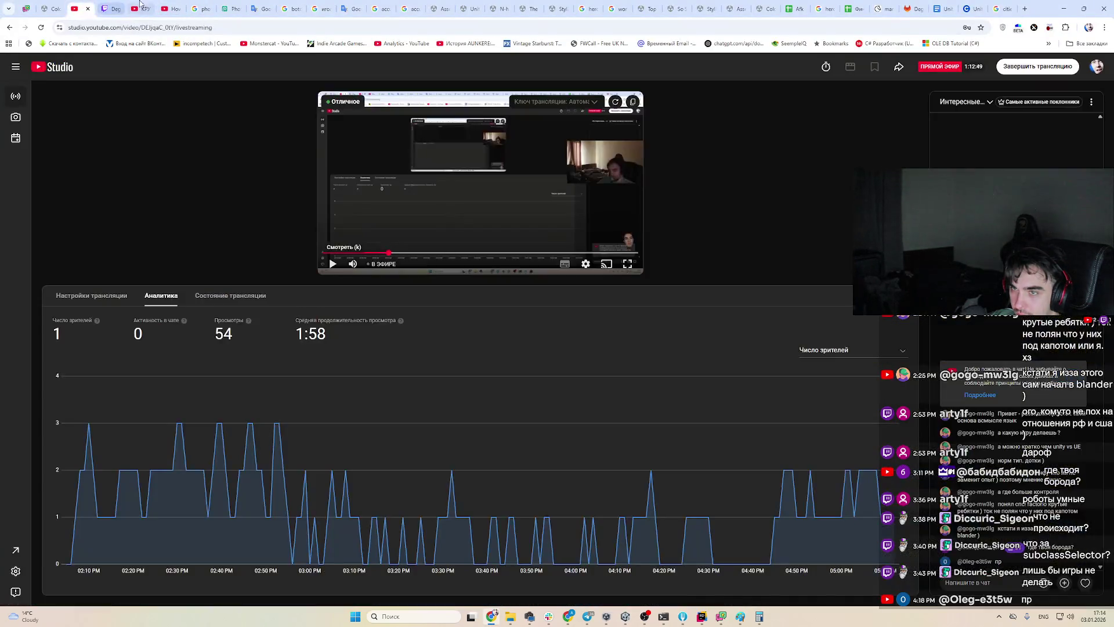
pyautogui.click(143, 8)
pyautogui.click(171, 9)
pyautogui.click(153, 5)
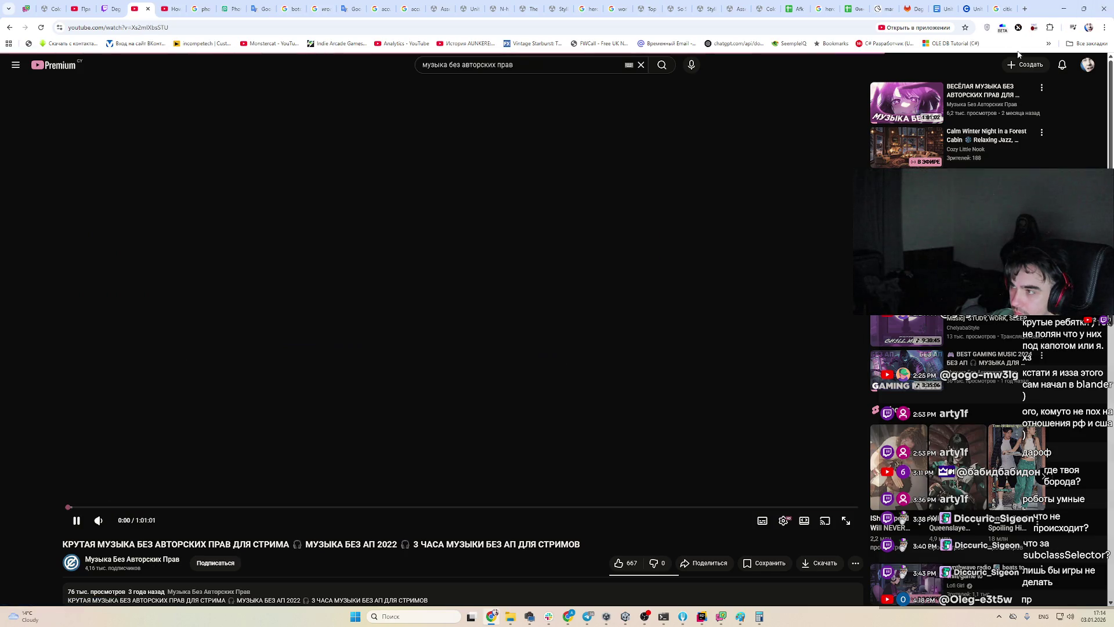
pyautogui.click(1065, 9)
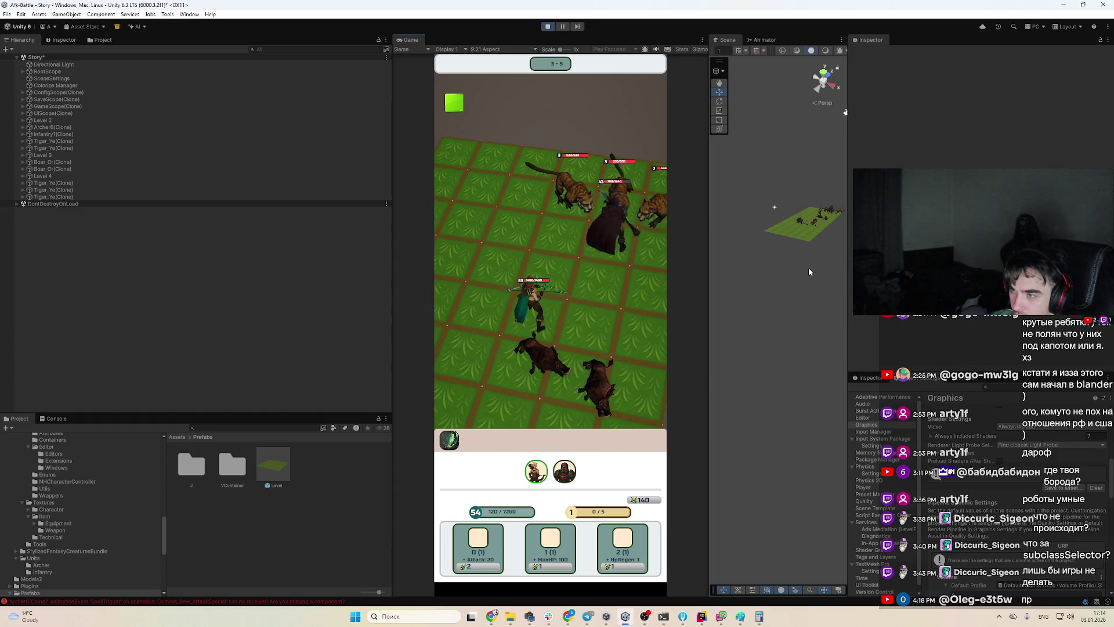
# Pan and zoom the Scene view in close over the grass battle grid
pyautogui.moveTo(770, 262); pyautogui.dragTo(717, 427)
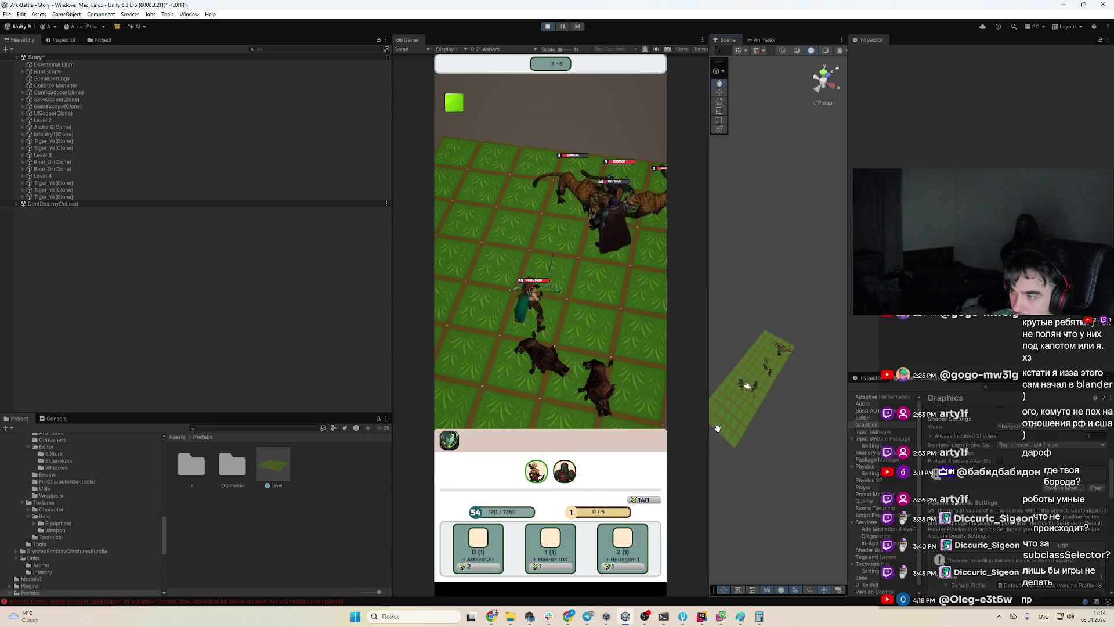
pyautogui.scroll(5, 777, 401)
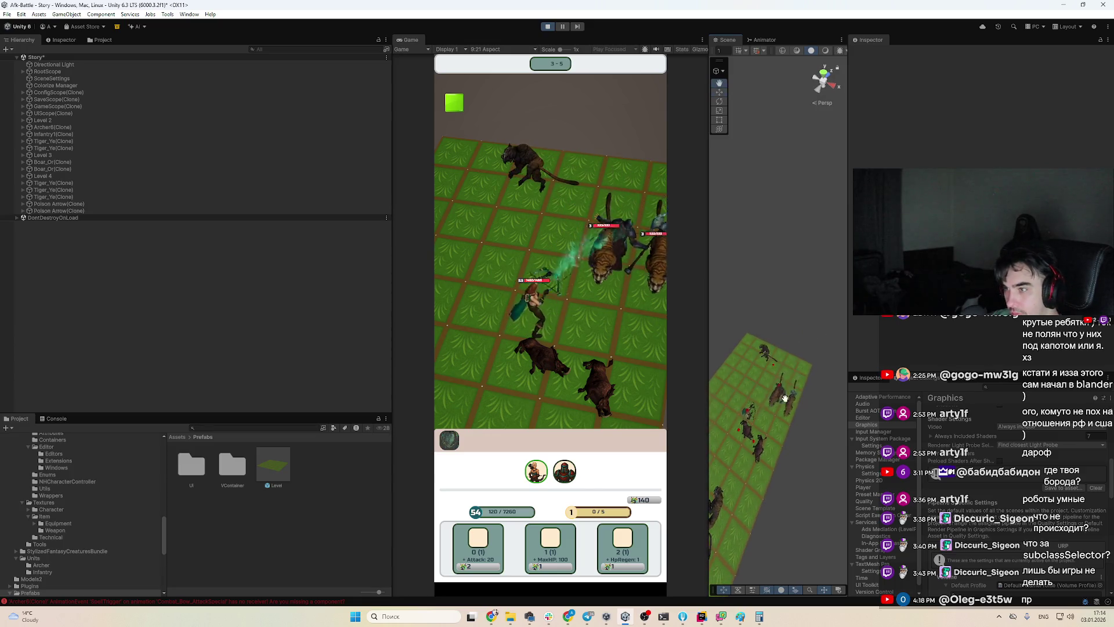
pyautogui.moveTo(784, 398); pyautogui.dragTo(774, 392)
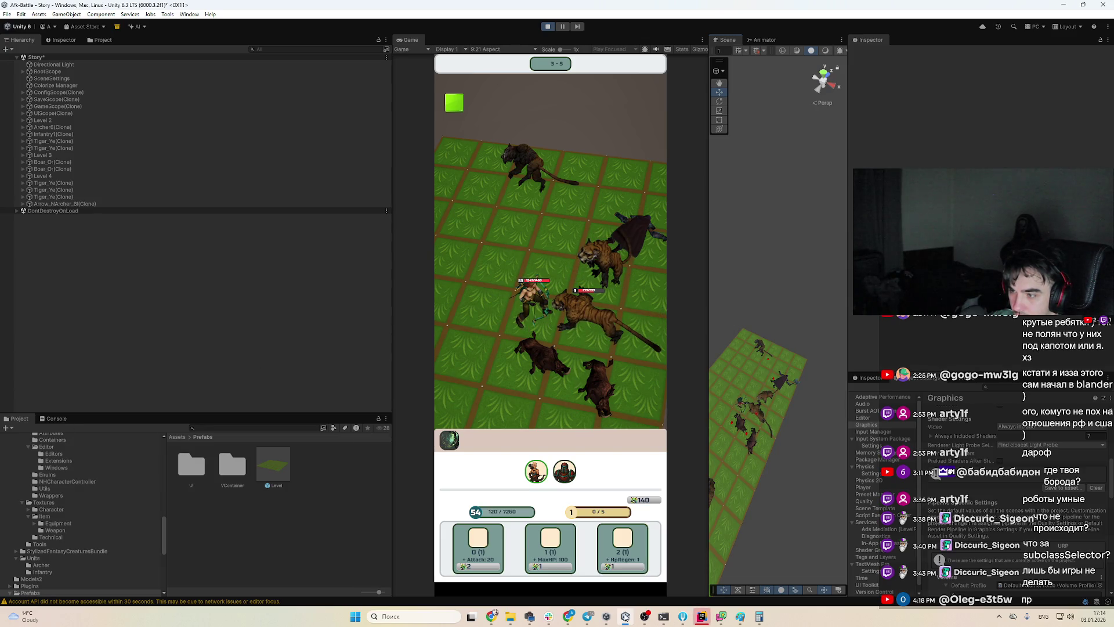
# Resume the HealthBarDrawer ValidateDealDamage breakpoint in Rider and minimize Rider back to Unity
pyautogui.click(699, 620)
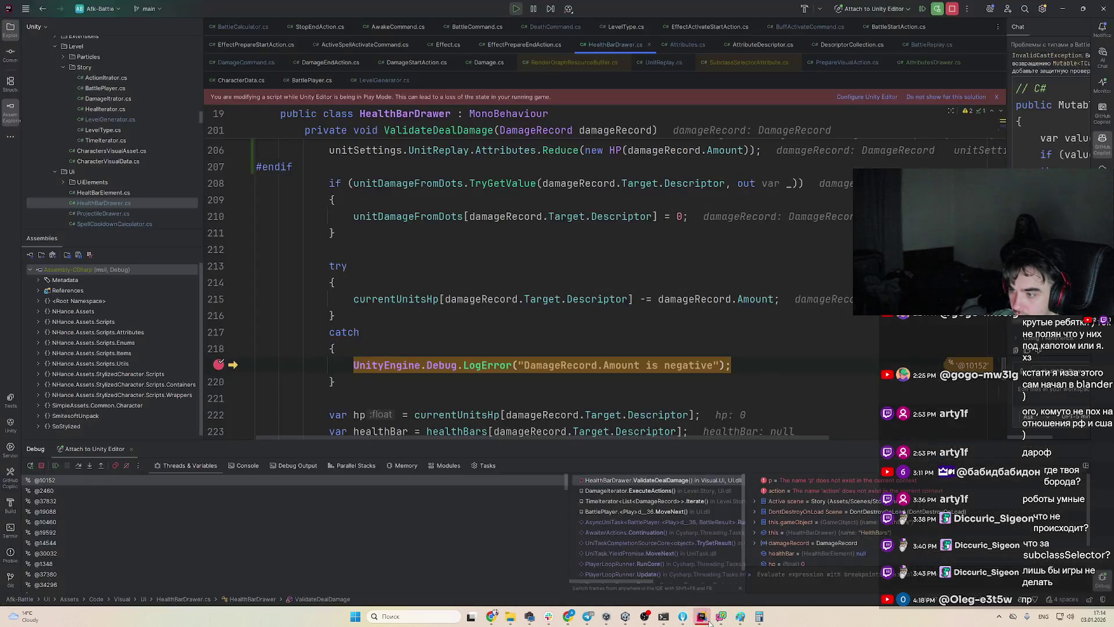
pyautogui.scroll(2, 571, 344)
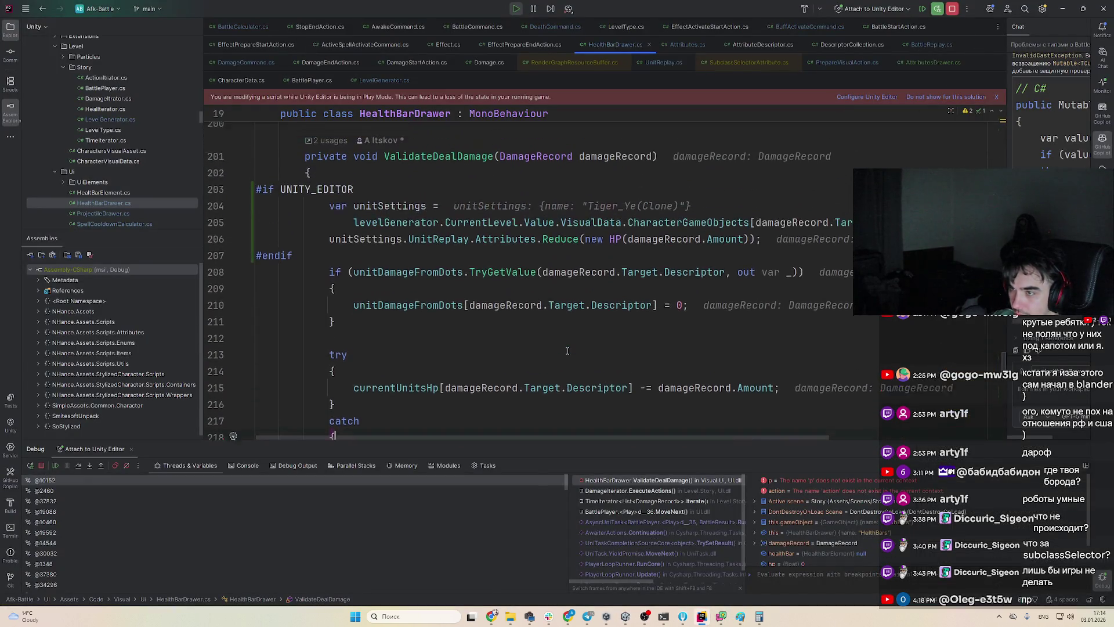
pyautogui.scroll(-2, 603, 354)
pyautogui.click(634, 365)
pyautogui.press('F5')
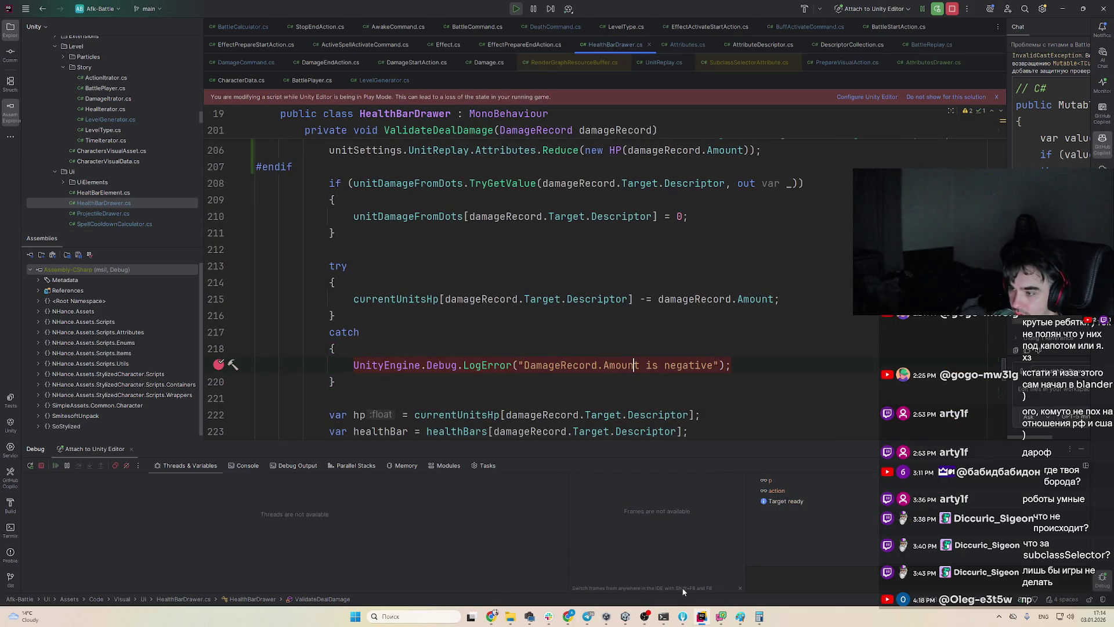
pyautogui.click(699, 620)
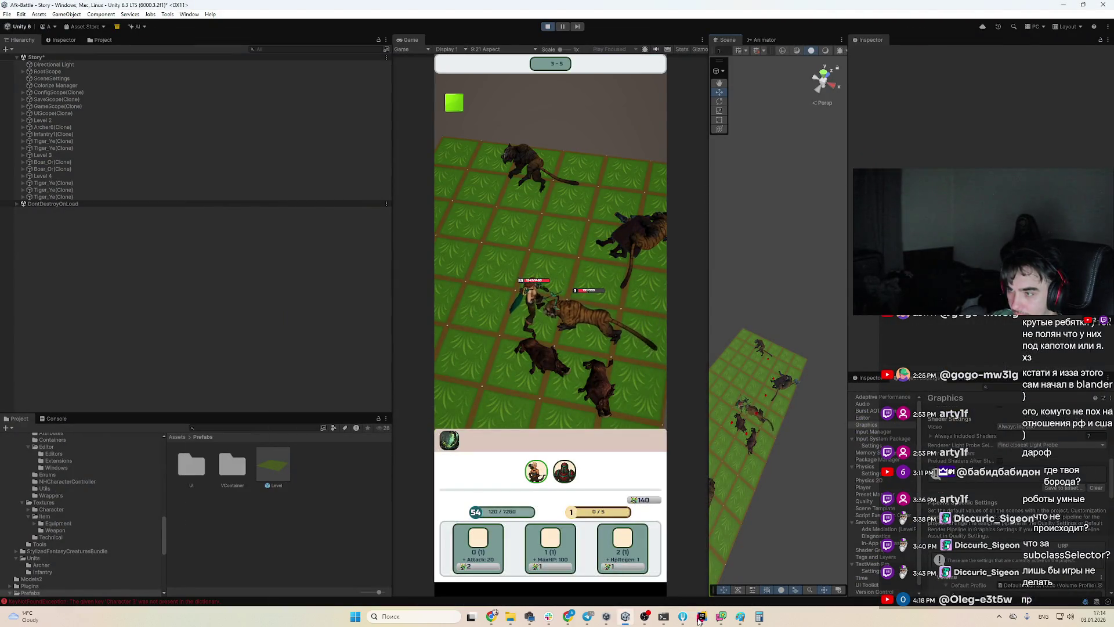
# Show the Console log, then stop and restart Play mode on a fresh level
pyautogui.click(50, 421)
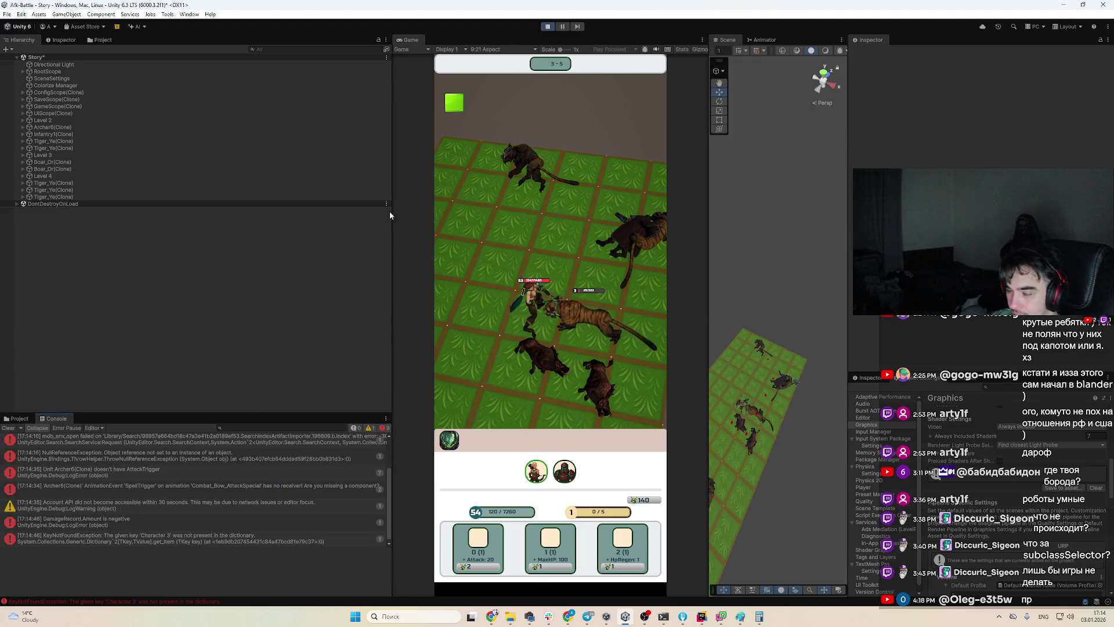
pyautogui.click(546, 28)
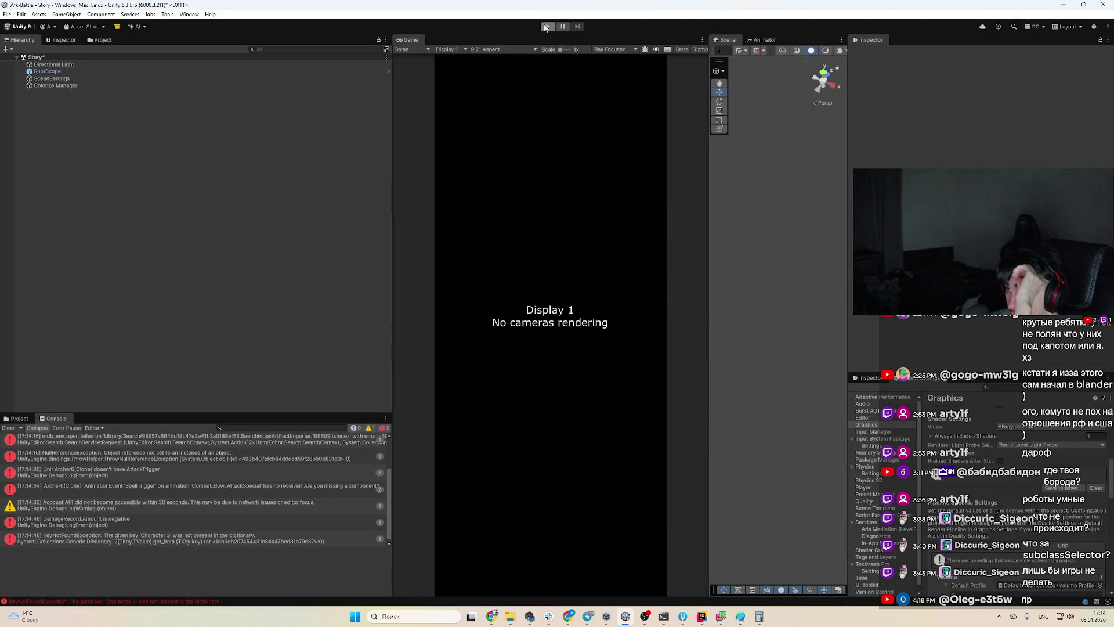
pyautogui.click(545, 27)
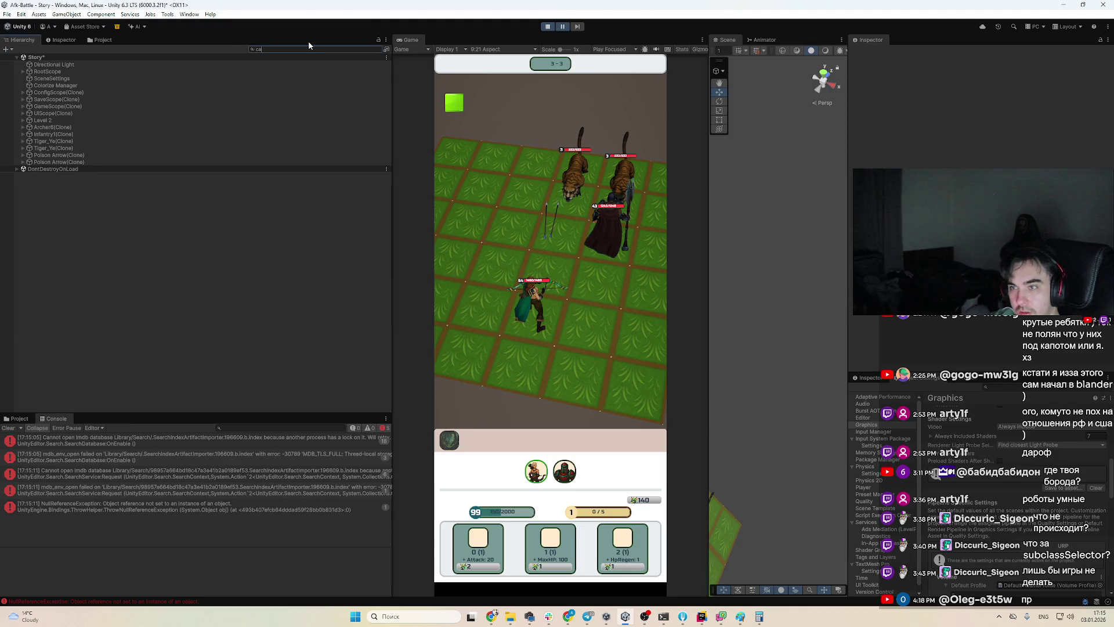
# Select Main Camera through a 'camera' Hierarchy search and clear the search
pyautogui.write('mera')
pyautogui.click(206, 70)
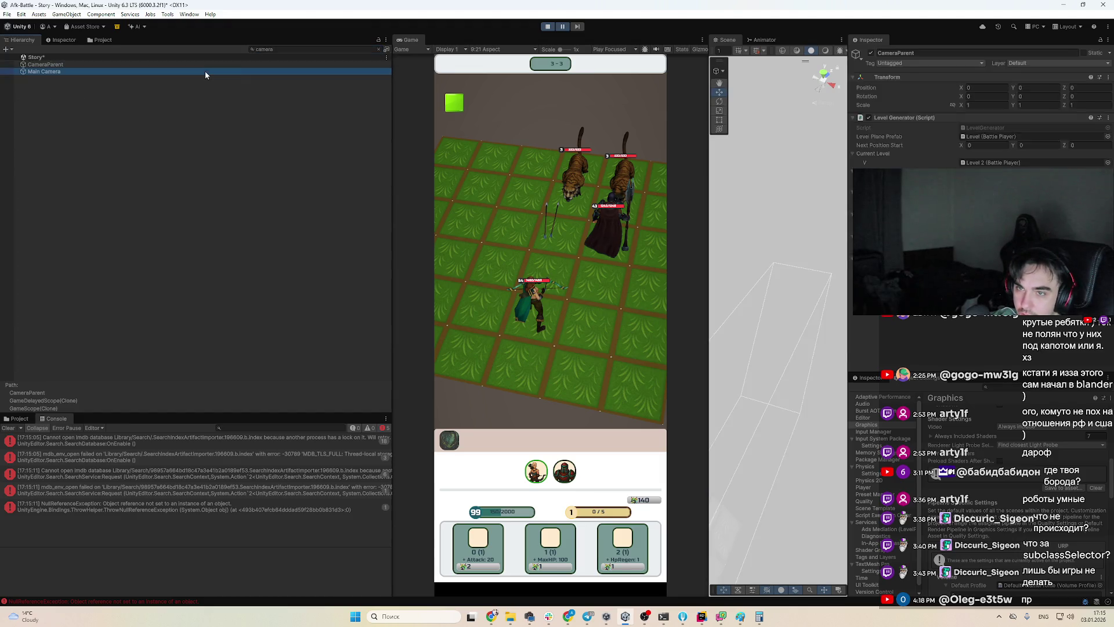
pyautogui.click(380, 50)
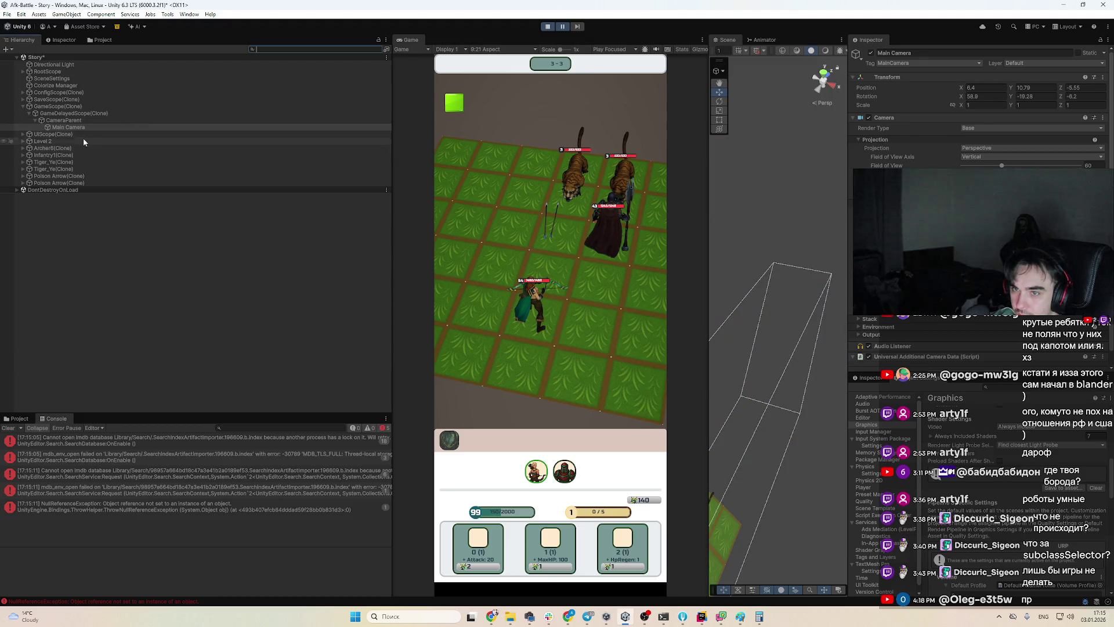
# Rotate the Main Camera to Y -43.494, move it to X 10.09, and undo a later rotation
pyautogui.press('e')
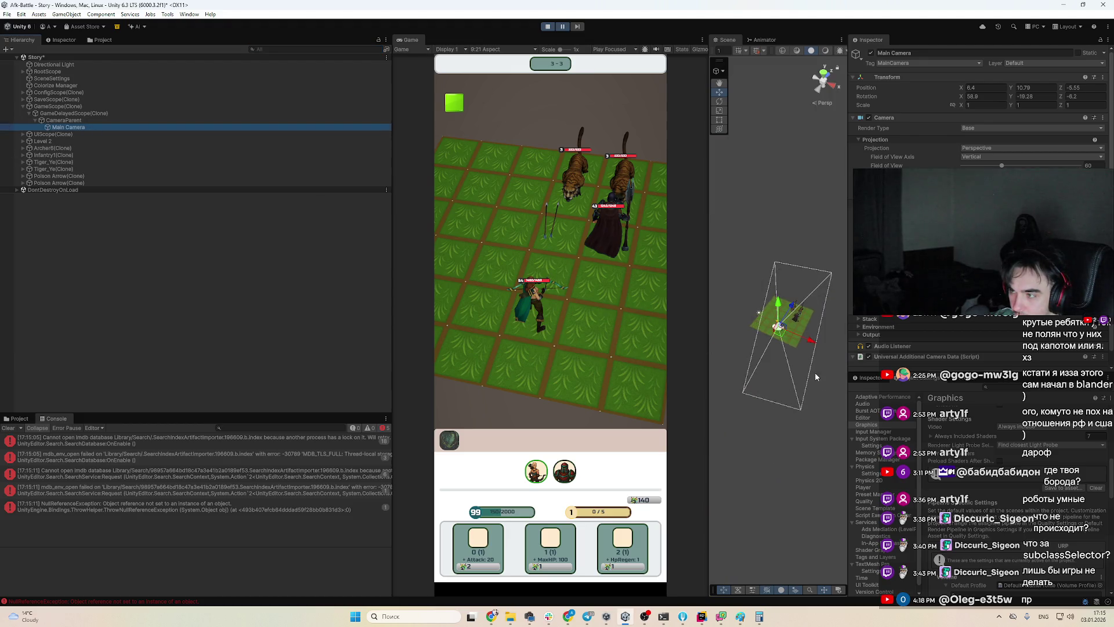
pyautogui.moveTo(815, 371)
pyautogui.mouseDown()
pyautogui.moveTo(810, 399)
pyautogui.moveTo(789, 315)
pyautogui.mouseUp()
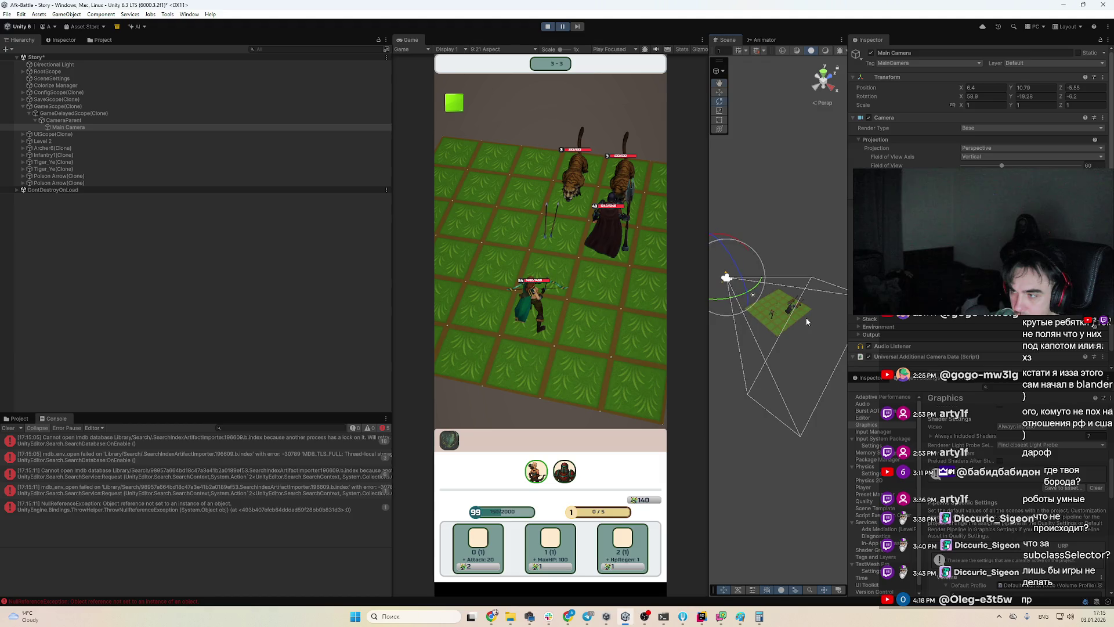
pyautogui.moveTo(749, 277)
pyautogui.mouseDown()
pyautogui.moveTo(754, 302)
pyautogui.moveTo(802, 315)
pyautogui.moveTo(796, 302)
pyautogui.moveTo(794, 313)
pyautogui.moveTo(829, 319)
pyautogui.moveTo(837, 304)
pyautogui.moveTo(788, 317)
pyautogui.moveTo(708, 392)
pyautogui.mouseUp()
pyautogui.press('w')
pyautogui.click(834, 332)
pyautogui.click(795, 315)
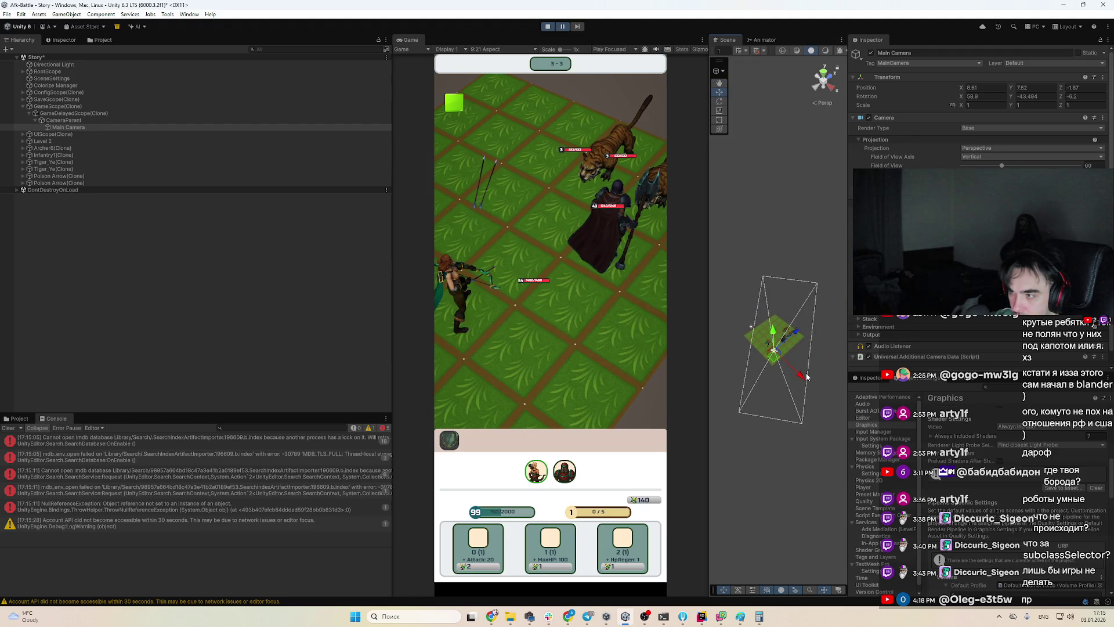
pyautogui.moveTo(807, 378)
pyautogui.mouseDown()
pyautogui.moveTo(820, 391)
pyautogui.moveTo(811, 375)
pyautogui.moveTo(788, 392)
pyautogui.moveTo(806, 397)
pyautogui.moveTo(796, 256)
pyautogui.moveTo(846, 273)
pyautogui.moveTo(801, 243)
pyautogui.moveTo(825, 223)
pyautogui.moveTo(816, 267)
pyautogui.mouseUp()
pyautogui.press('e')
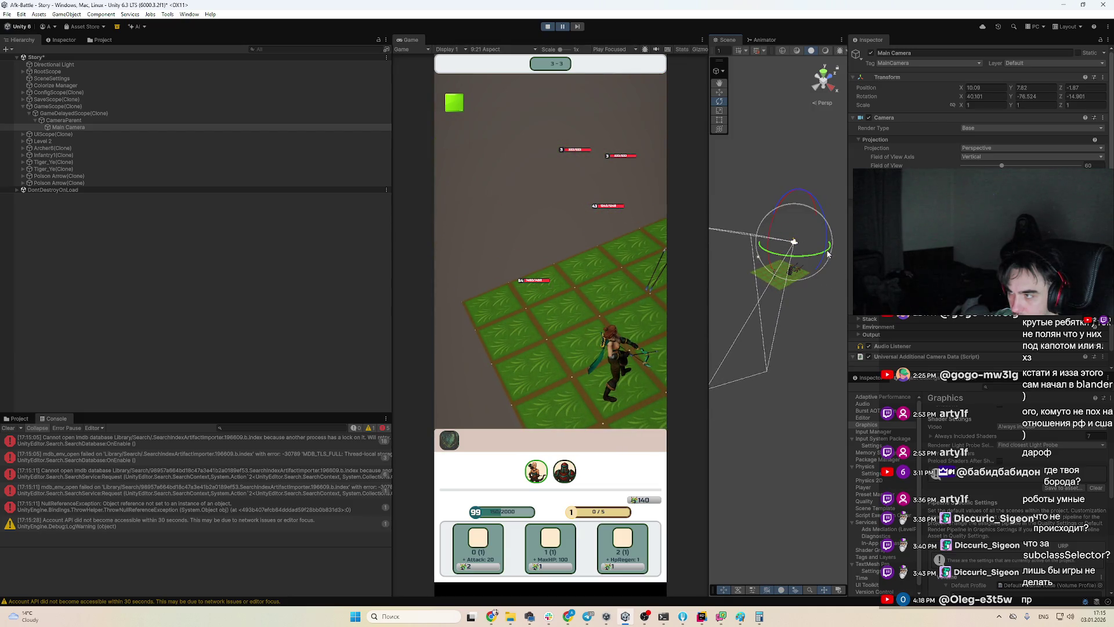
pyautogui.hotkey('ctrl', 'z')
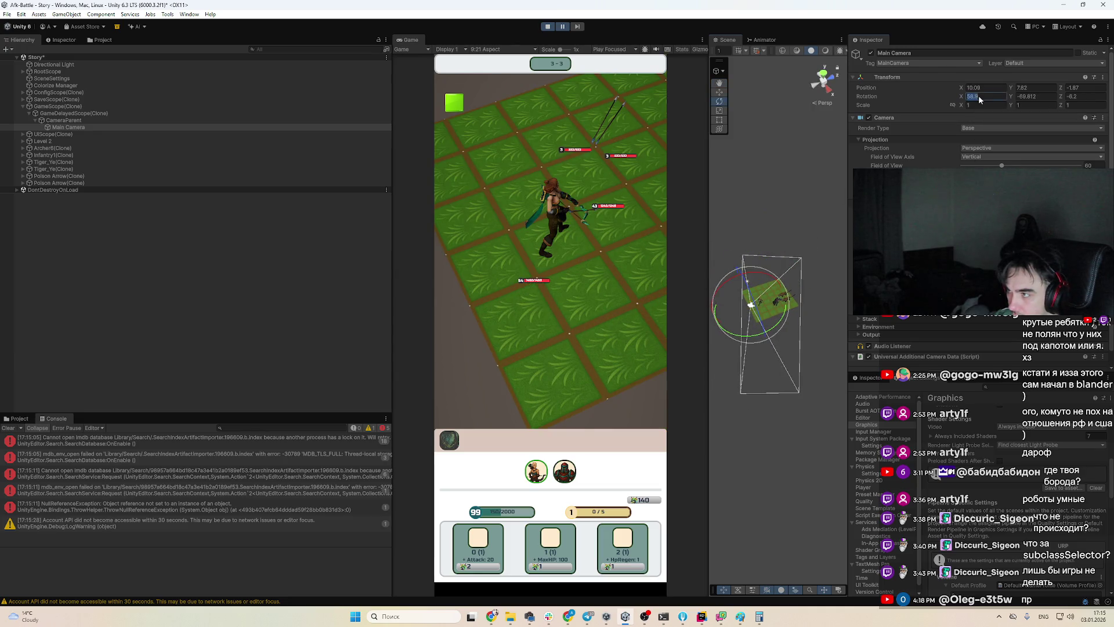
# Zero the camera's X and Y rotation, then turn it to about Y -82.29
pyautogui.write('0')
pyautogui.click(1027, 96)
pyautogui.write('0')
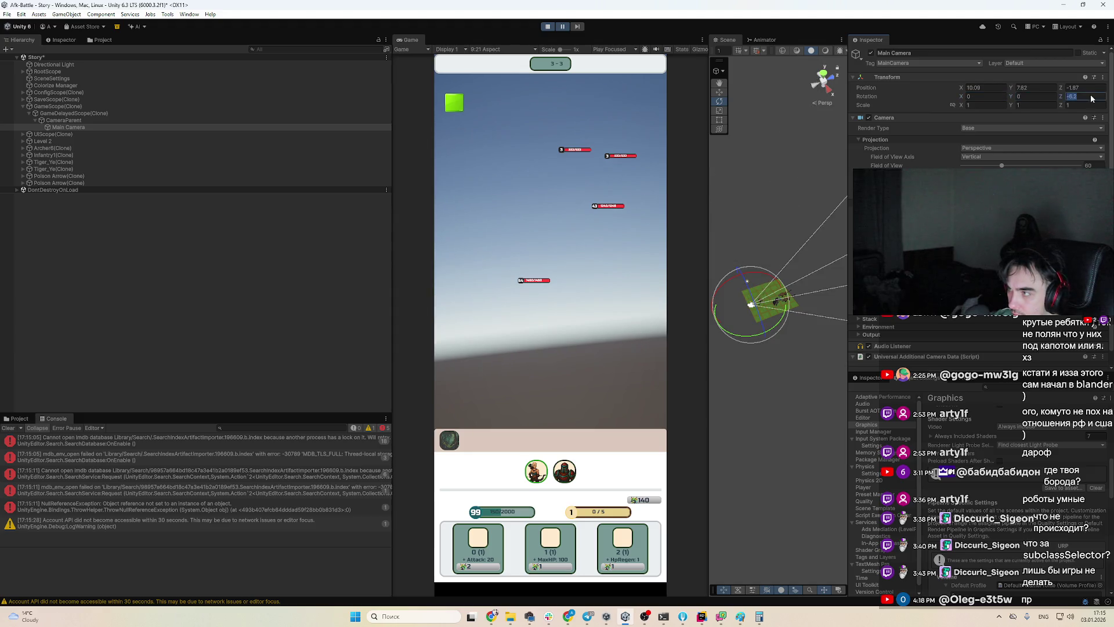
pyautogui.write('0')
pyautogui.moveTo(780, 321)
pyautogui.mouseDown()
pyautogui.moveTo(877, 331)
pyautogui.moveTo(771, 290)
pyautogui.mouseUp()
# Move the camera to 21.96, 6.12, 1.93, low beside the grid
pyautogui.press('w')
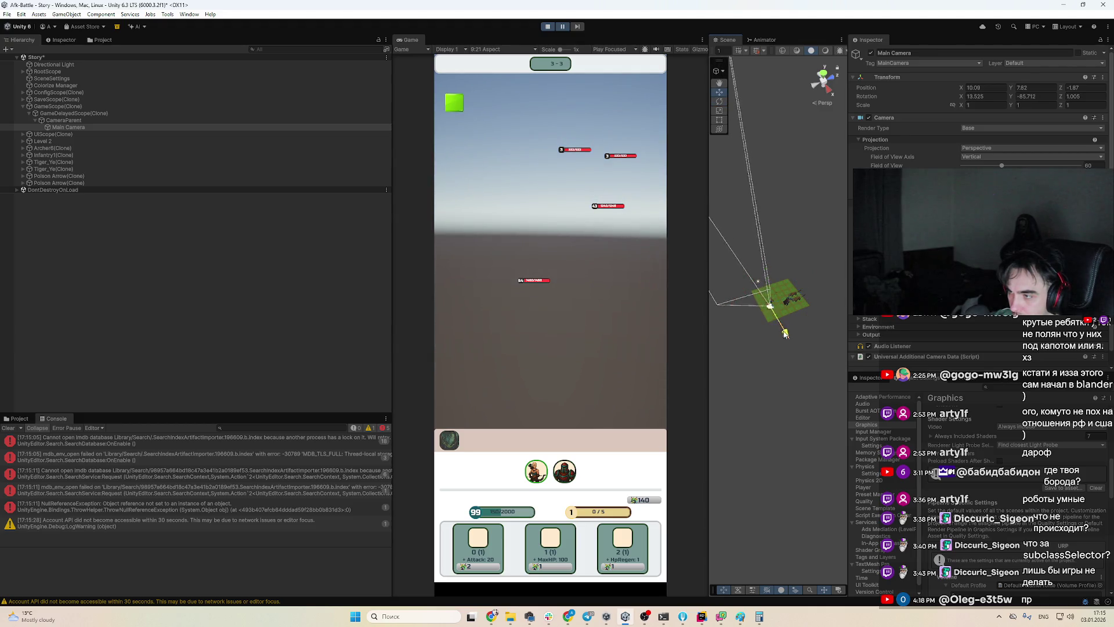
pyautogui.moveTo(785, 333); pyautogui.dragTo(800, 370)
pyautogui.moveTo(812, 326)
pyautogui.mouseDown()
pyautogui.moveTo(808, 303)
pyautogui.moveTo(828, 322)
pyautogui.moveTo(841, 400)
pyautogui.moveTo(771, 347)
pyautogui.moveTo(821, 328)
pyautogui.moveTo(839, 421)
pyautogui.mouseUp()
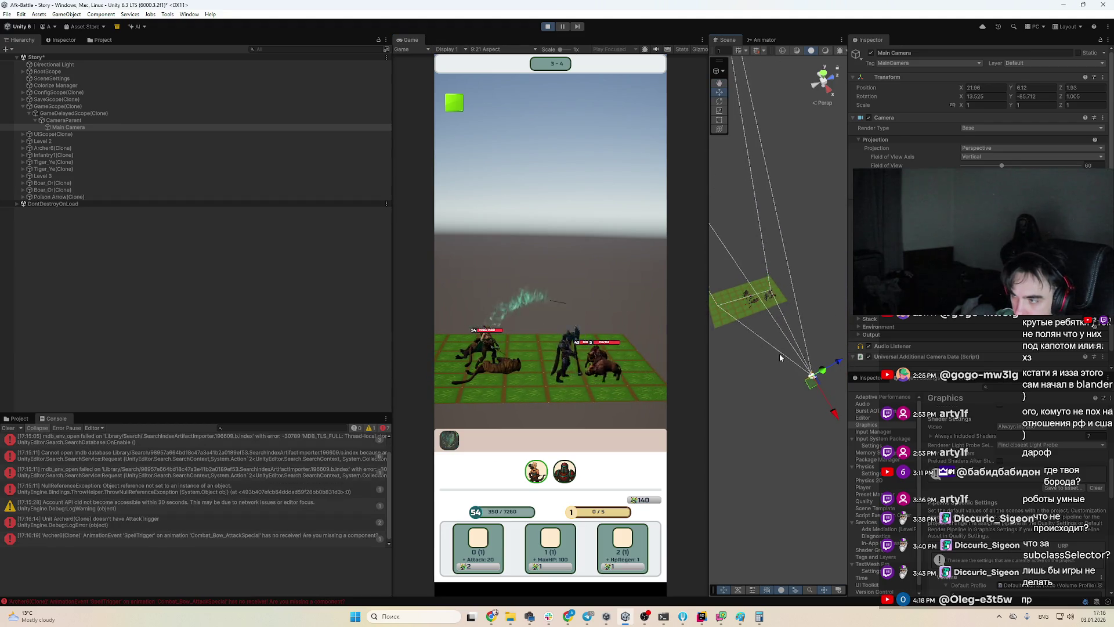
# Pause the game, raise the Main Camera to Y 7.28, tilt it, and shift it to X 6.22
pyautogui.click(563, 27)
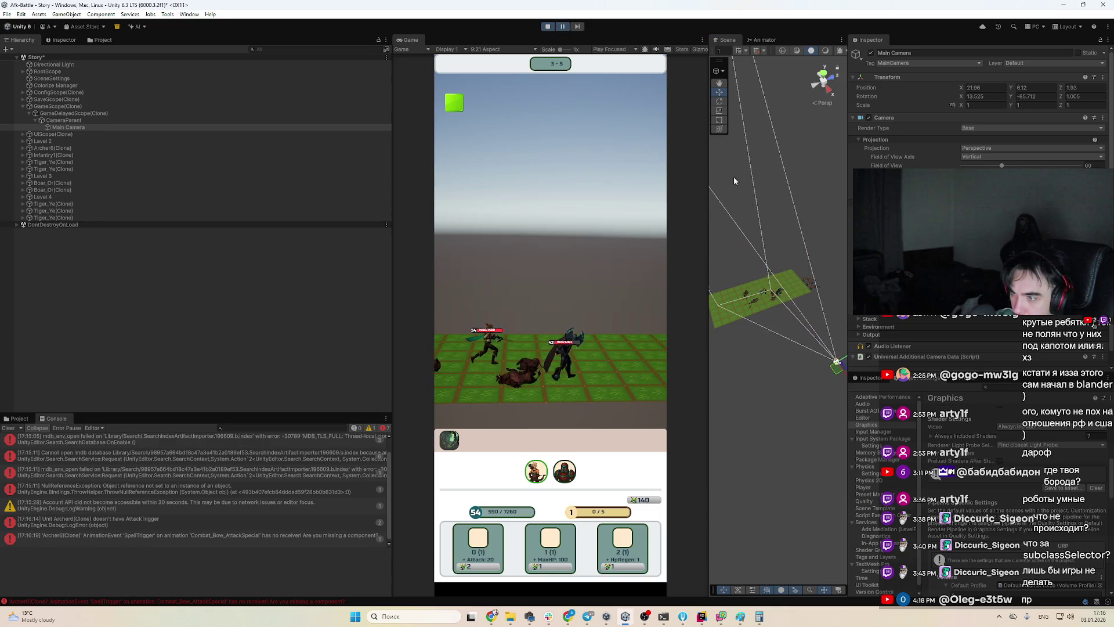
pyautogui.moveTo(818, 373); pyautogui.dragTo(817, 355)
pyautogui.press('e')
pyautogui.press('w')
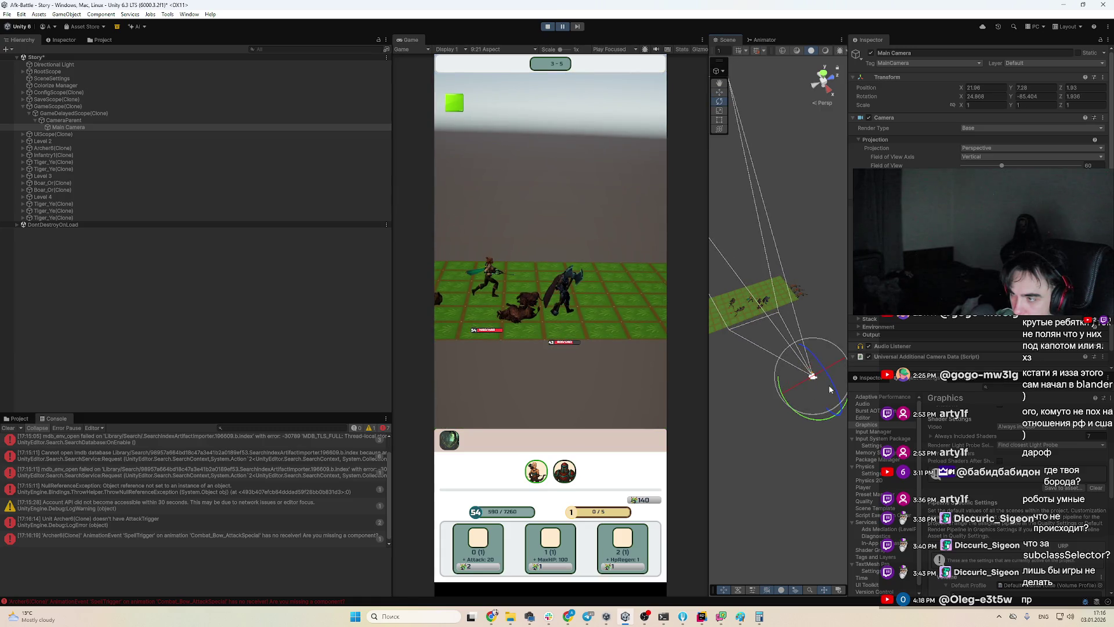
pyautogui.click(824, 388)
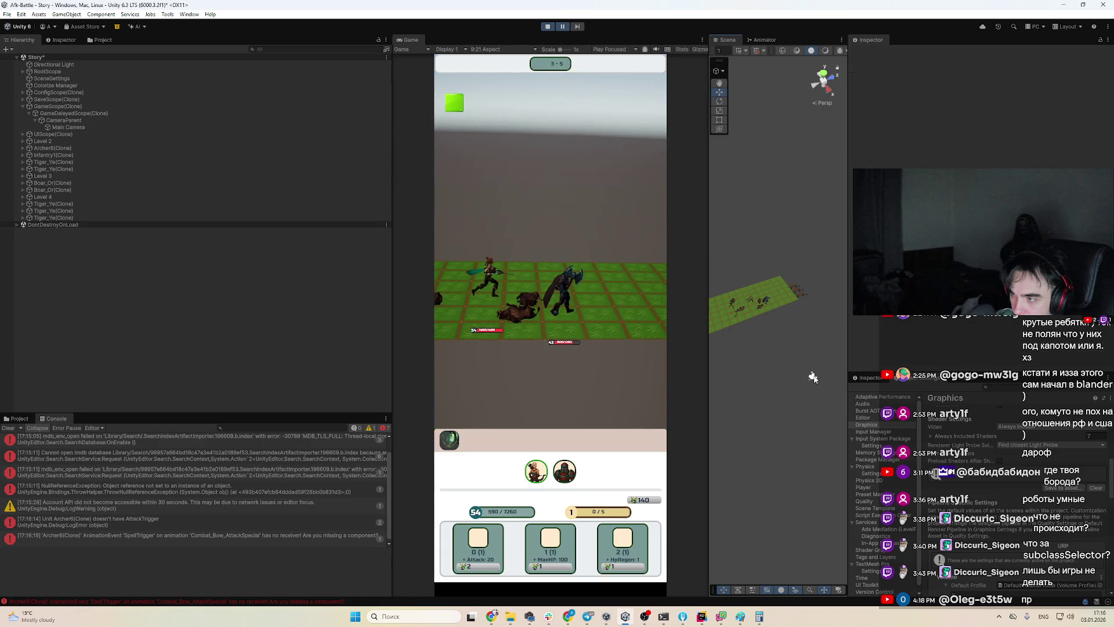
pyautogui.click(812, 377)
pyautogui.press('e')
pyautogui.moveTo(824, 391)
pyautogui.mouseDown()
pyautogui.moveTo(807, 349)
pyautogui.moveTo(754, 367)
pyautogui.moveTo(722, 350)
pyautogui.mouseUp()
pyautogui.press('w')
pyautogui.moveTo(806, 366)
pyautogui.mouseDown()
pyautogui.moveTo(783, 310)
pyautogui.moveTo(736, 340)
pyautogui.mouseUp()
pyautogui.moveTo(802, 348)
pyautogui.mouseDown()
pyautogui.moveTo(744, 375)
pyautogui.moveTo(733, 357)
pyautogui.moveTo(754, 351)
pyautogui.mouseUp()
pyautogui.press('e')
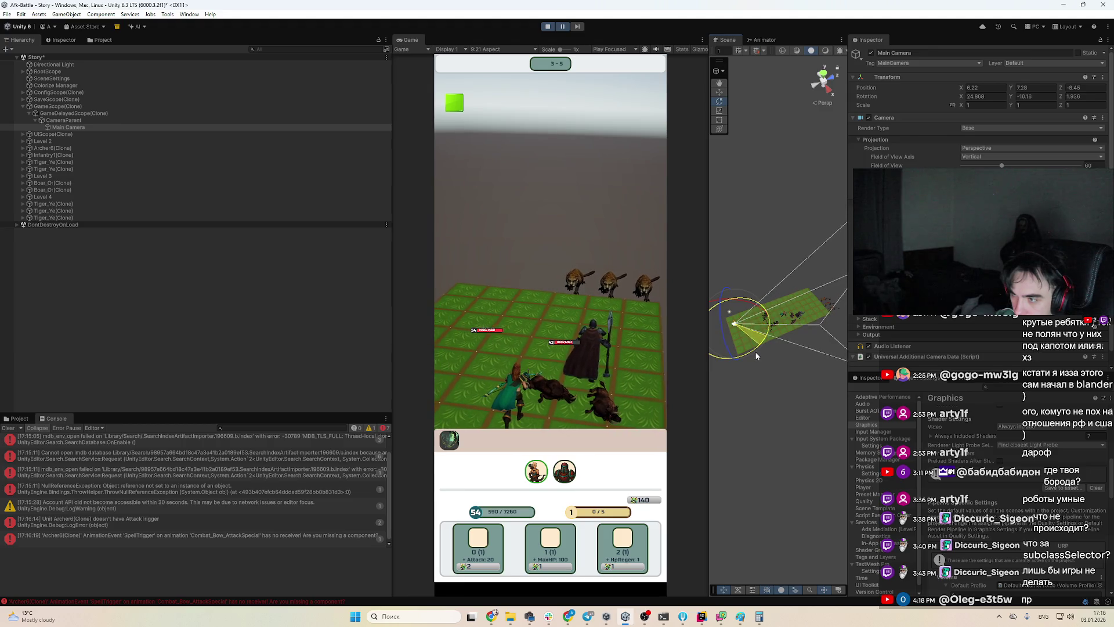
# Resume and refine the camera to face the grid head-on at X 3.03, Z -15.44, Y rotation 0.349
pyautogui.click(562, 27)
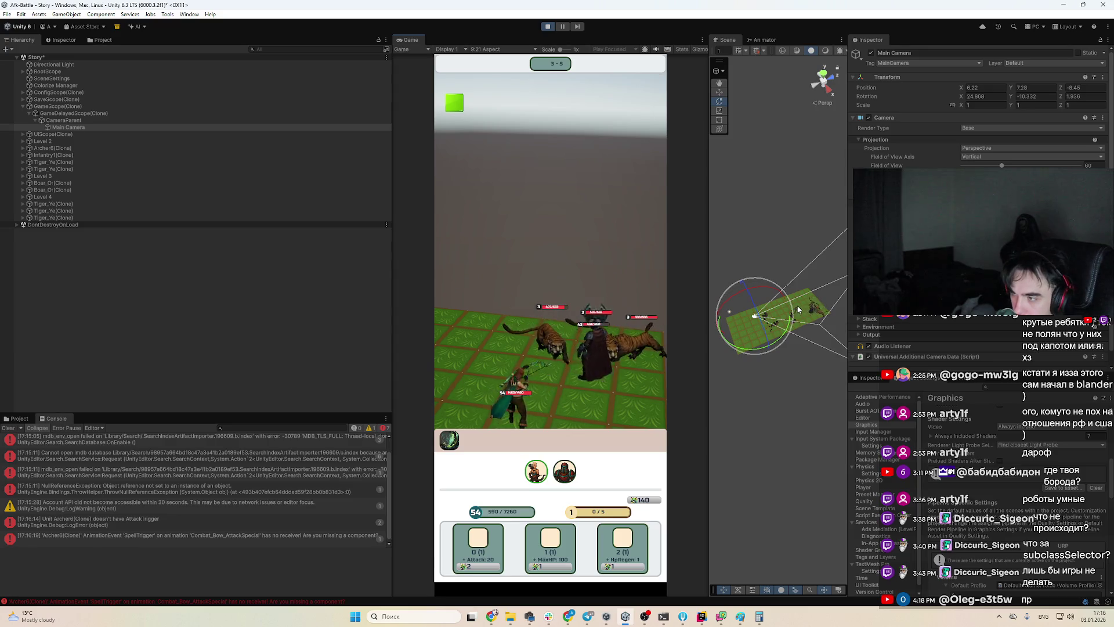
pyautogui.rightClick(761, 281)
pyautogui.press('Escape')
pyautogui.press('w')
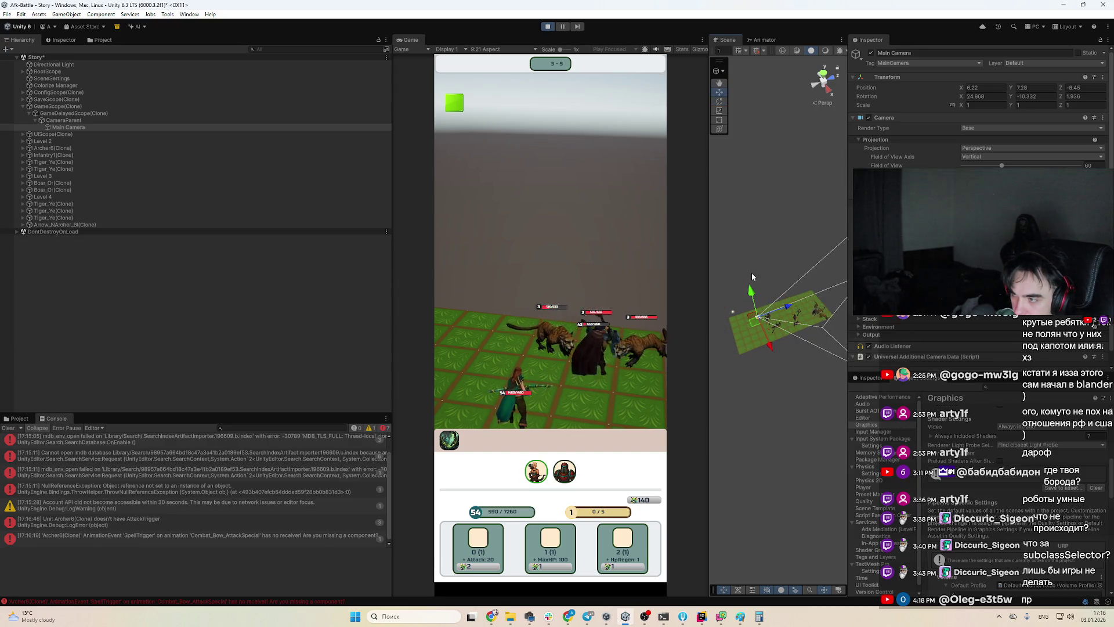
pyautogui.moveTo(764, 313); pyautogui.dragTo(750, 311)
pyautogui.press('e')
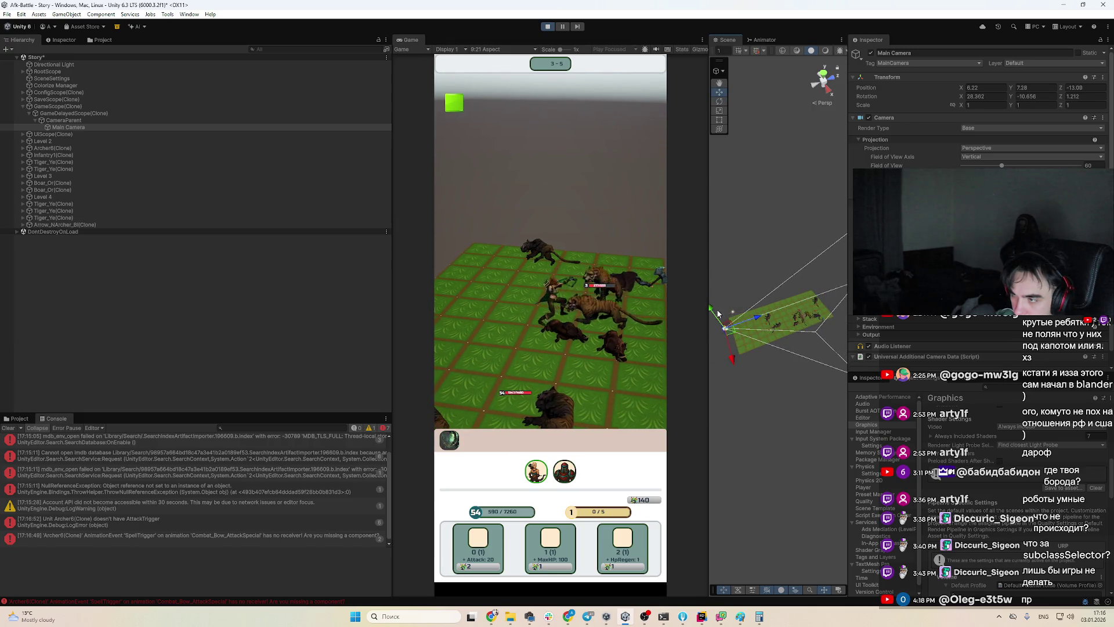
pyautogui.press('F9')
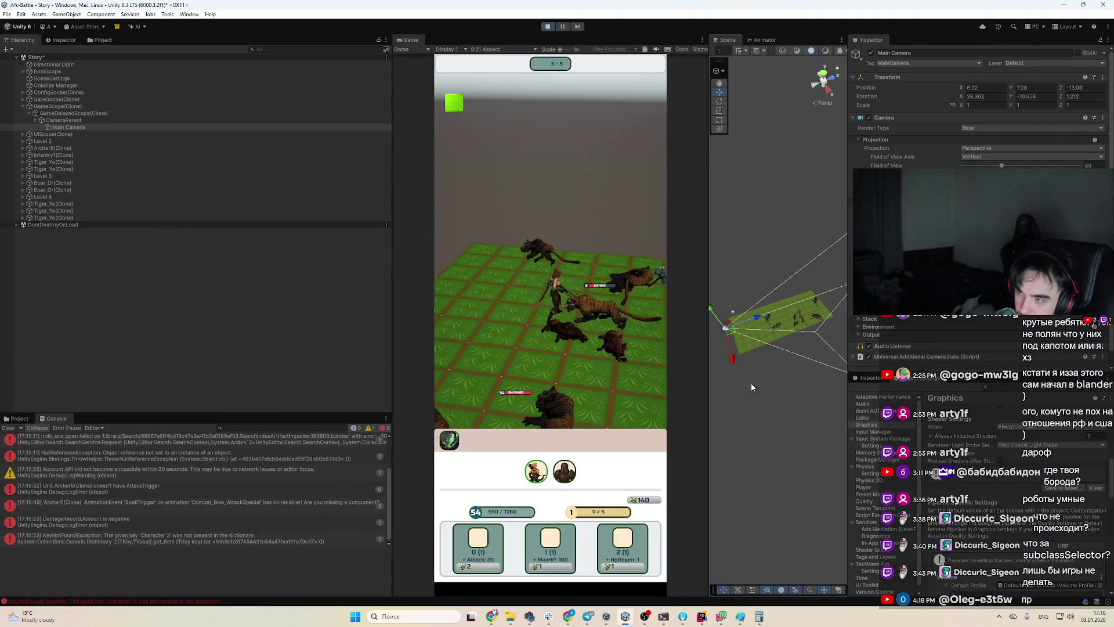
pyautogui.moveTo(734, 362)
pyautogui.mouseDown()
pyautogui.moveTo(770, 383)
pyautogui.moveTo(822, 480)
pyautogui.mouseUp()
pyautogui.press('e')
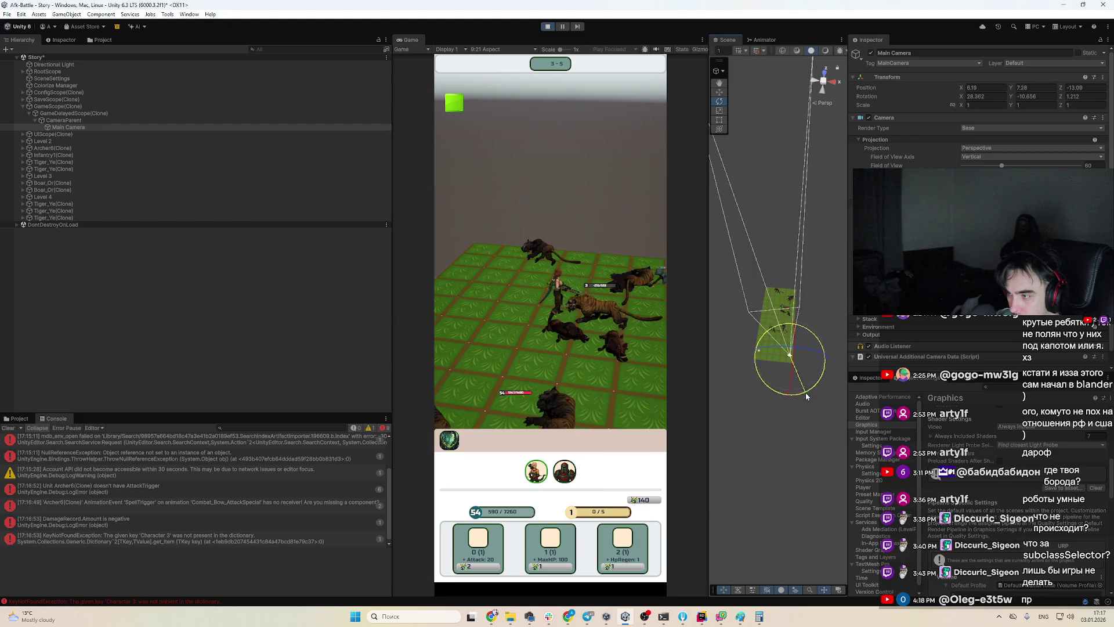
pyautogui.moveTo(772, 396); pyautogui.dragTo(782, 397)
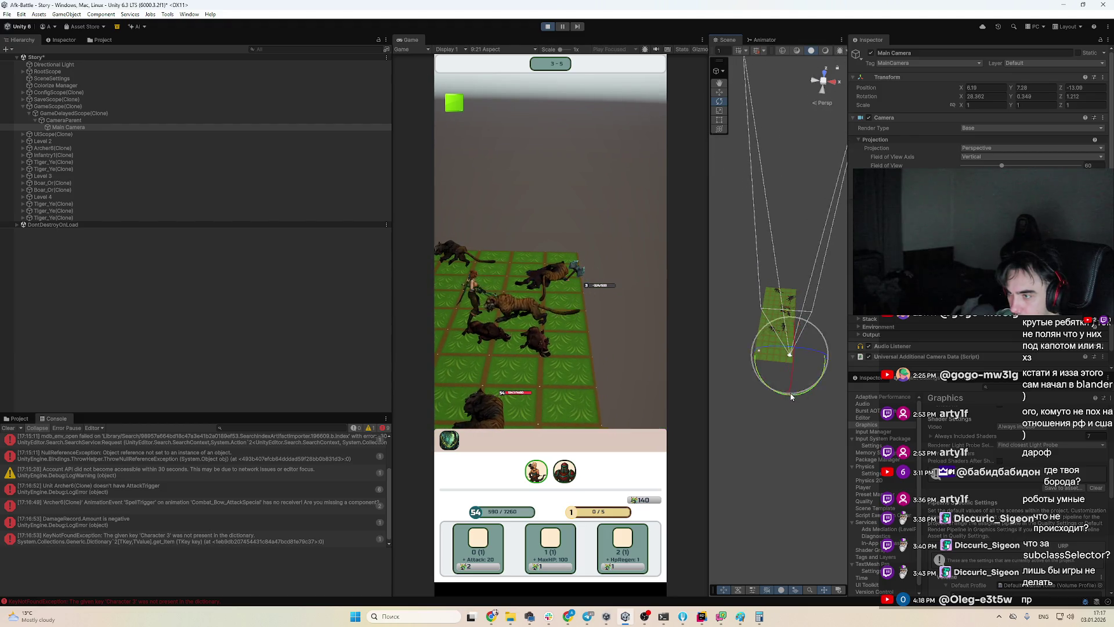
pyautogui.press('w')
pyautogui.moveTo(815, 363); pyautogui.dragTo(803, 364)
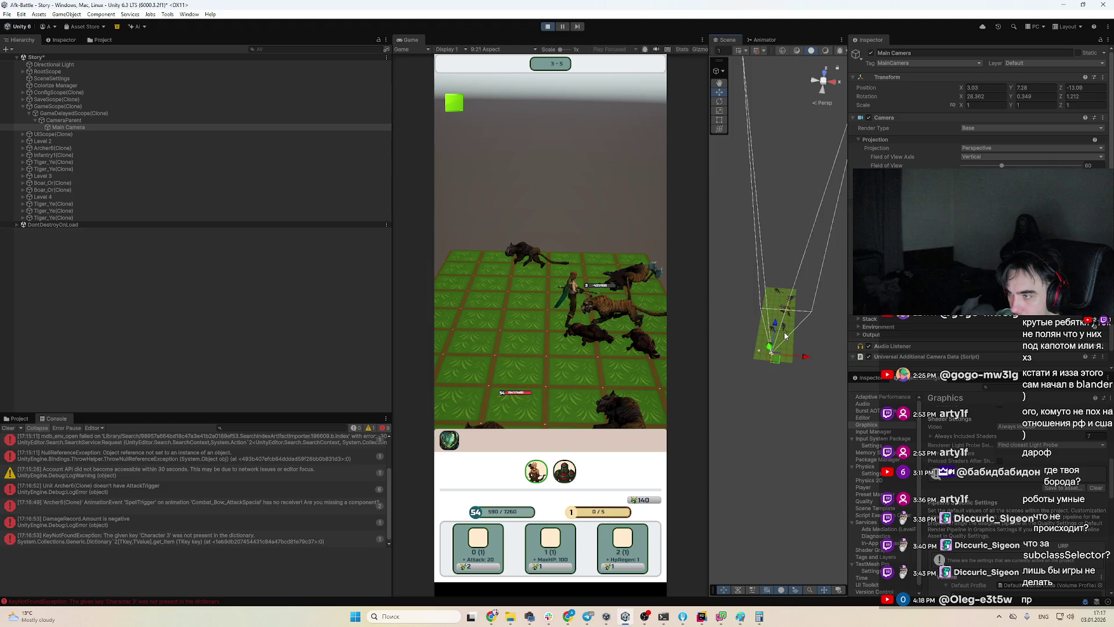
pyautogui.moveTo(775, 327); pyautogui.dragTo(774, 342)
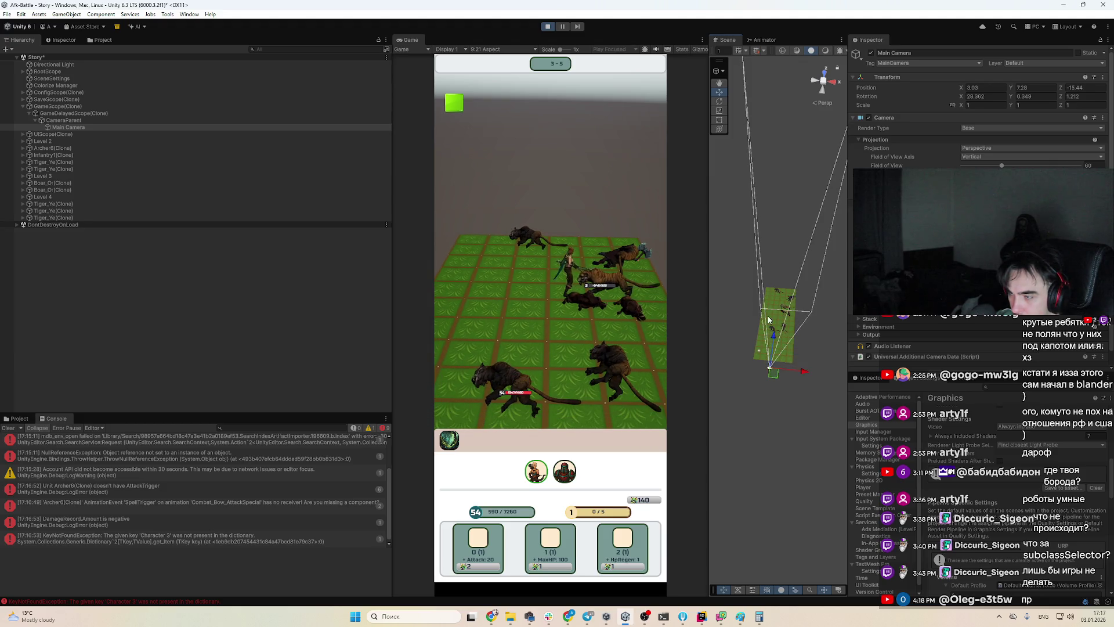
# Copy the Main Camera's Transform values from the Inspector
pyautogui.click(1103, 40)
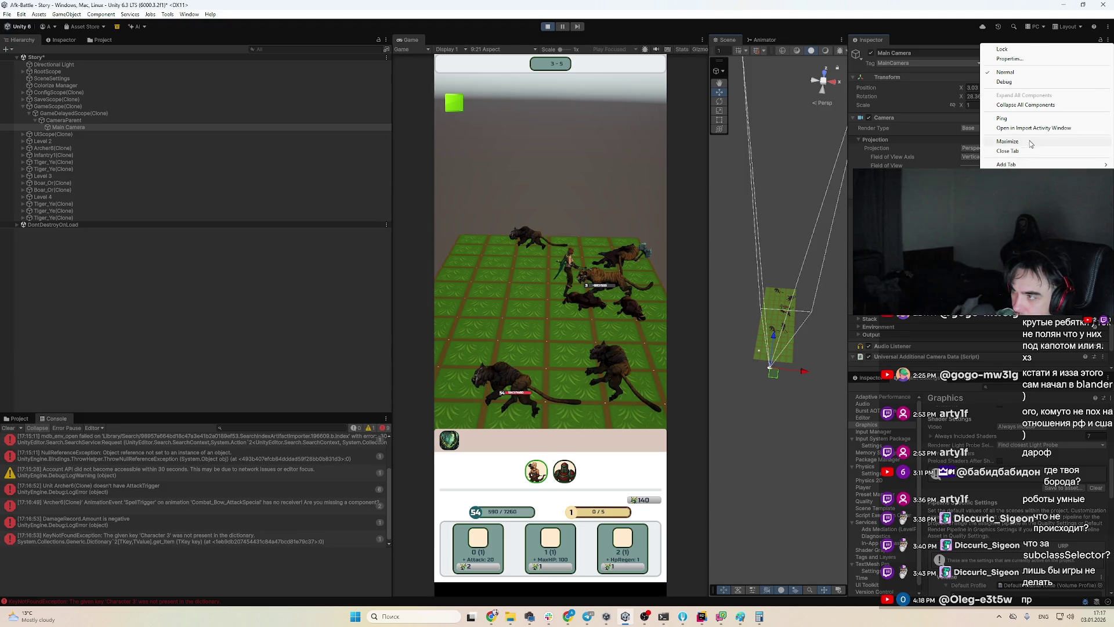
pyautogui.click(926, 111)
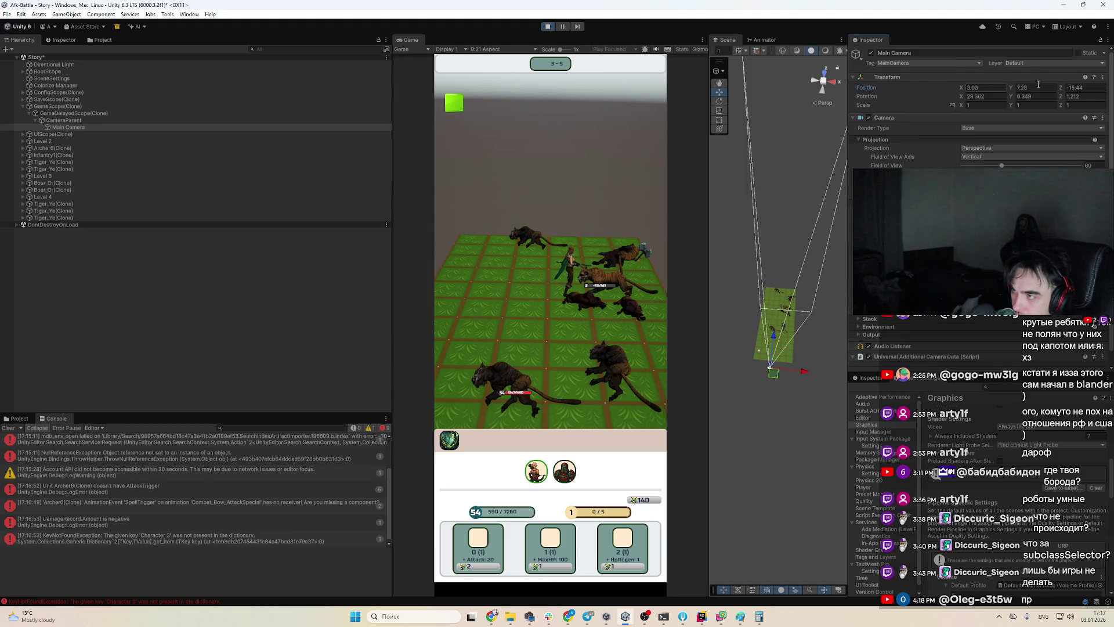
pyautogui.click(1103, 77)
# Stop Play mode and switch to Rider and back so the assets reimport
pyautogui.moveTo(1051, 152)
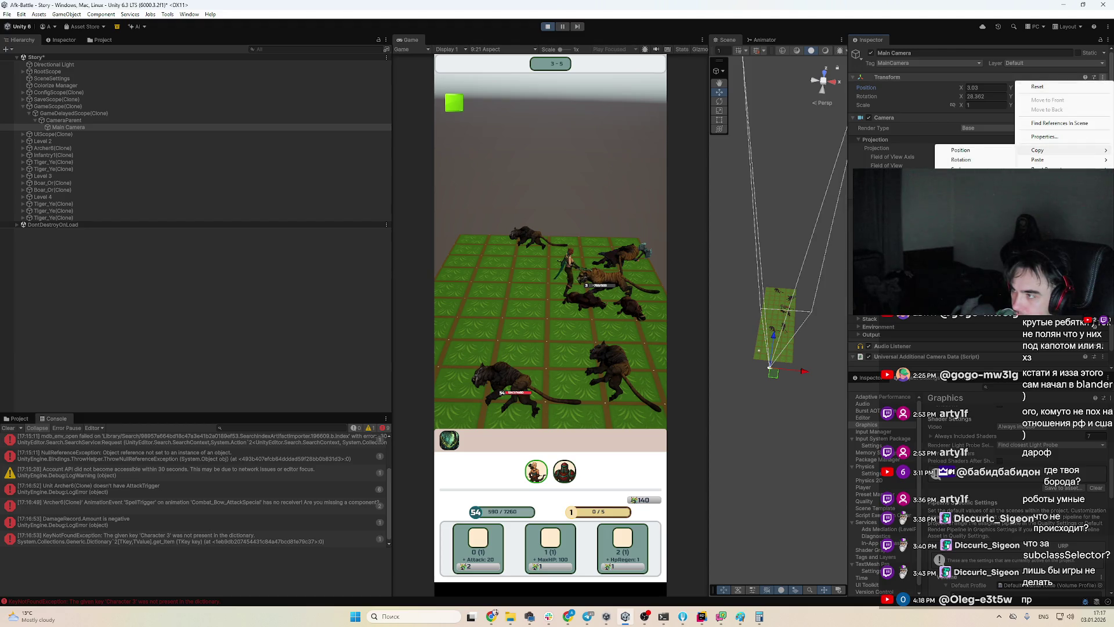
pyautogui.hotkey('ctrl', 'p')
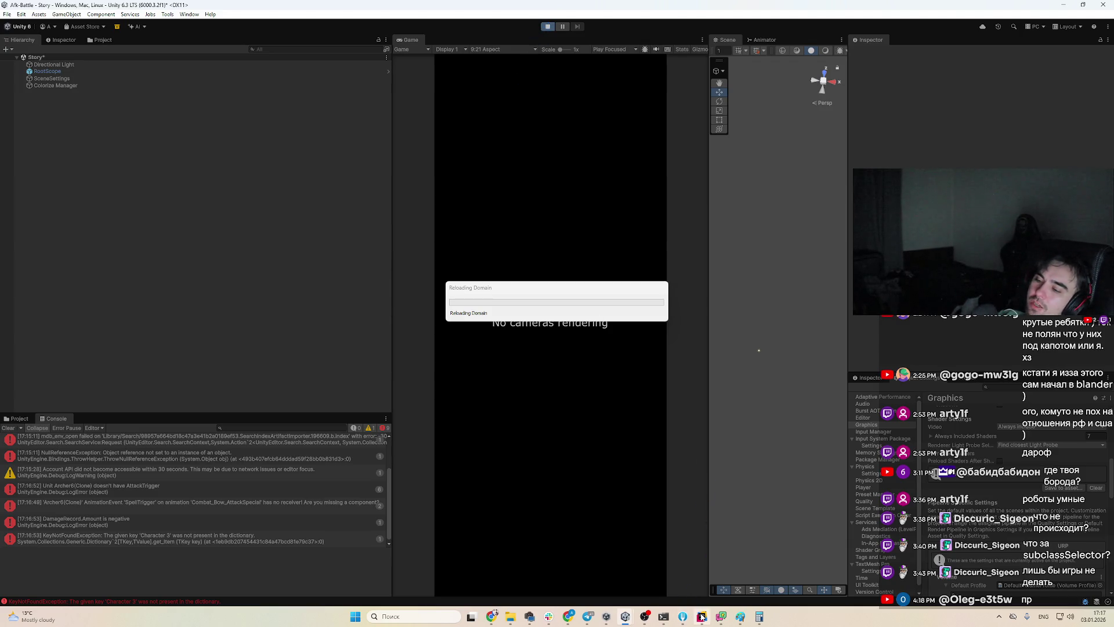
pyautogui.moveTo(701, 617)
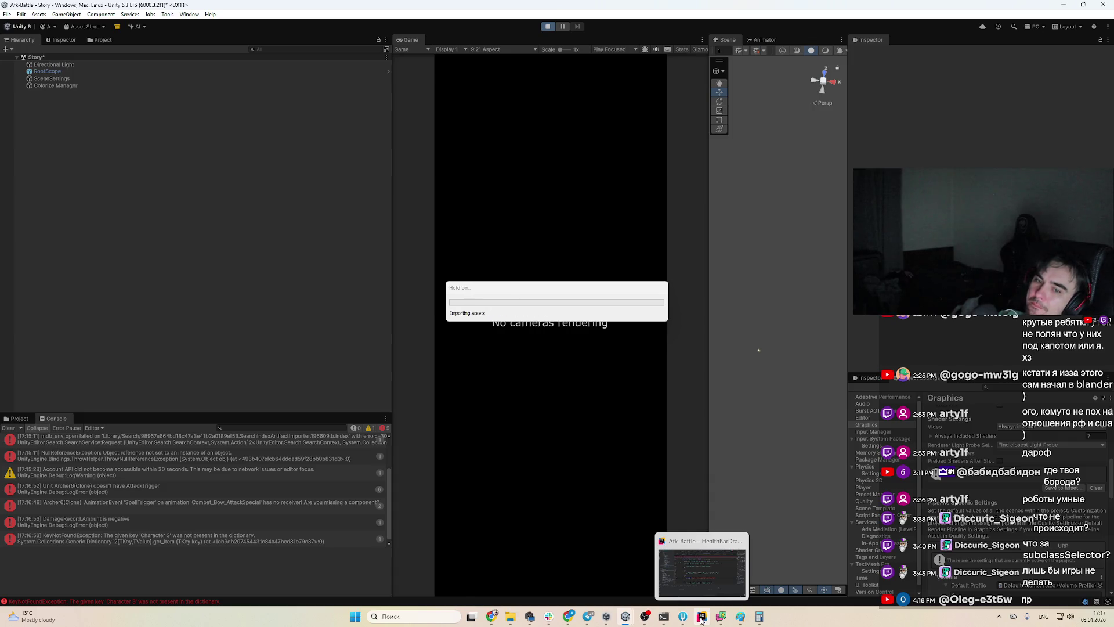
pyautogui.click(700, 618)
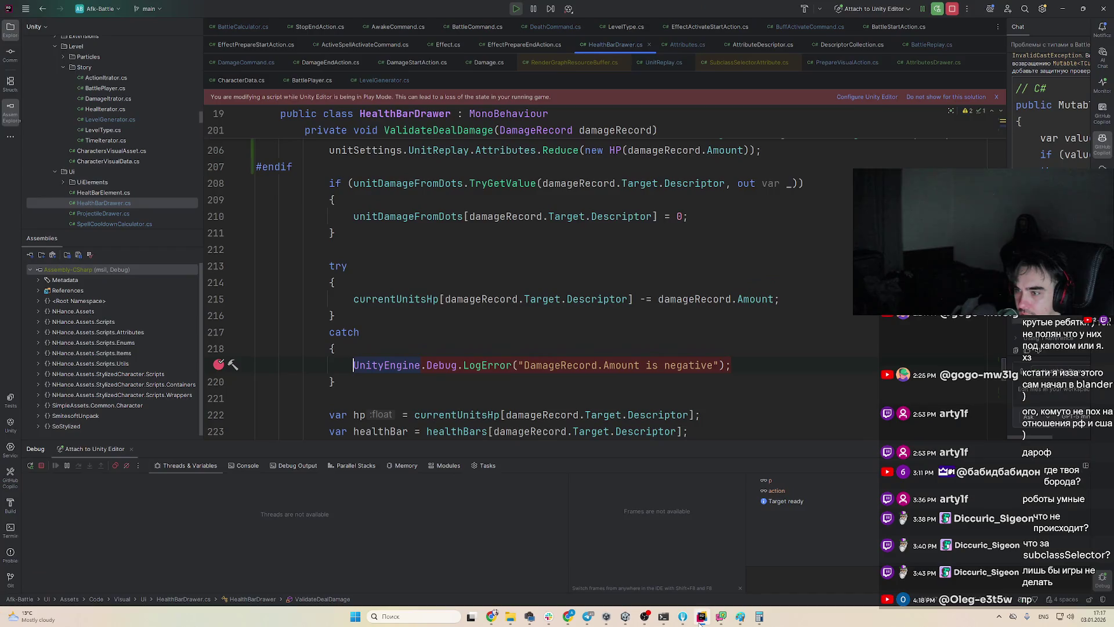
pyautogui.click(700, 619)
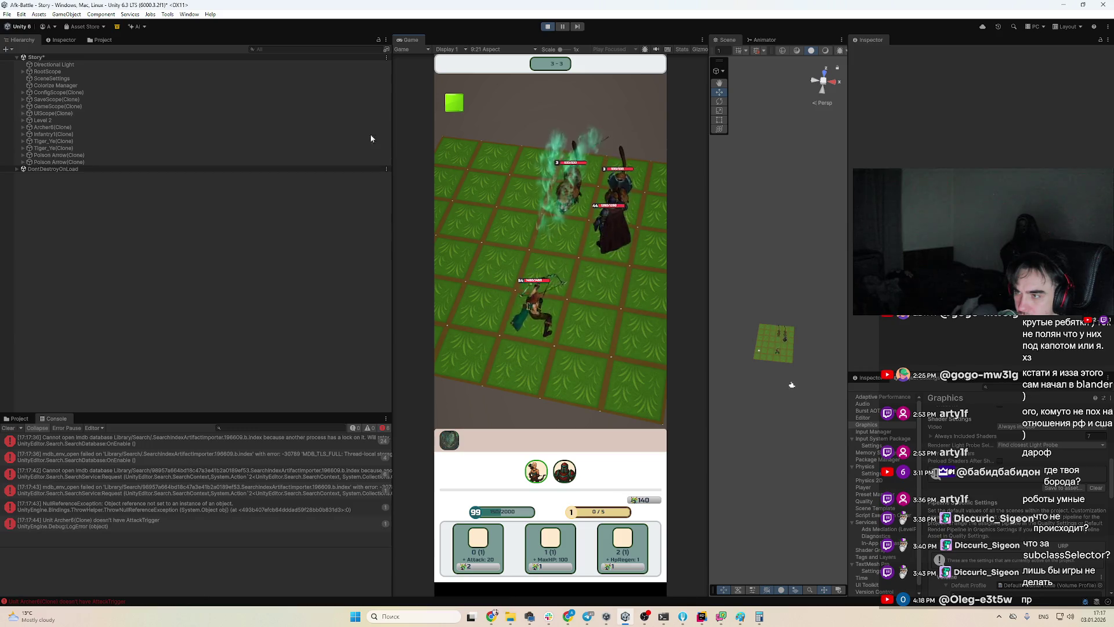
# Pause, find Main Camera with the 't: ca' Hierarchy filter, and paste the saved Transform
pyautogui.click(558, 26)
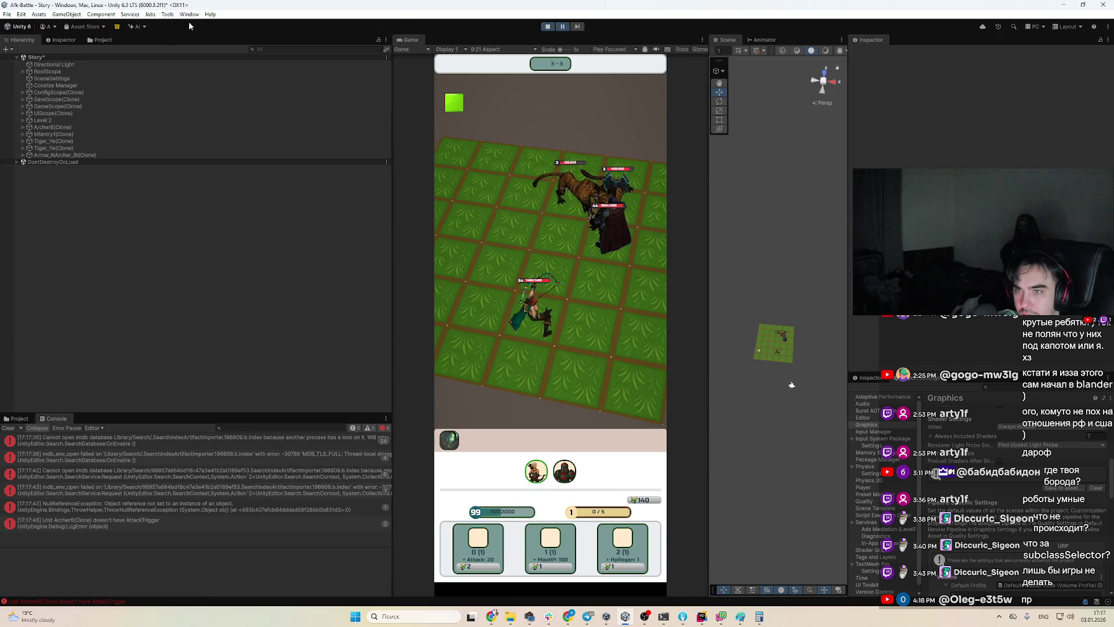
pyautogui.click(328, 50)
pyautogui.write('t')
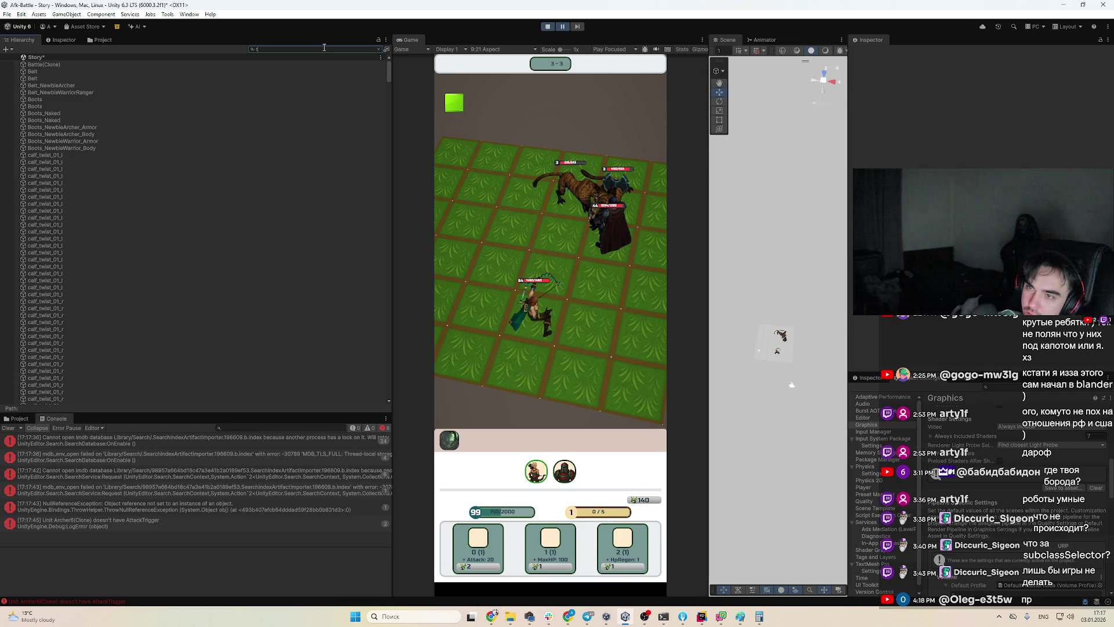
pyautogui.write(': camera')
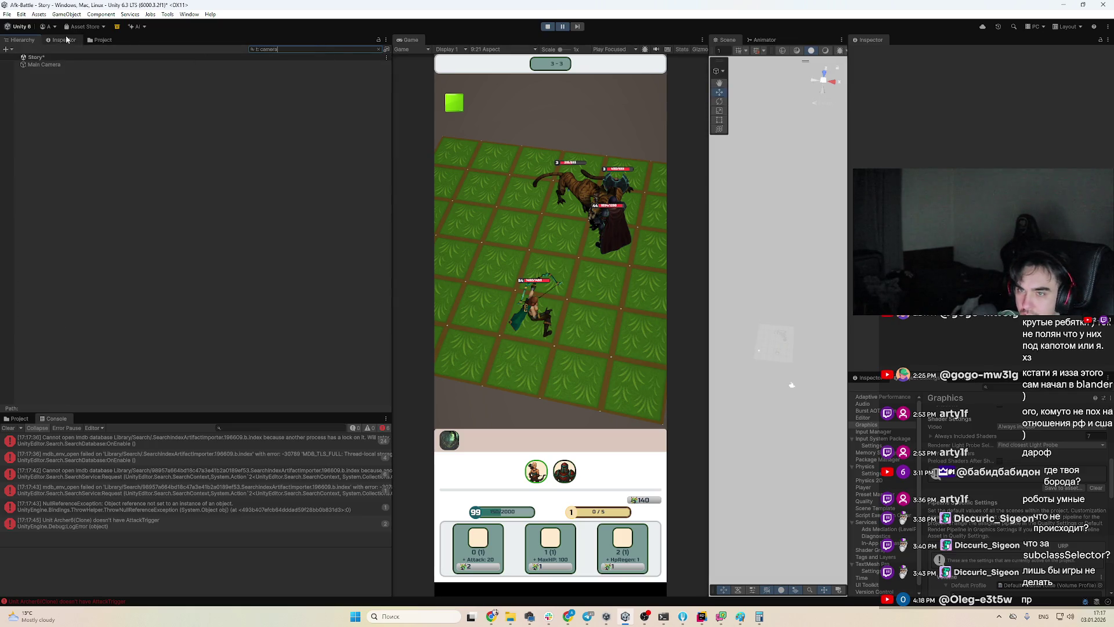
pyautogui.click(74, 65)
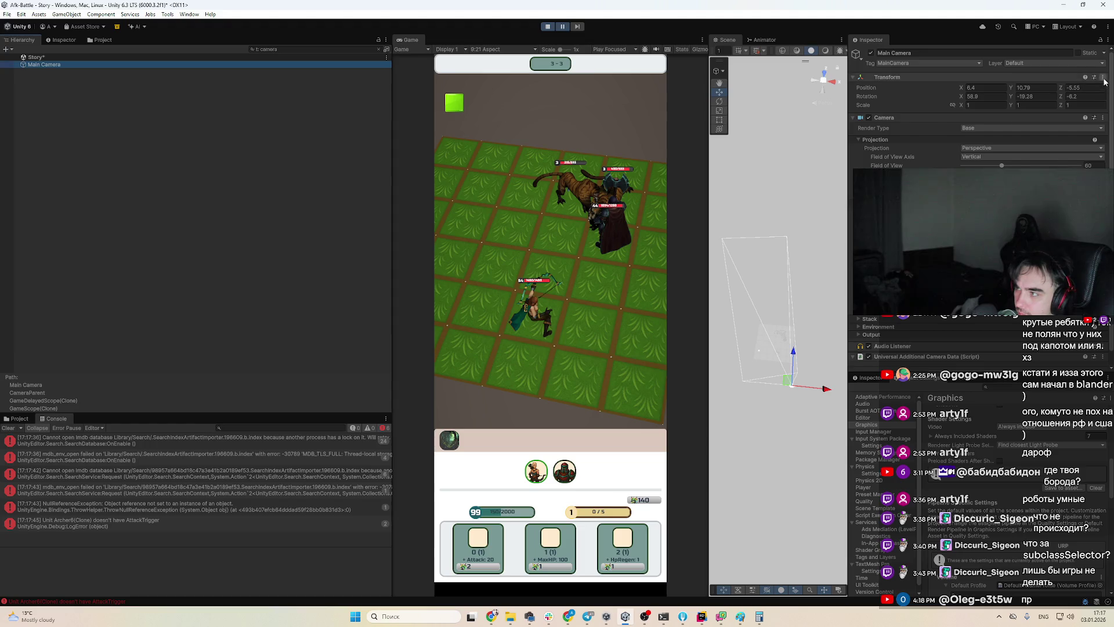
pyautogui.click(1104, 81)
pyautogui.click(974, 161)
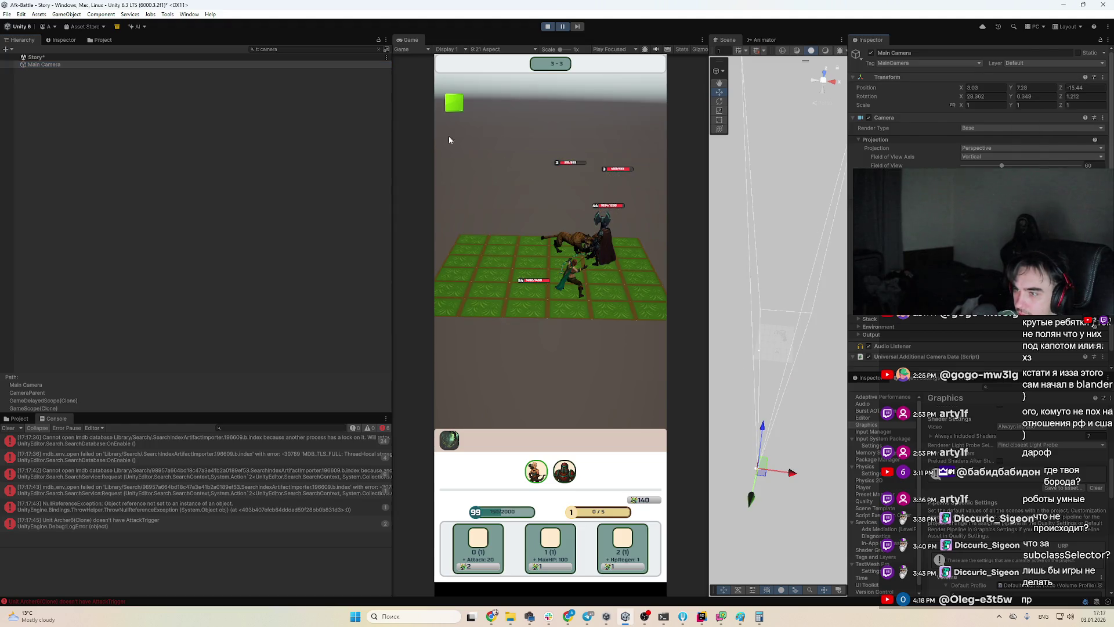
pyautogui.press('Escape')
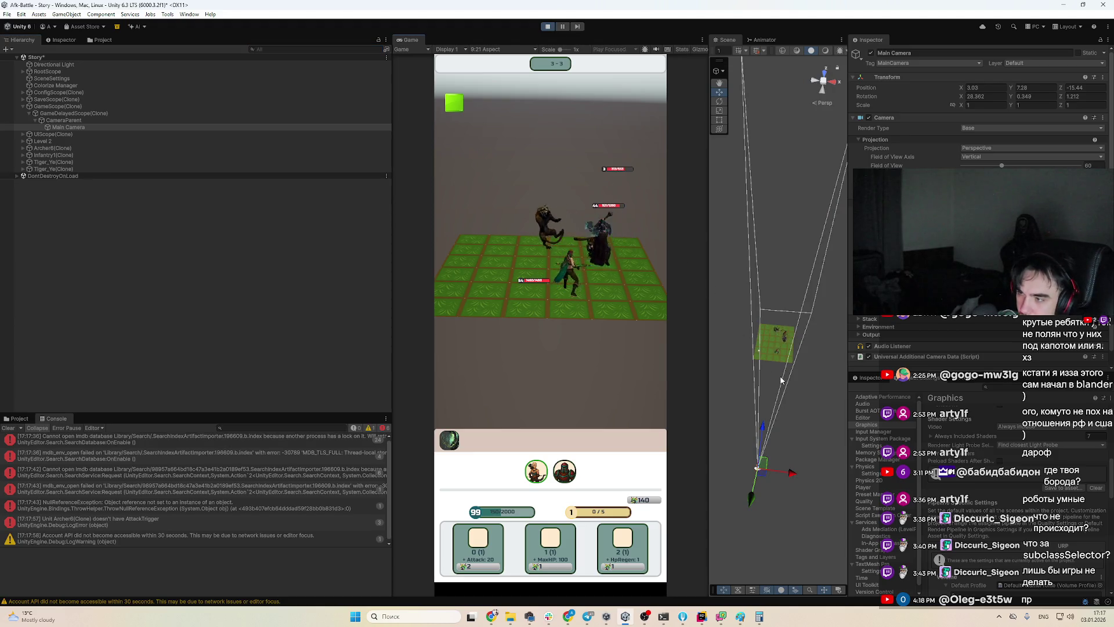
# Tilt the camera to Rotation X 48.257 and raise it to Y 11.24 over the grid
pyautogui.press('e')
pyautogui.moveTo(730, 414)
pyautogui.mouseDown()
pyautogui.moveTo(750, 317)
pyautogui.moveTo(728, 292)
pyautogui.mouseUp()
pyautogui.press('w')
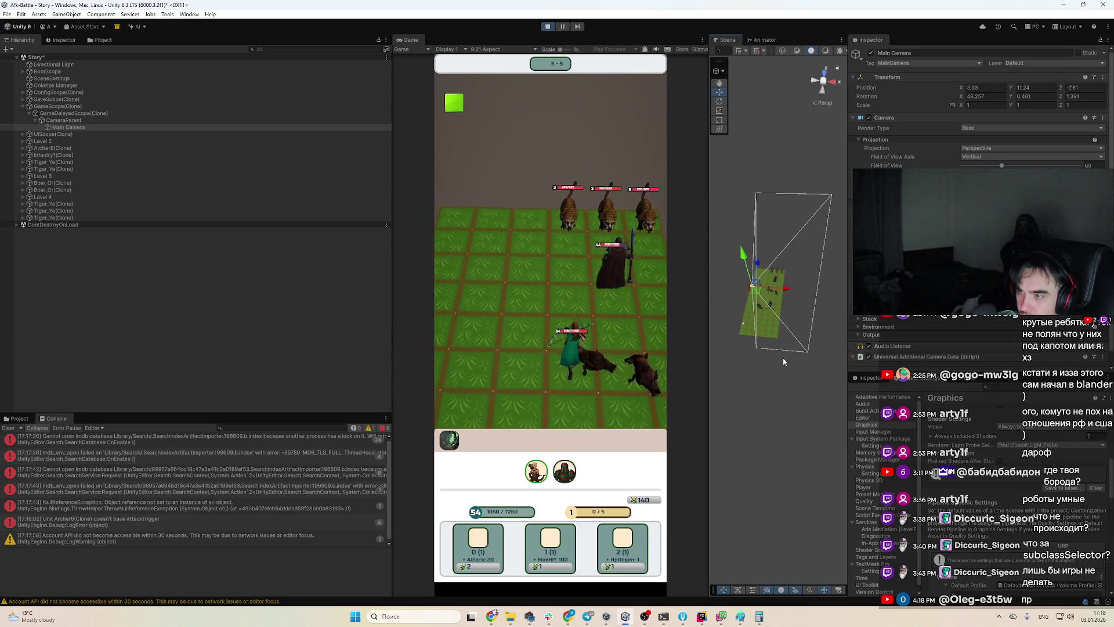
pyautogui.moveTo(756, 267); pyautogui.dragTo(758, 272)
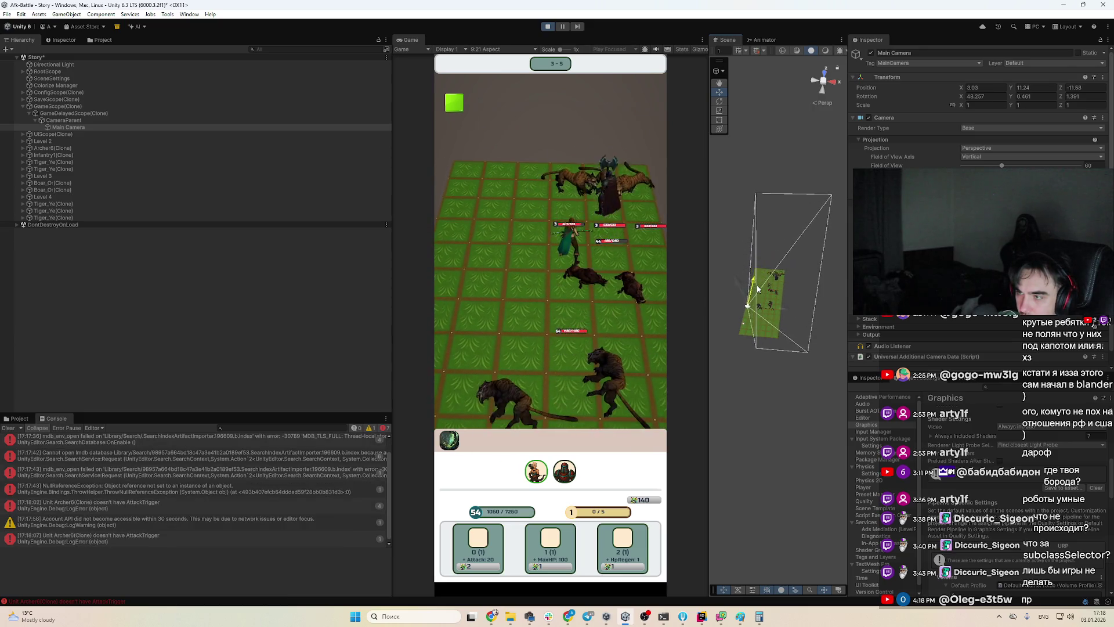
pyautogui.click(785, 400)
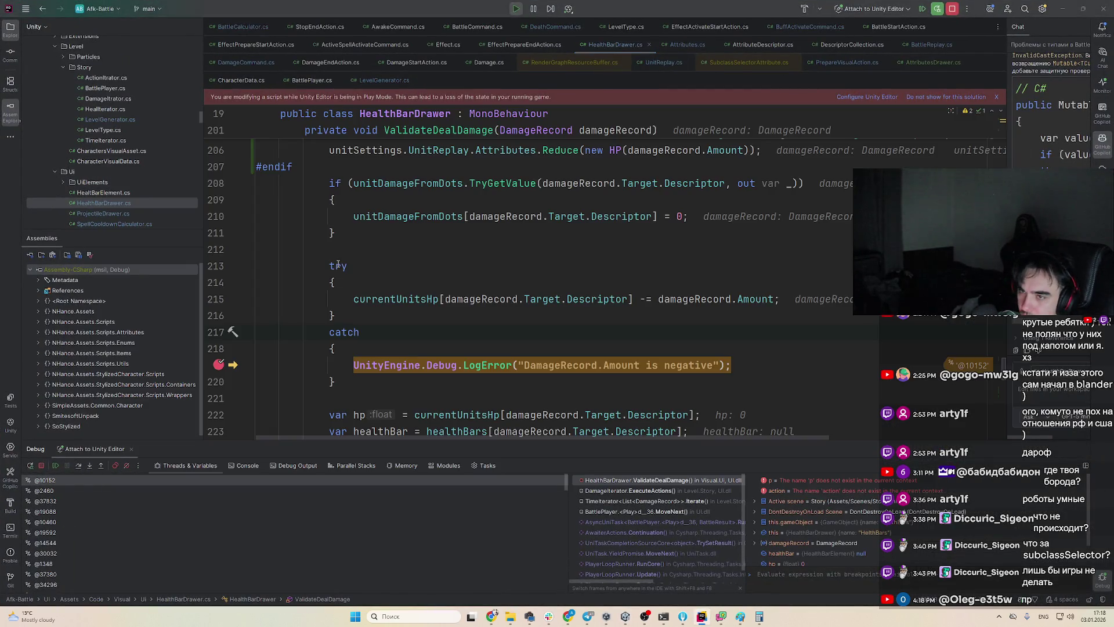
# Resume from the breakpoint, copy the Main Camera's Transform, and exit Play mode
pyautogui.press('F9')
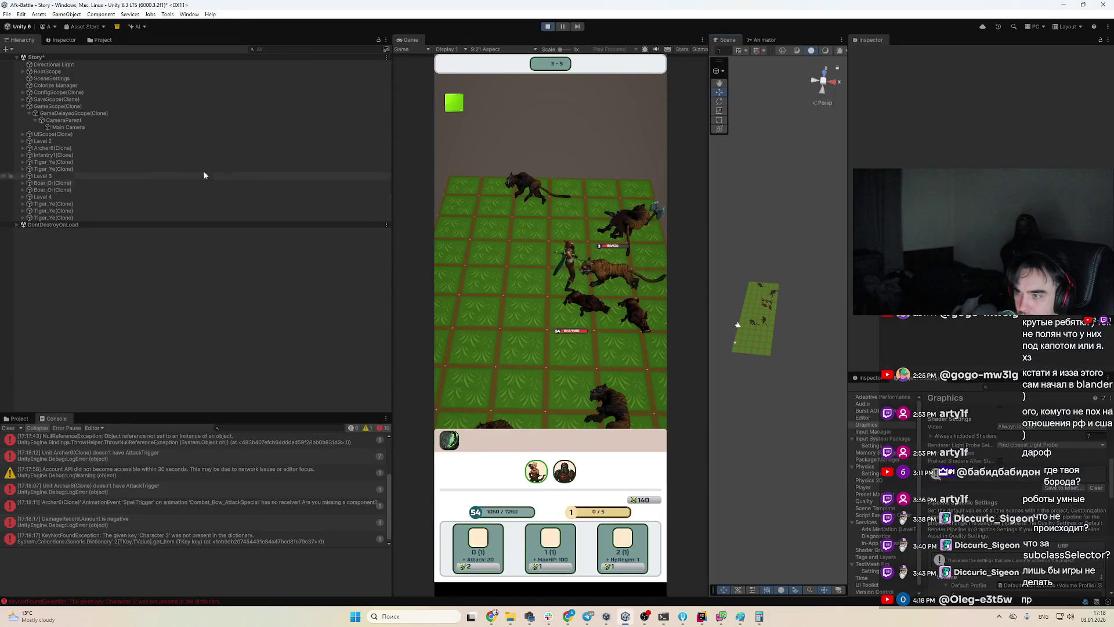
pyautogui.click(87, 127)
pyautogui.click(1102, 78)
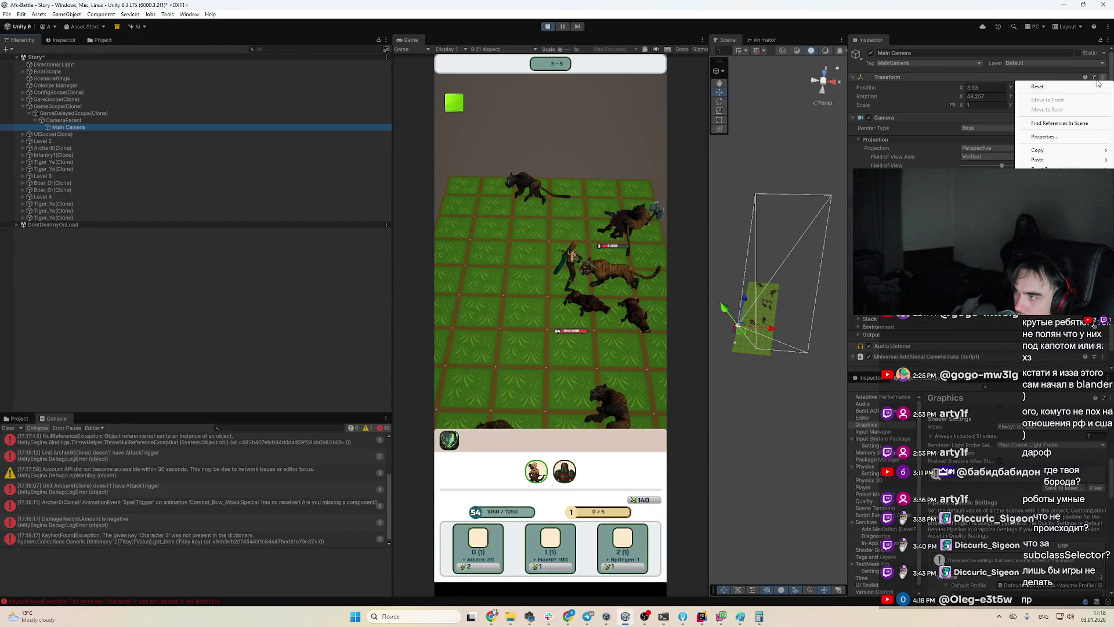
pyautogui.moveTo(1044, 151)
pyautogui.press('Escape')
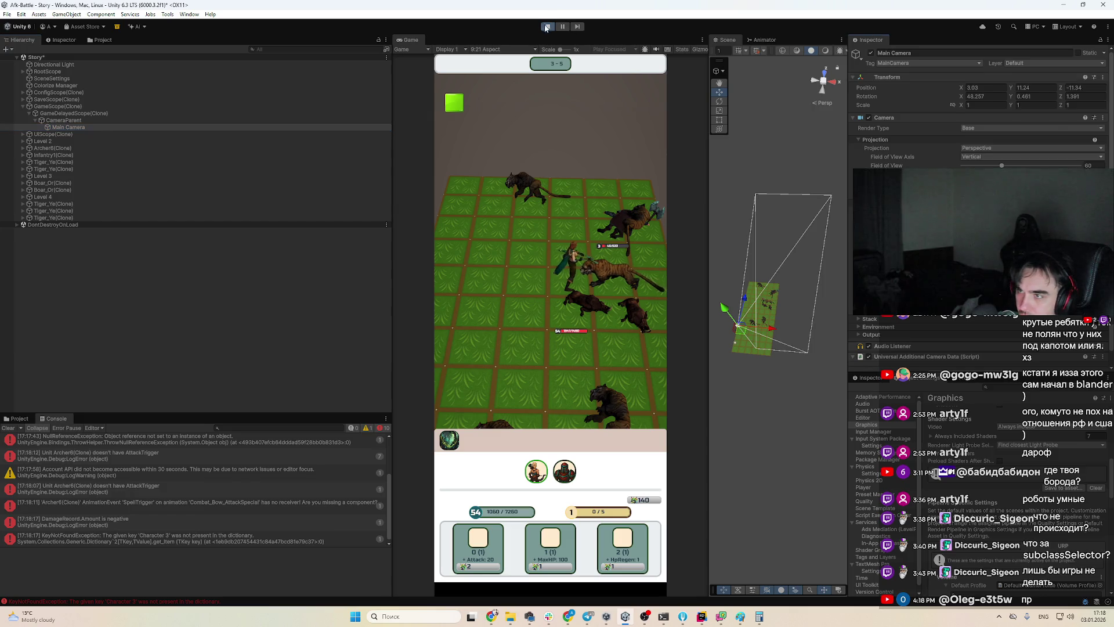
pyautogui.hotkey('ctrl', 'p')
# Open the GameDelayedScope prefab and paste position 3.03, 11.24, -11.34 onto its Main Camera
pyautogui.click(19, 418)
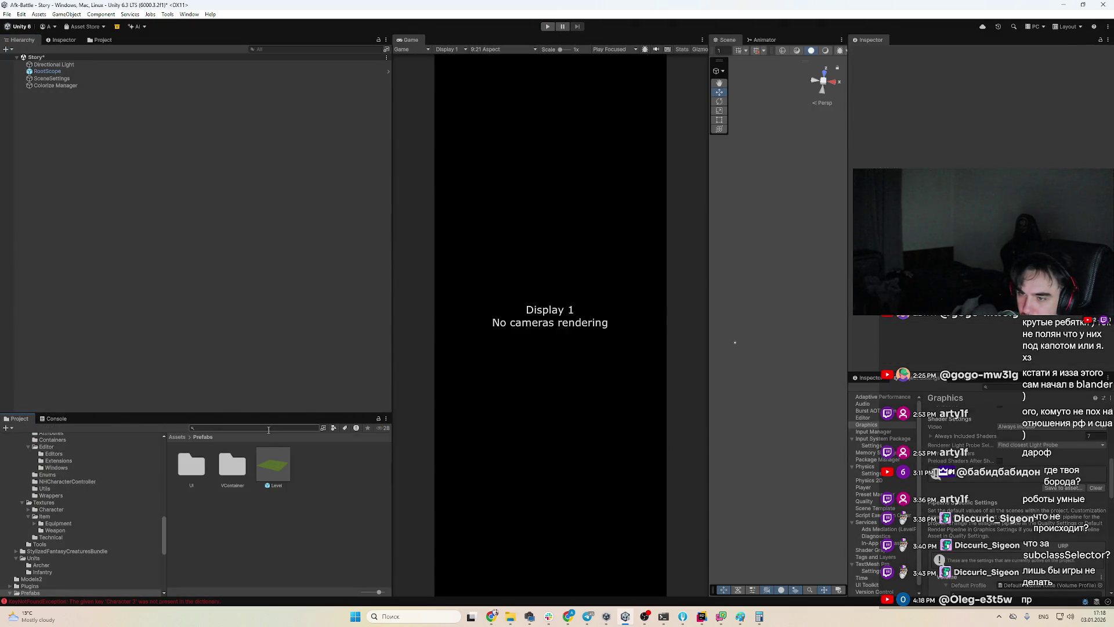
pyautogui.write('gamed')
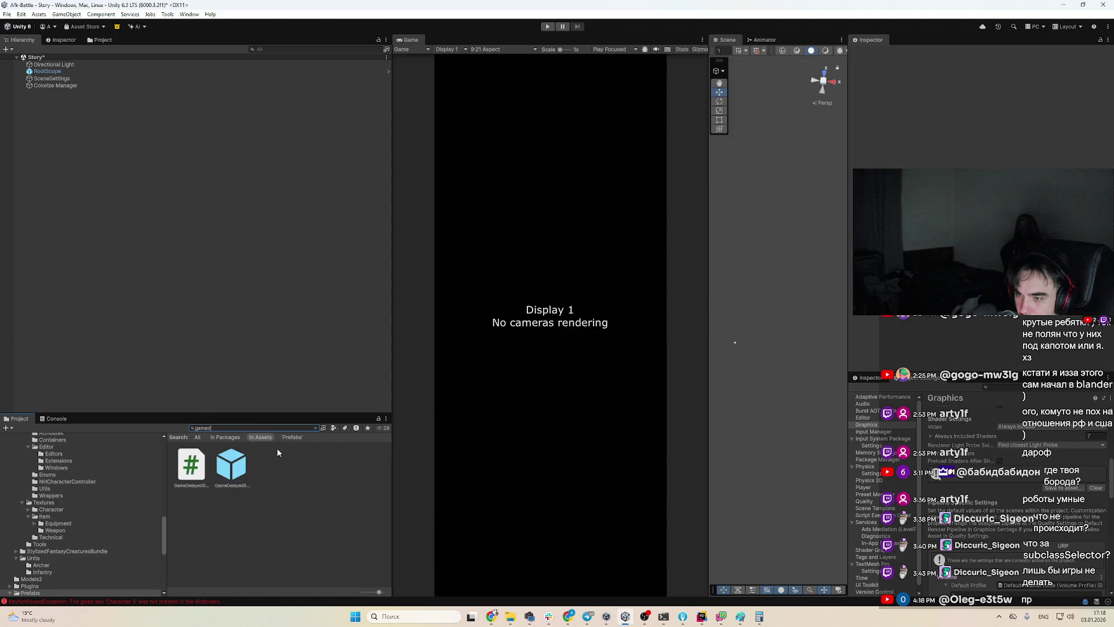
pyautogui.click(243, 466)
pyautogui.doubleClick(242, 466)
pyautogui.click(62, 82)
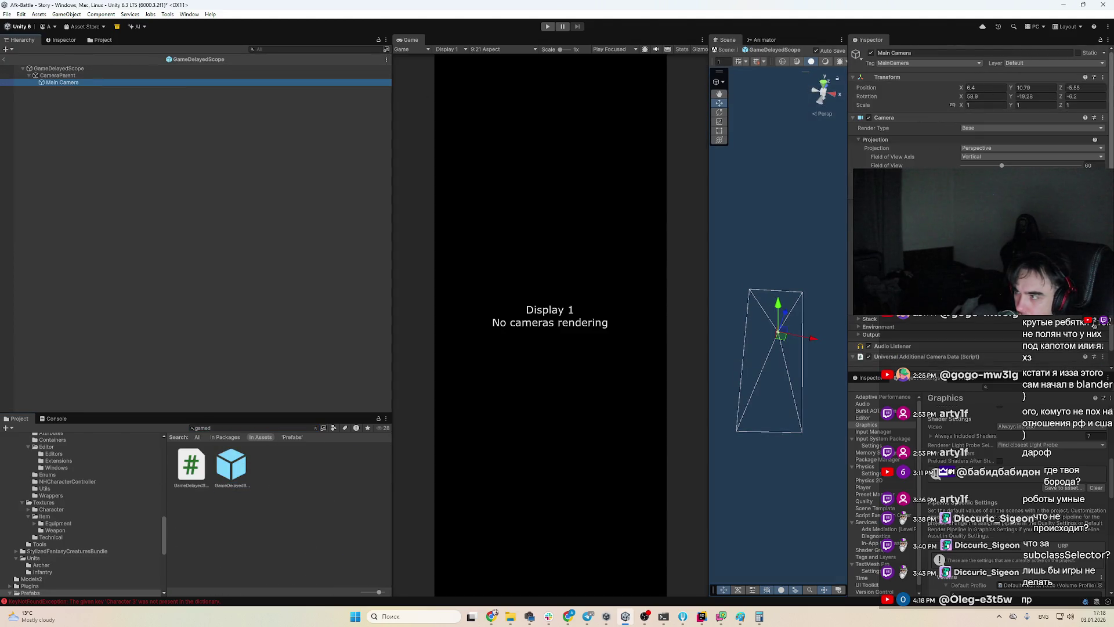
pyautogui.click(1102, 118)
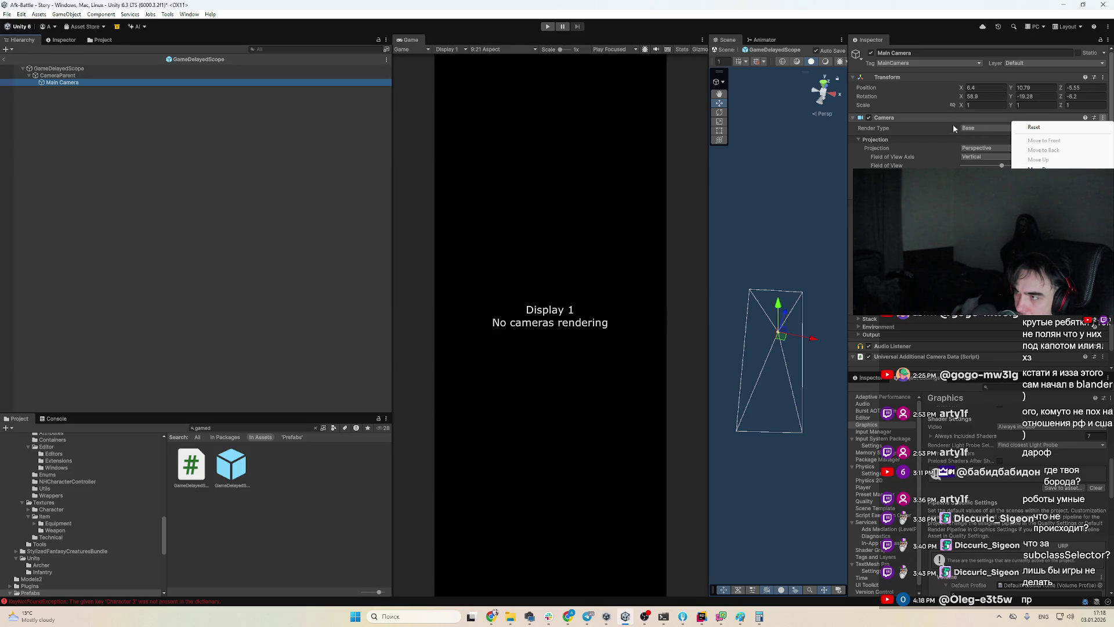
pyautogui.click(1107, 78)
pyautogui.click(1107, 87)
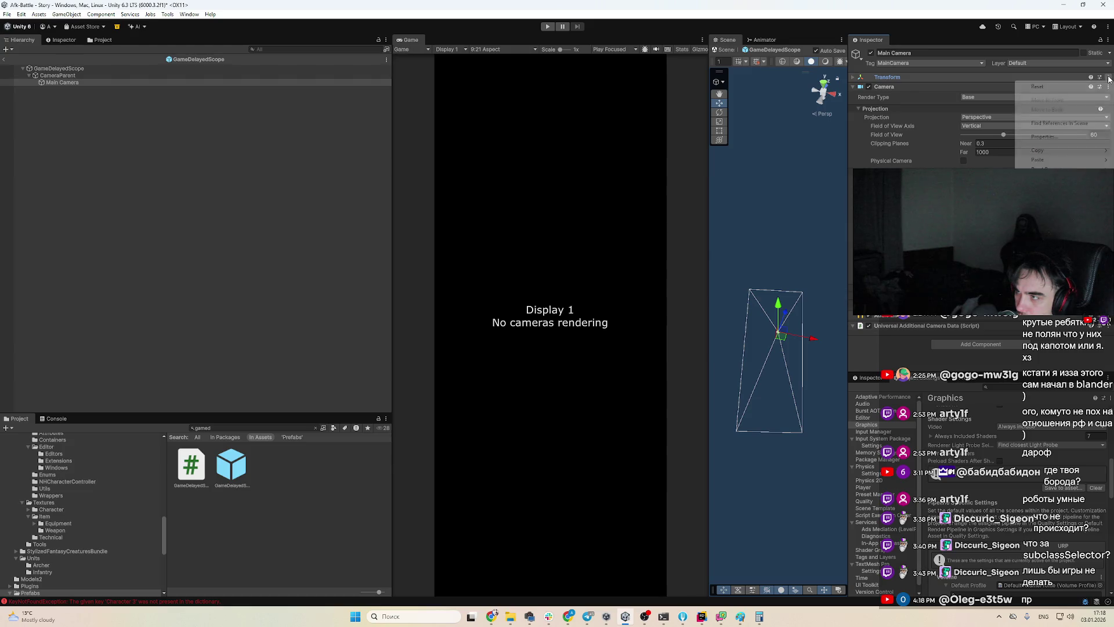
pyautogui.click(1059, 167)
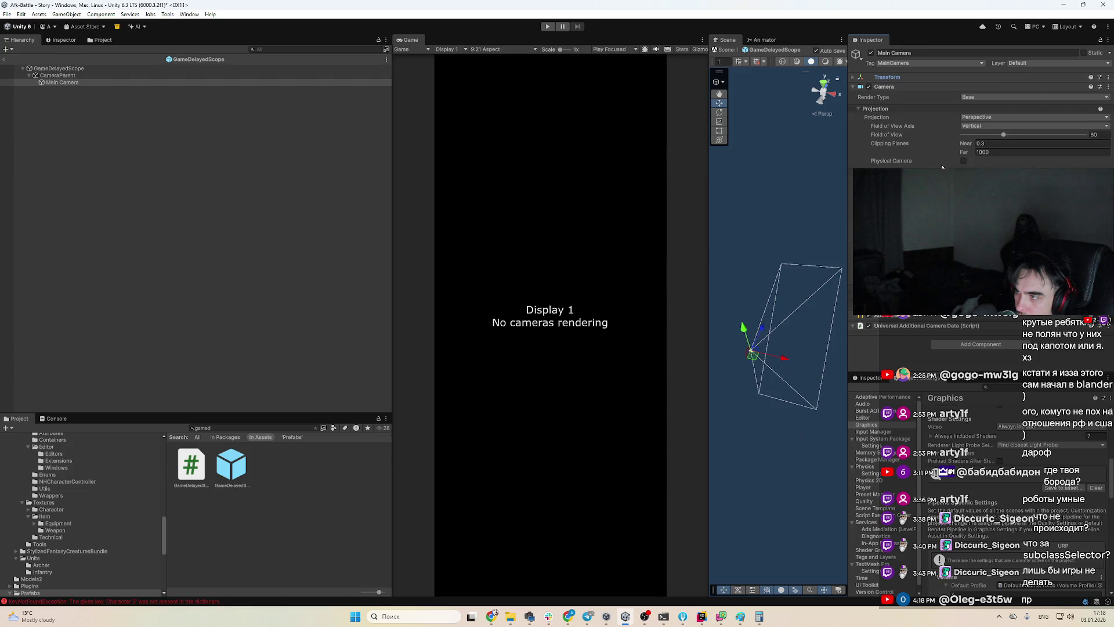
pyautogui.click(914, 76)
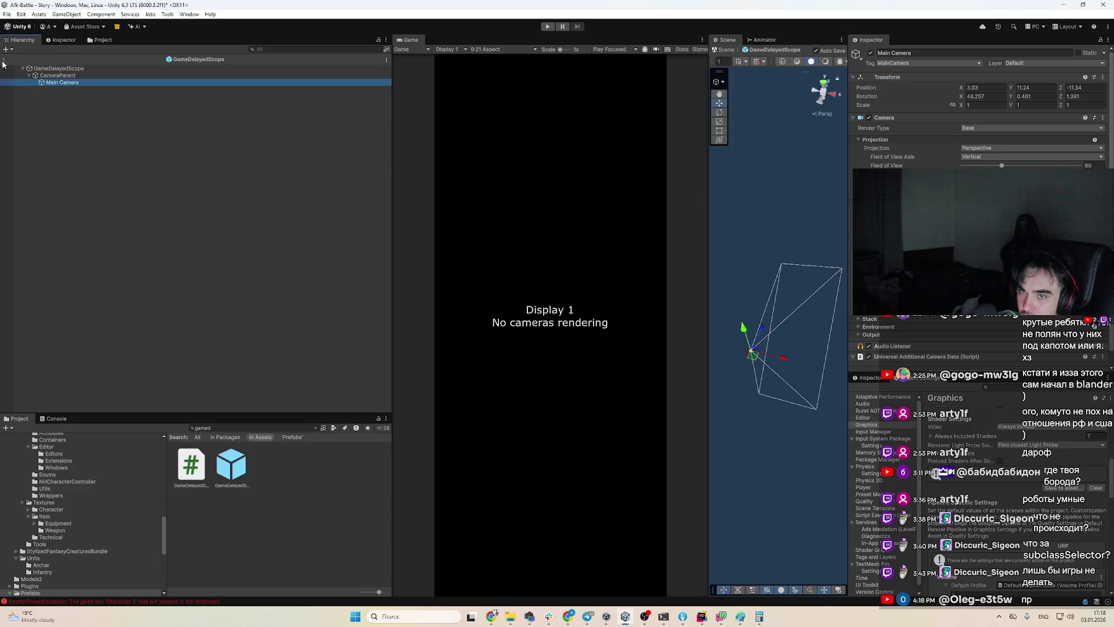
# Start the game and select Main Camera using the t:camera Hierarchy filter
pyautogui.click(547, 26)
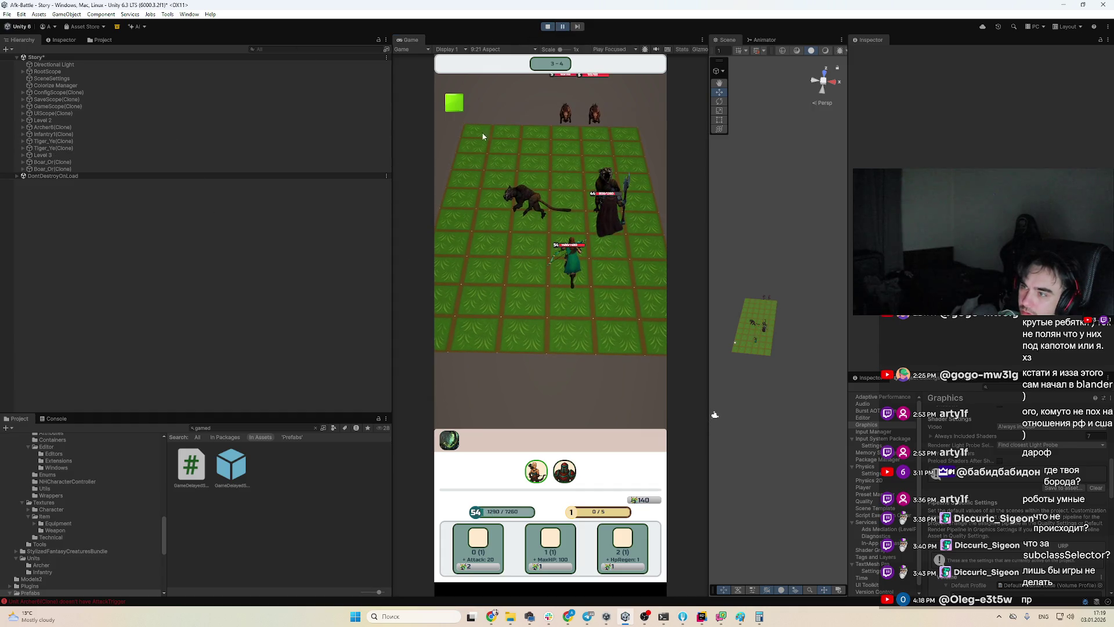
pyautogui.write('t: camera')
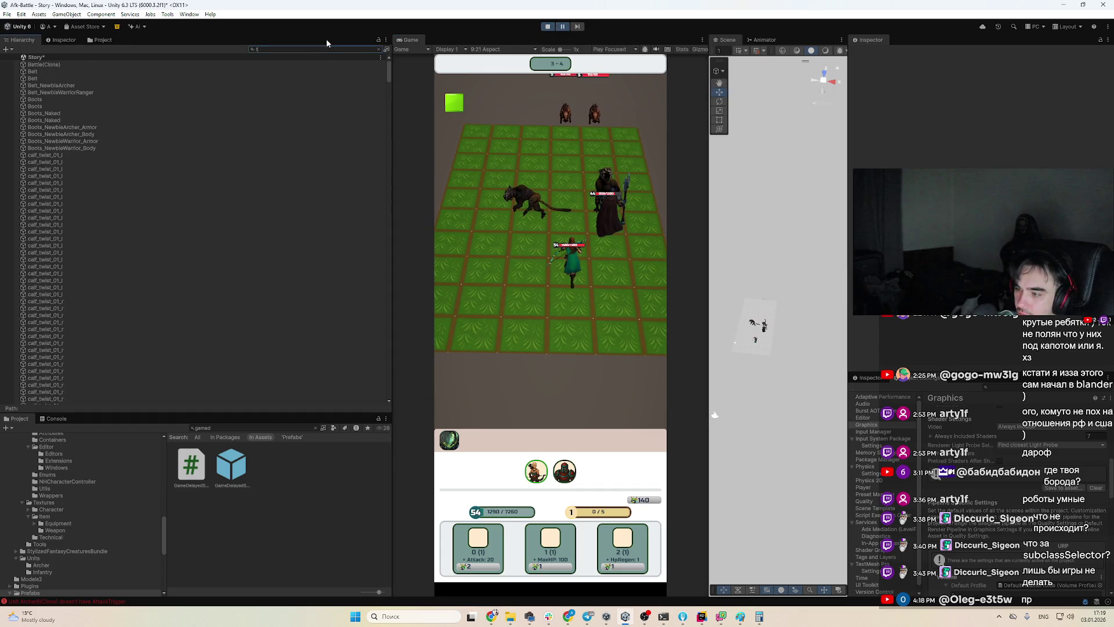
pyautogui.click(113, 63)
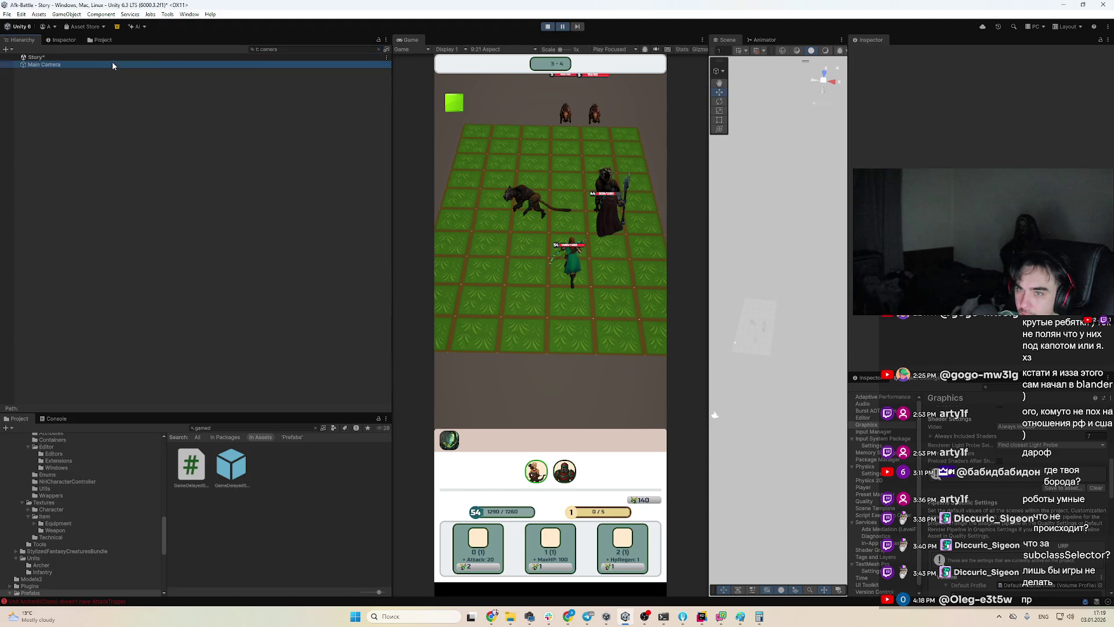
pyautogui.click(381, 50)
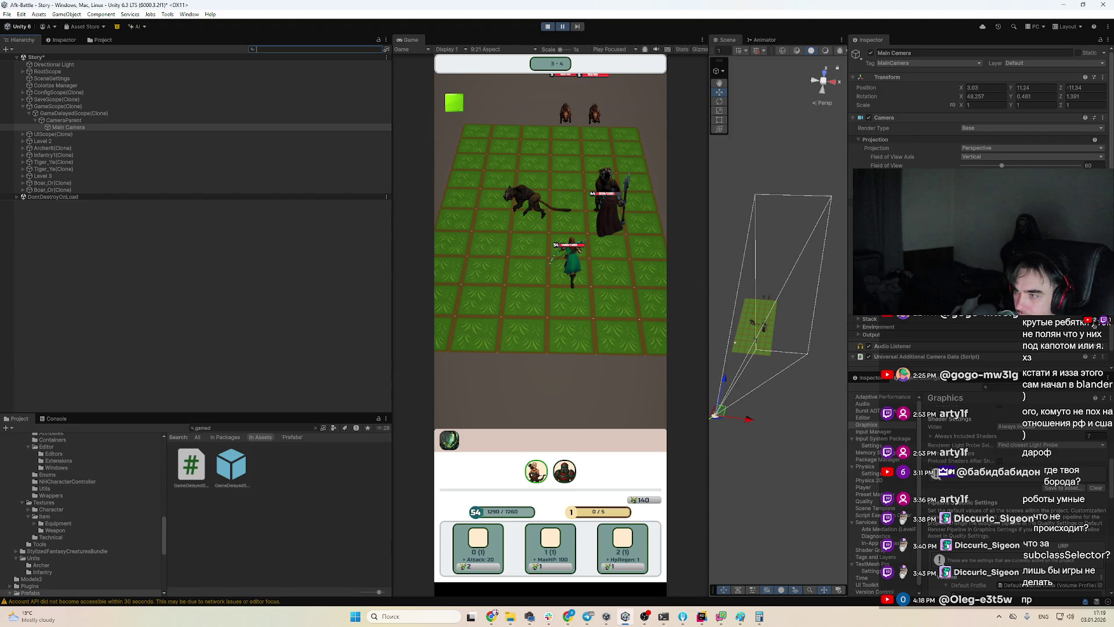
# Raise Main Camera to Y 14.38, set Z -11.45, Rotation Z 0, and field of view 69.4
pyautogui.moveTo(1011, 90)
pyautogui.mouseDown()
pyautogui.moveTo(1060, 104)
pyautogui.moveTo(1054, 94)
pyautogui.mouseUp()
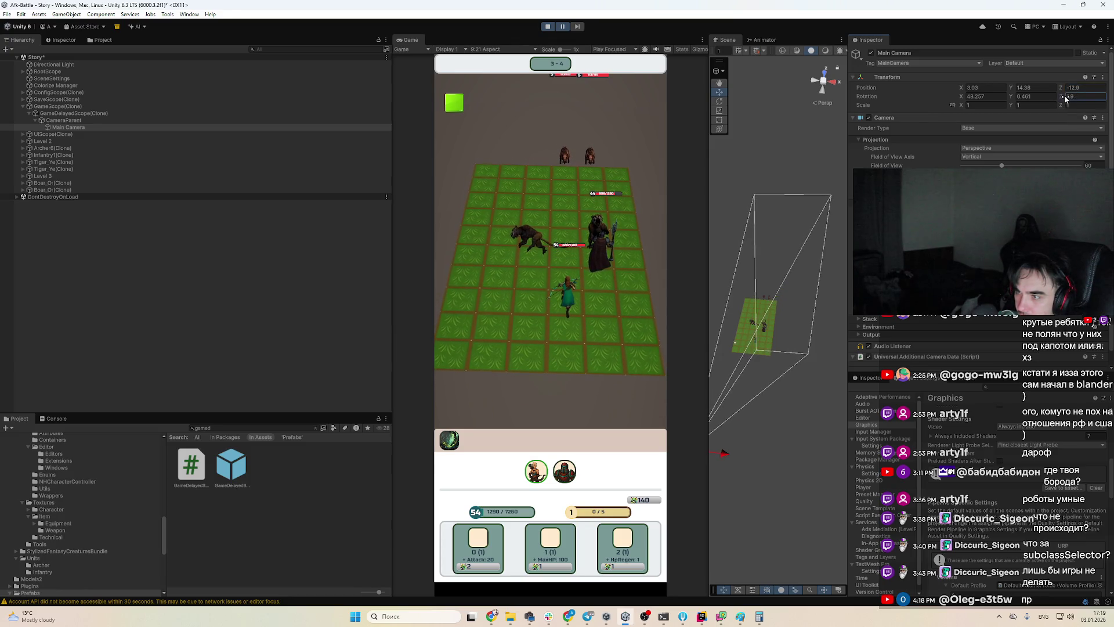
pyautogui.hotkey('ctrl', 'z')
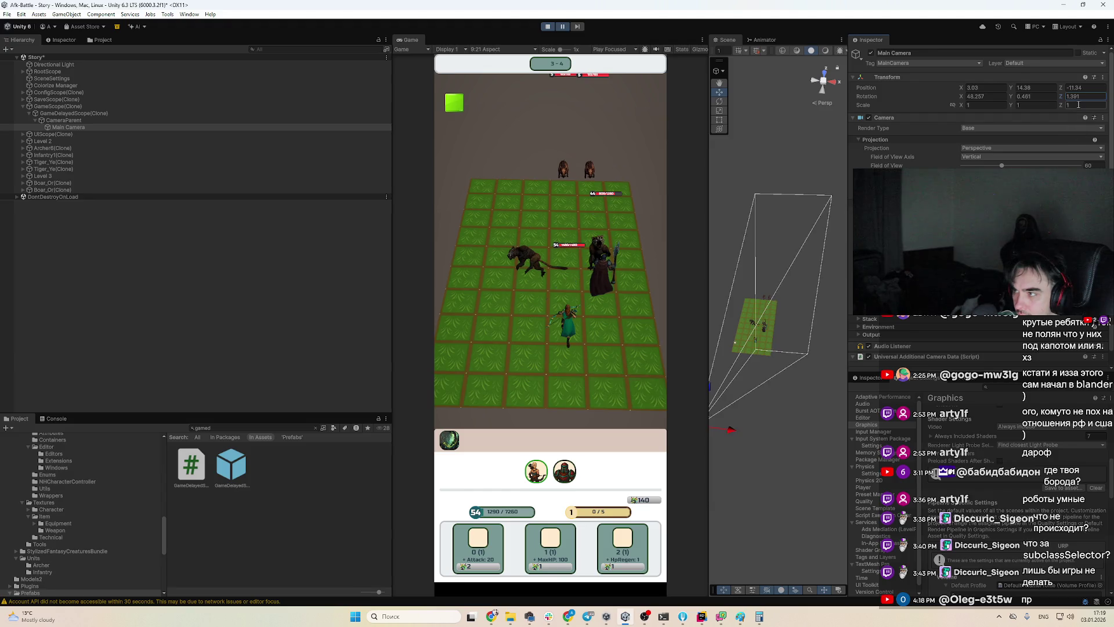
pyautogui.write('0')
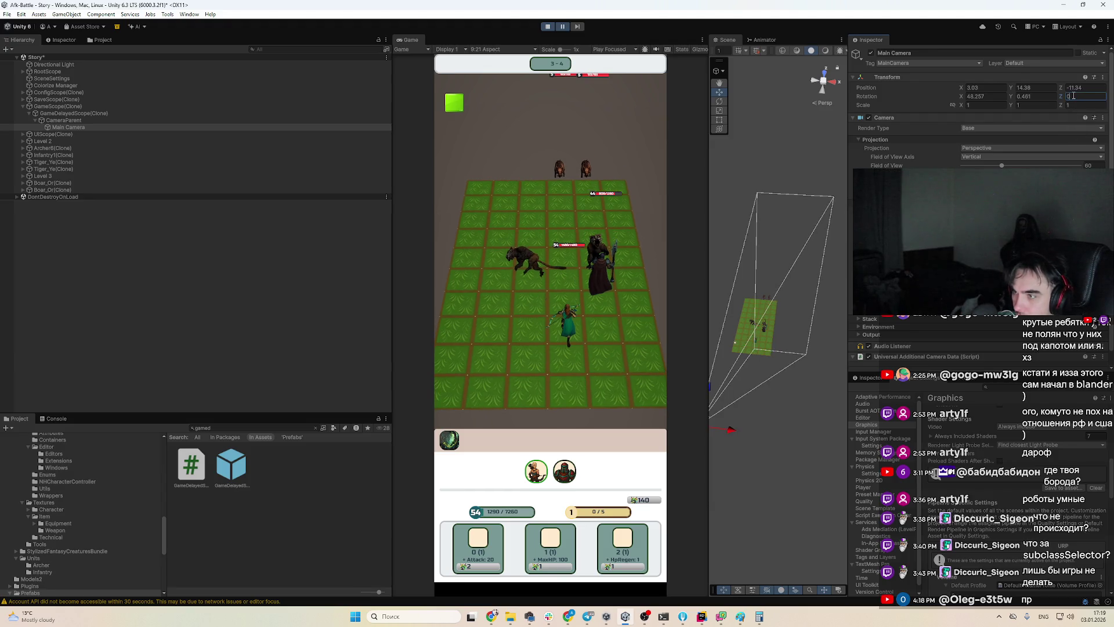
pyautogui.moveTo(1063, 88); pyautogui.dragTo(1060, 89)
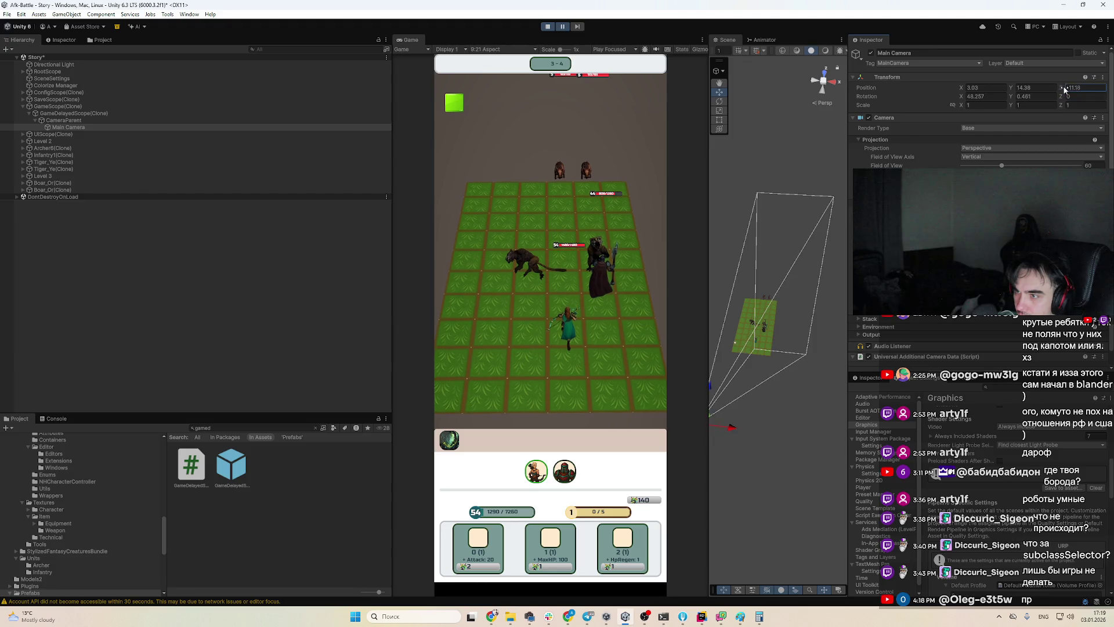
pyautogui.scroll(-1, 978, 116)
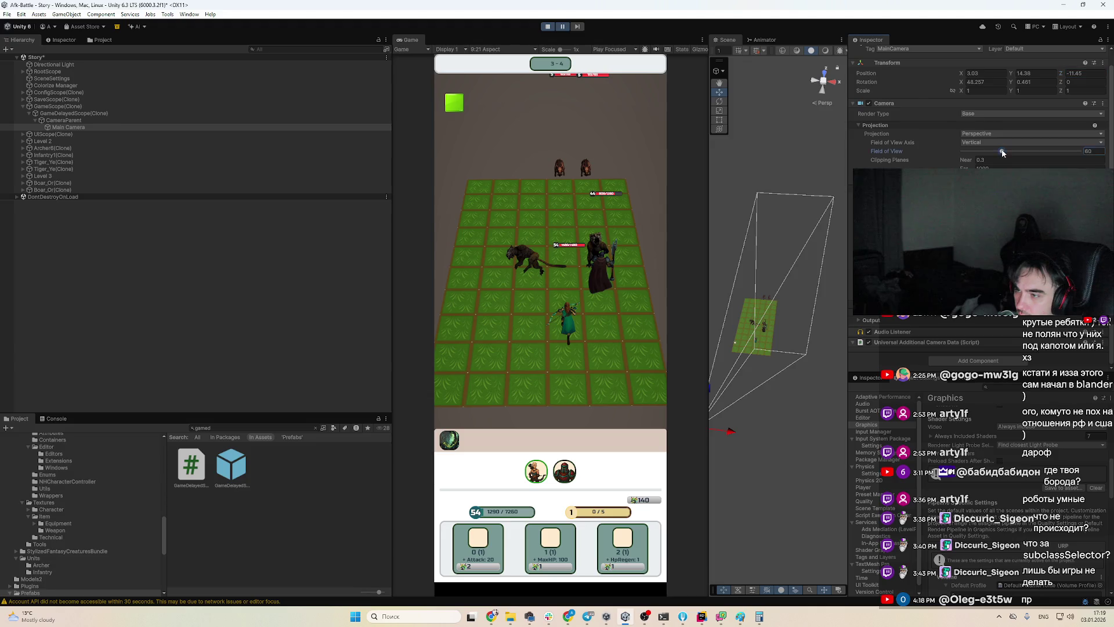
pyautogui.moveTo(1001, 153); pyautogui.dragTo(1014, 161)
# Adjust the camera's field of view and resume the game from the Rider breakpoint
pyautogui.moveTo(1015, 161); pyautogui.dragTo(1004, 164)
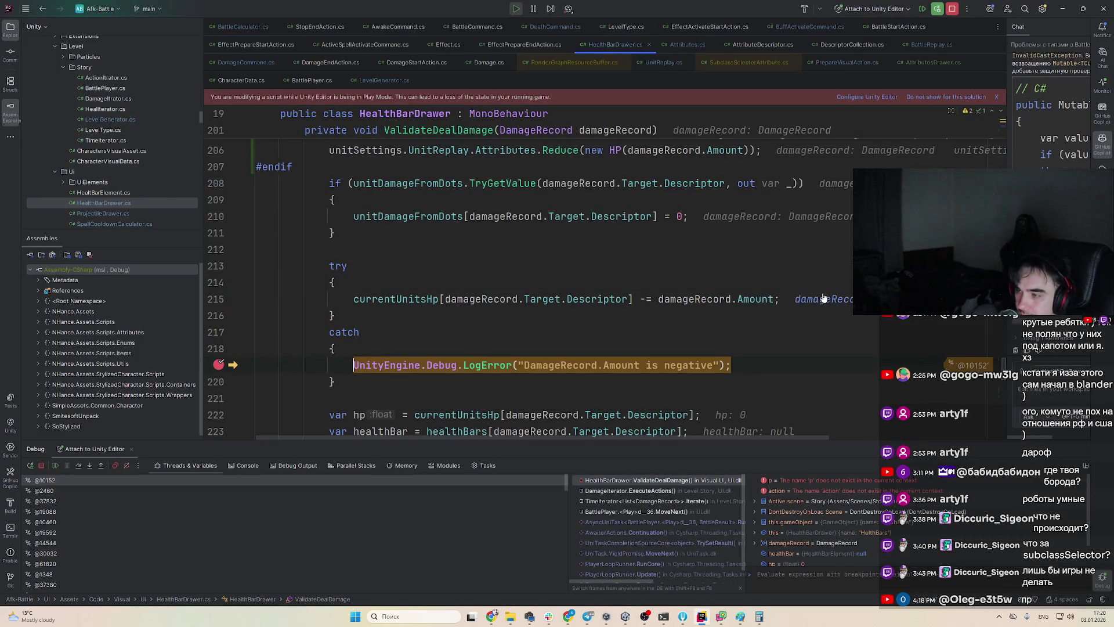
pyautogui.press('F9')
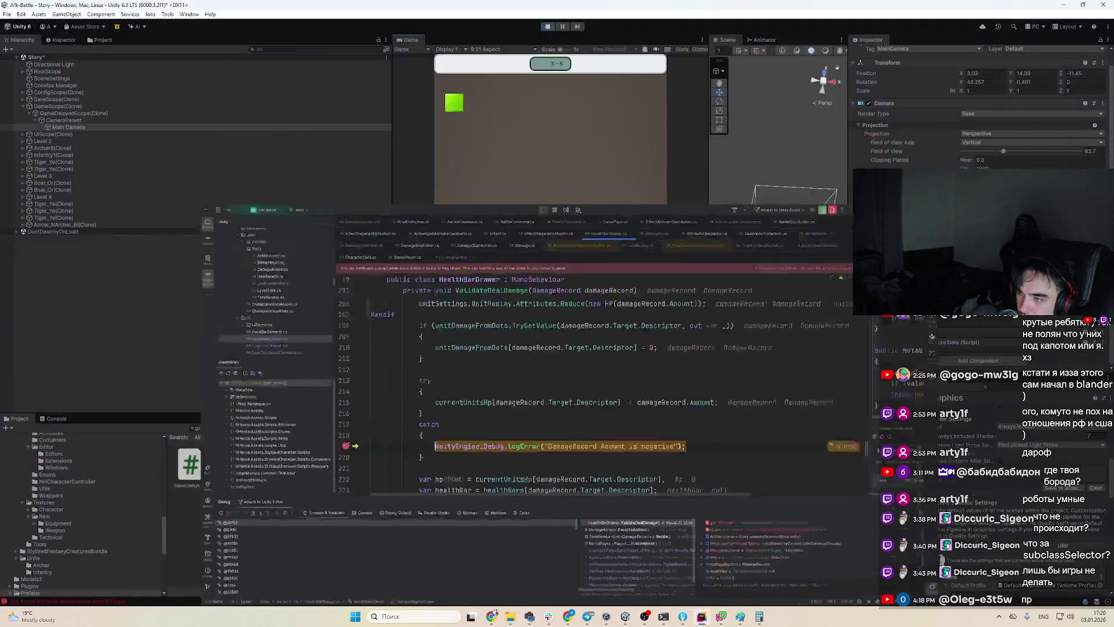
pyautogui.click(128, 187)
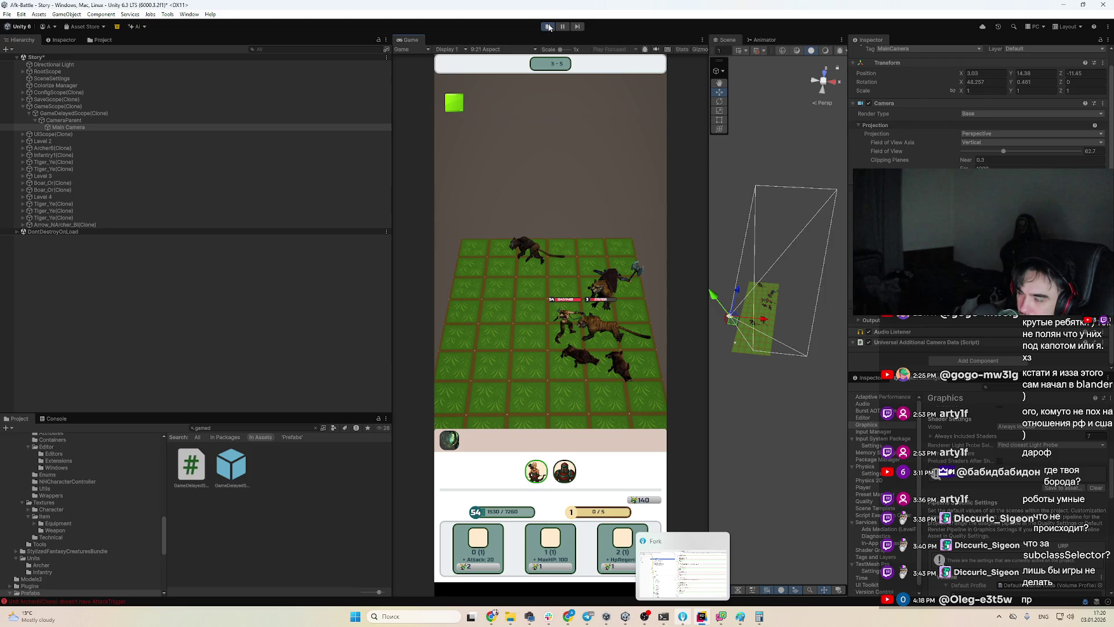
# Hide the code editor, return to Unity, and stop play mode
pyautogui.click(702, 616)
pyautogui.click(702, 616)
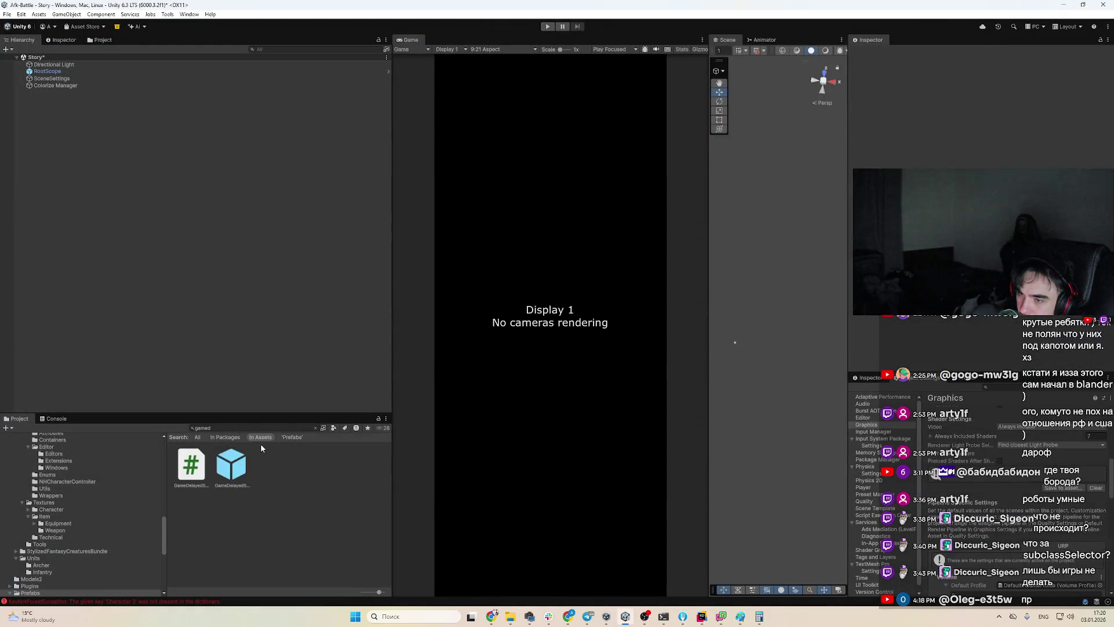
pyautogui.click(279, 424)
# Search the Project for 'level' and open the Level prefab
pyautogui.press('BackSpace')
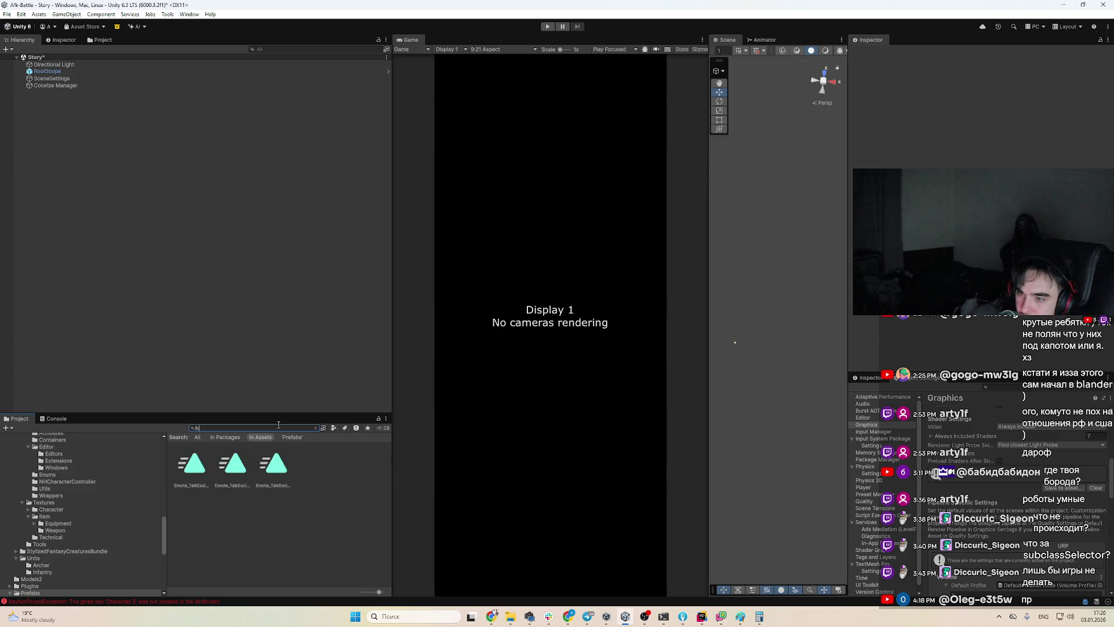
pyautogui.press('BackSpace')
pyautogui.write('el')
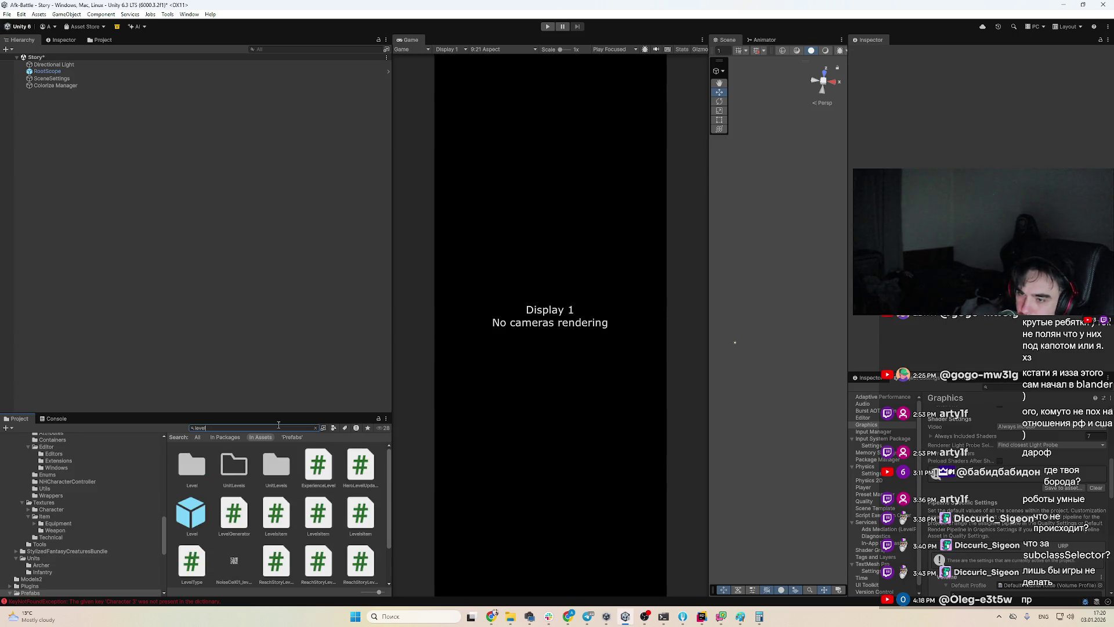
pyautogui.doubleClick(187, 504)
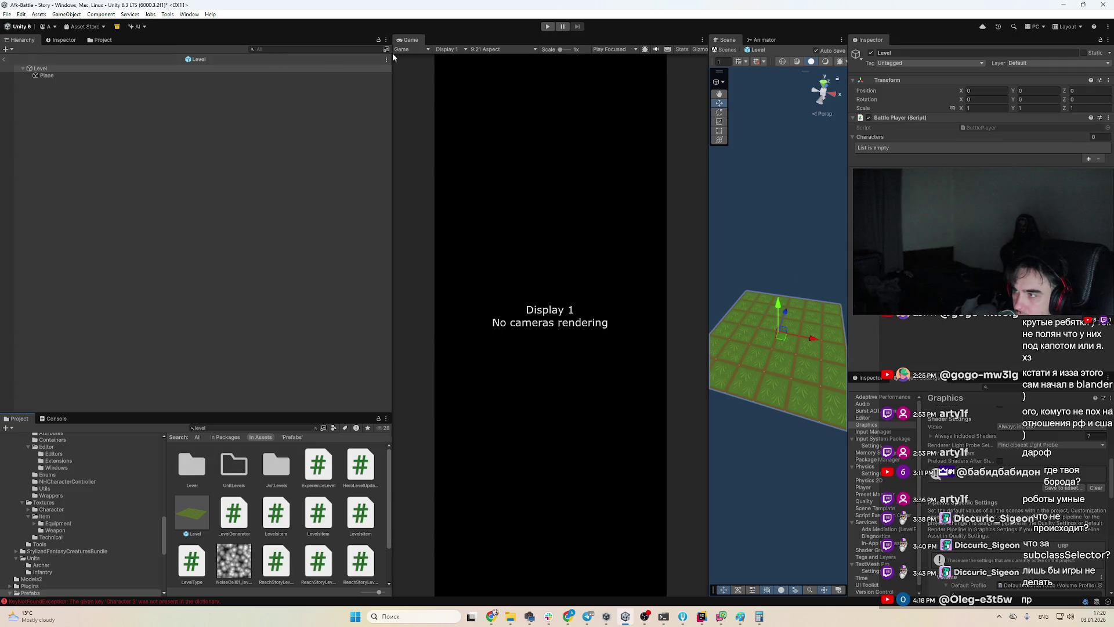
# Set the Plane's Position X and Z to 0.75, then exit prefab mode
pyautogui.click(189, 77)
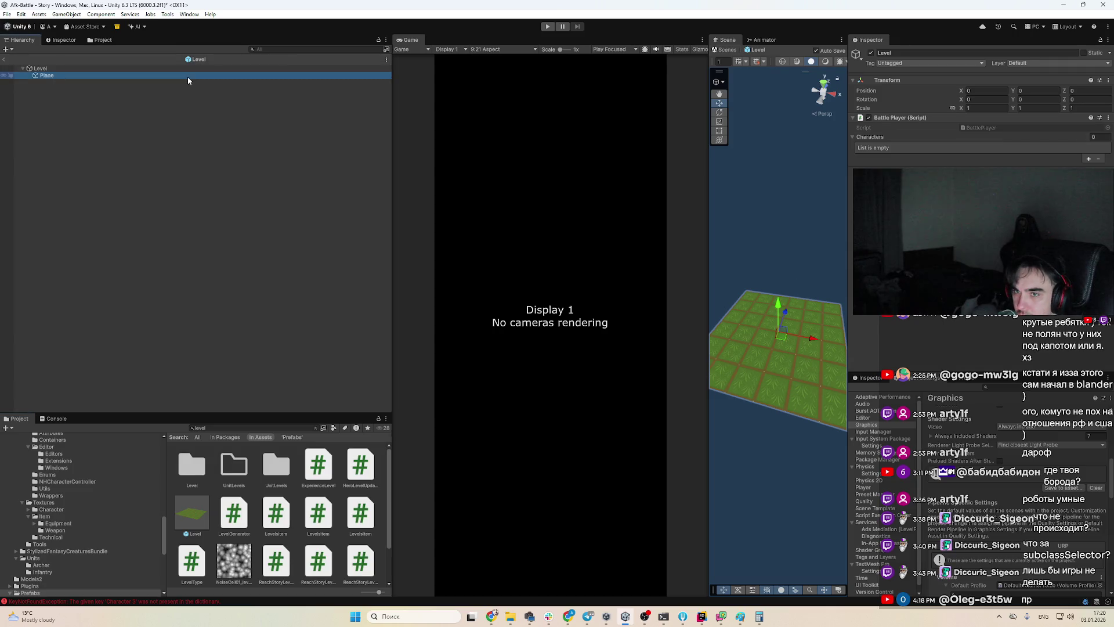
pyautogui.click(990, 88)
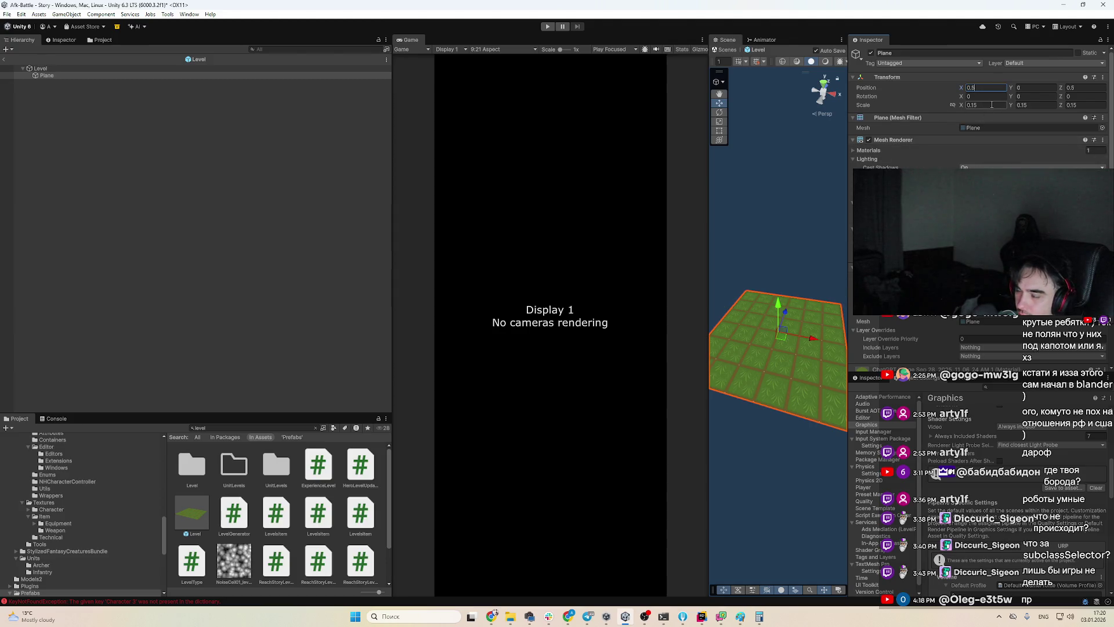
pyautogui.write('0.75')
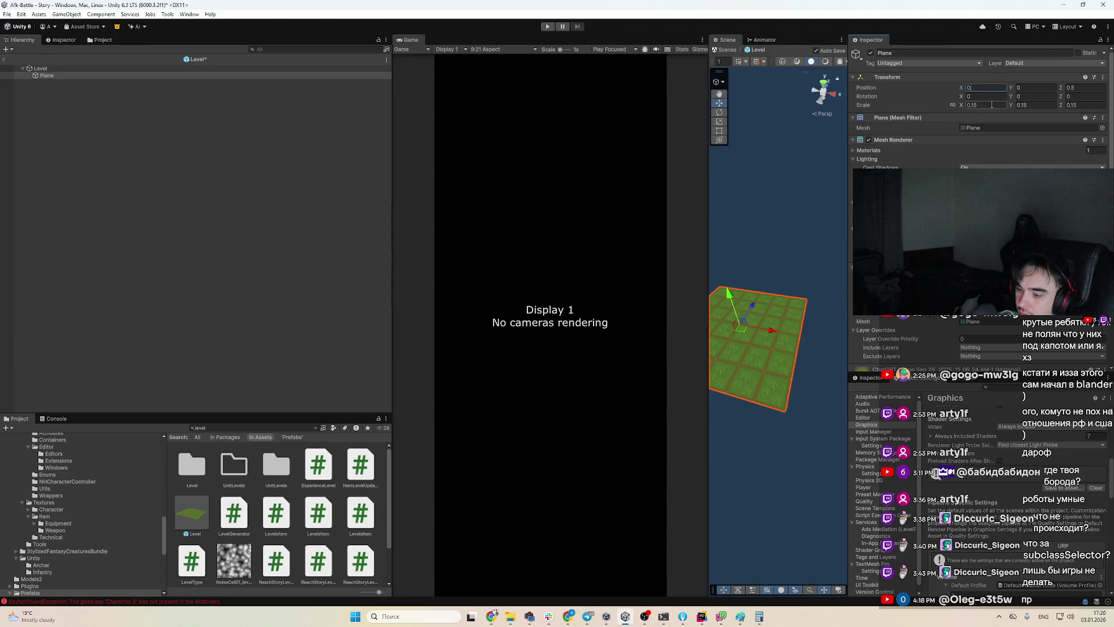
pyautogui.press('Tab')
pyautogui.press('Tab')
pyautogui.write('0.75')
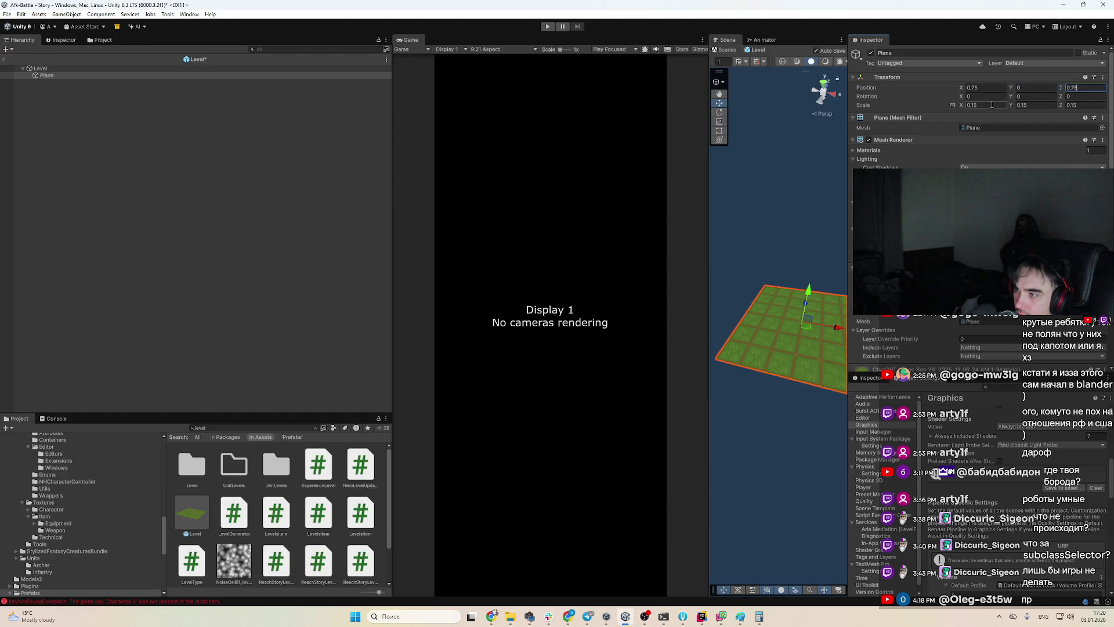
pyautogui.click(3, 61)
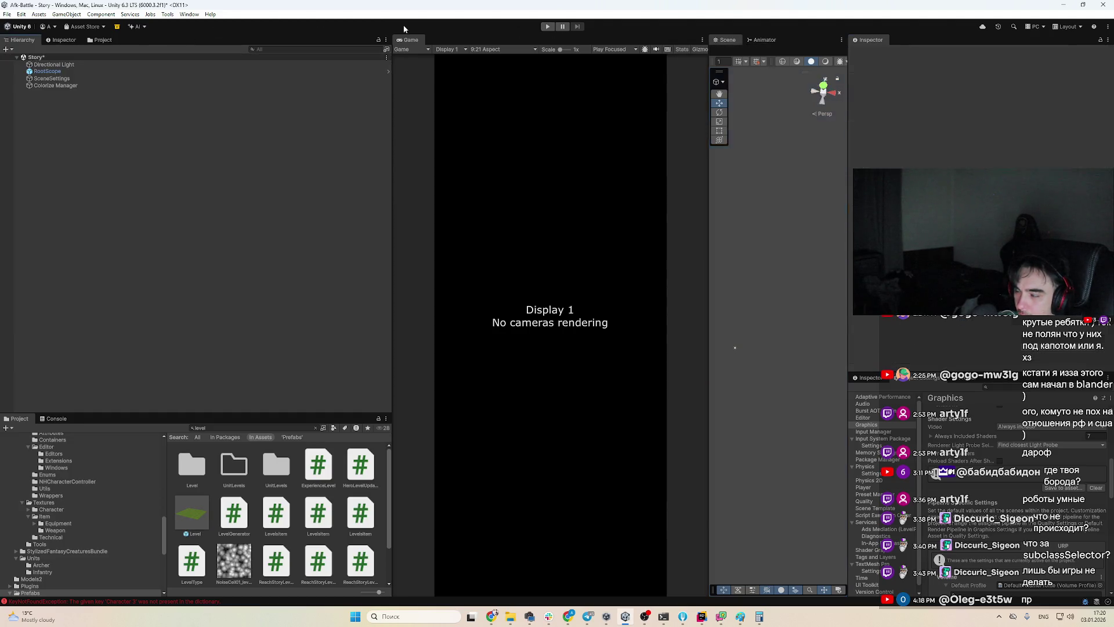
# Play the game, pause once the level loads, and restore the t:camera Hierarchy filter
pyautogui.click(548, 26)
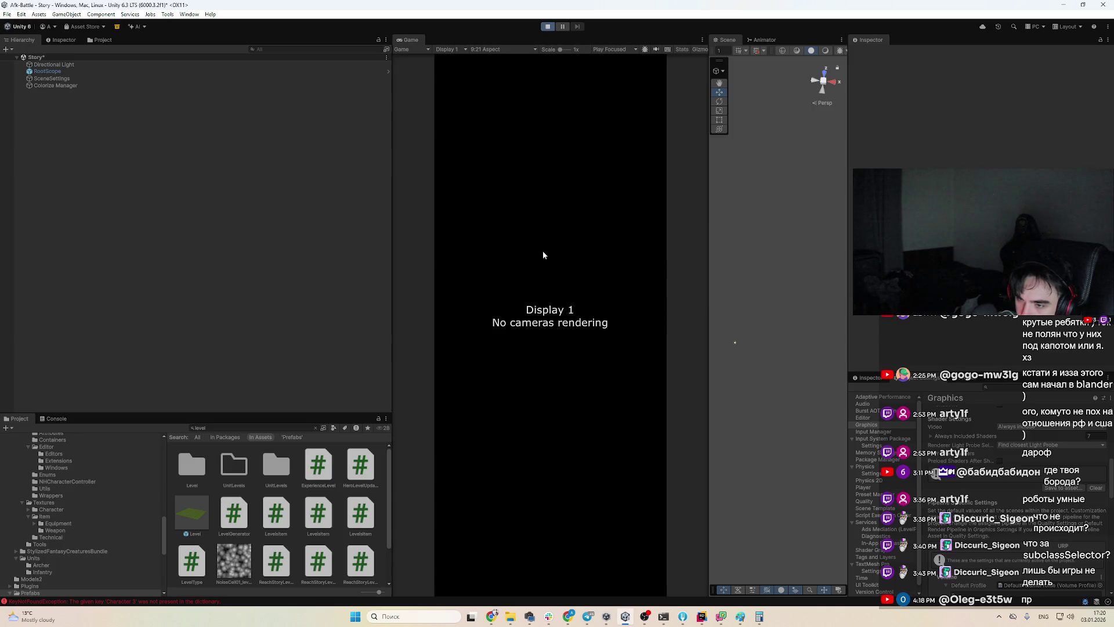
pyautogui.click(564, 27)
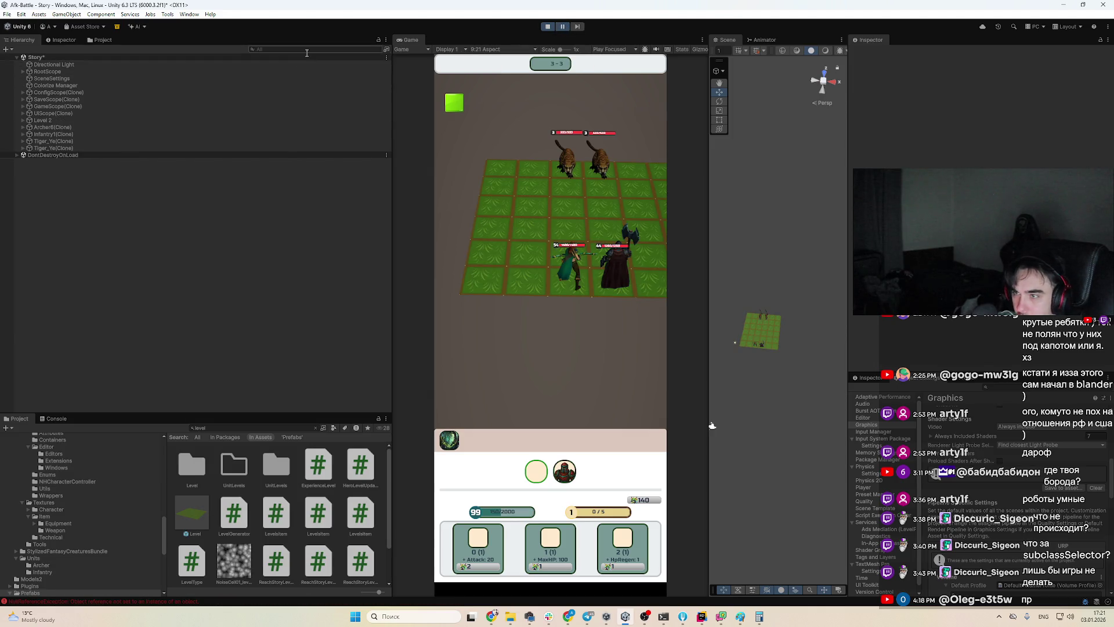
pyautogui.write('t')
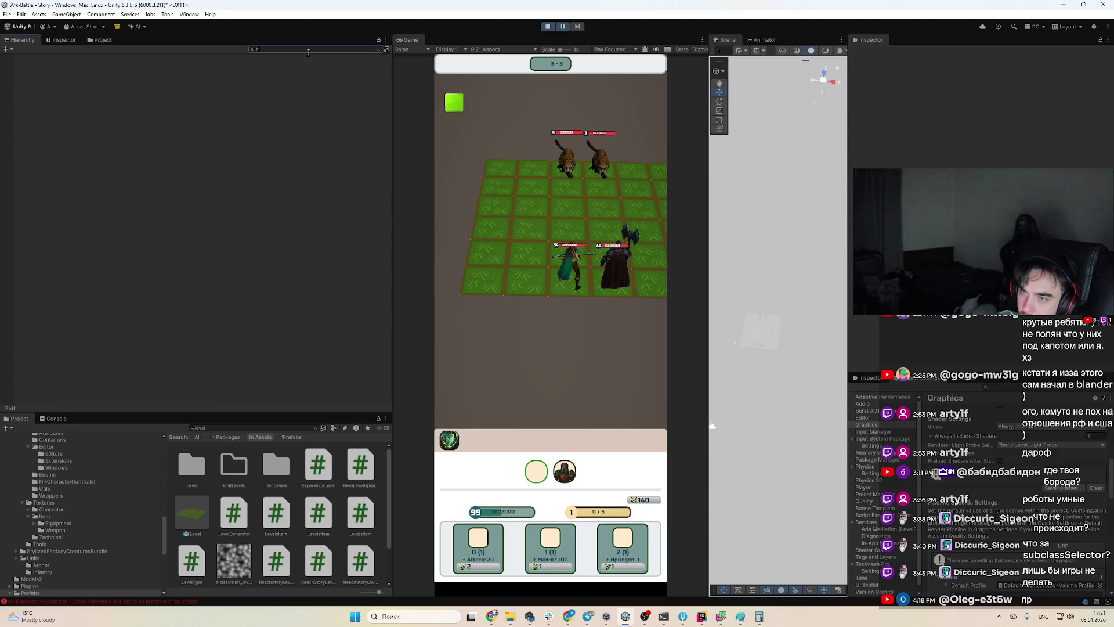
pyautogui.write('ra')
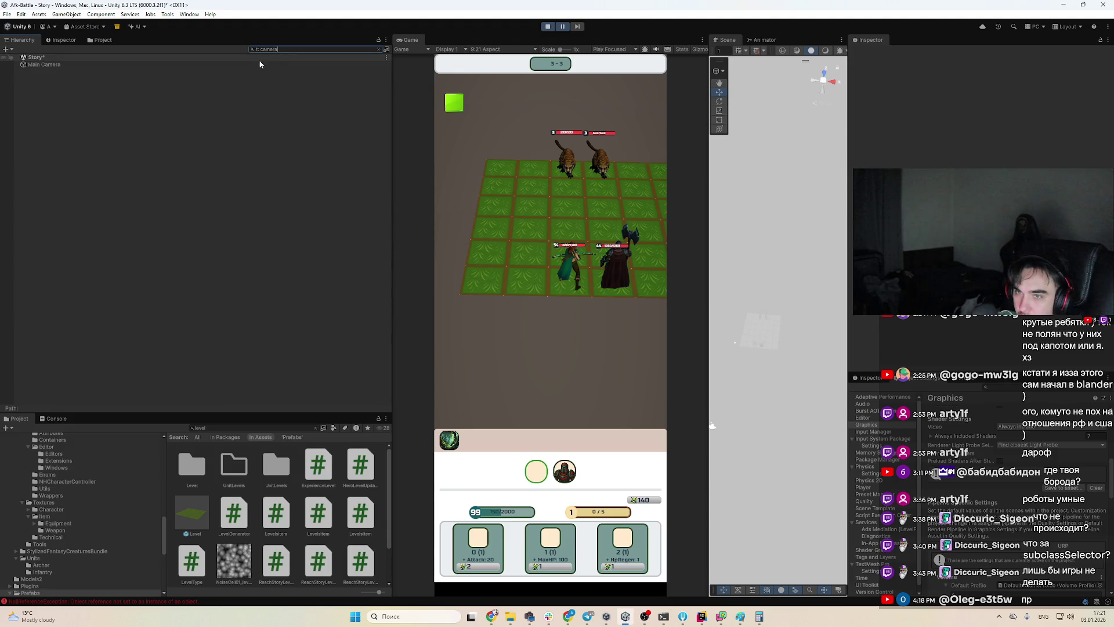
pyautogui.click(378, 49)
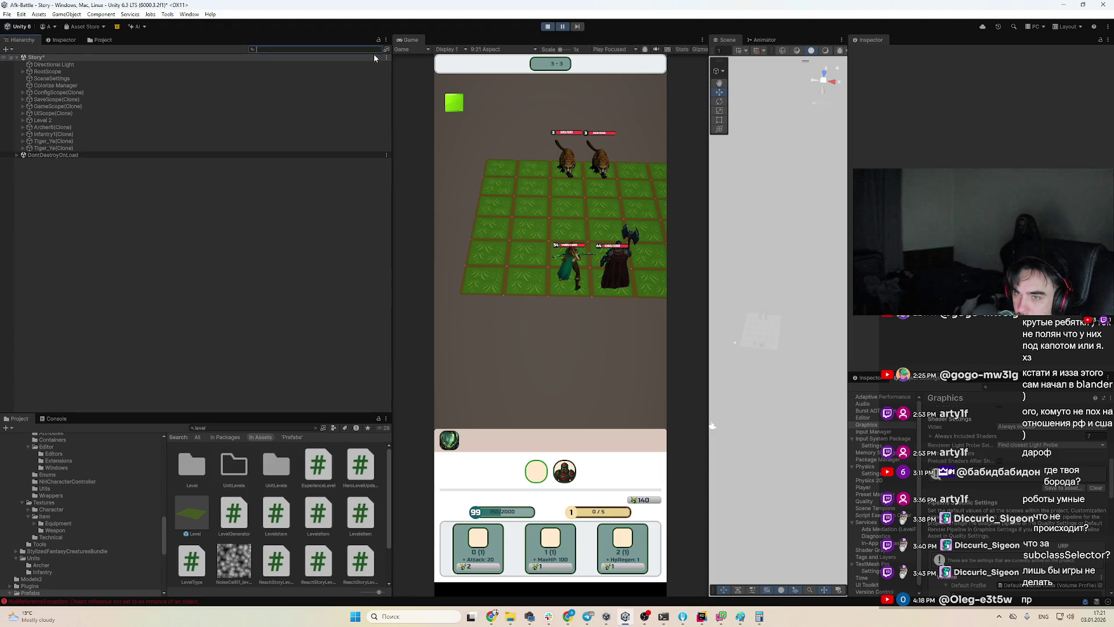
pyautogui.hotkey('ctrl', 'z')
pyautogui.write('t:camera')
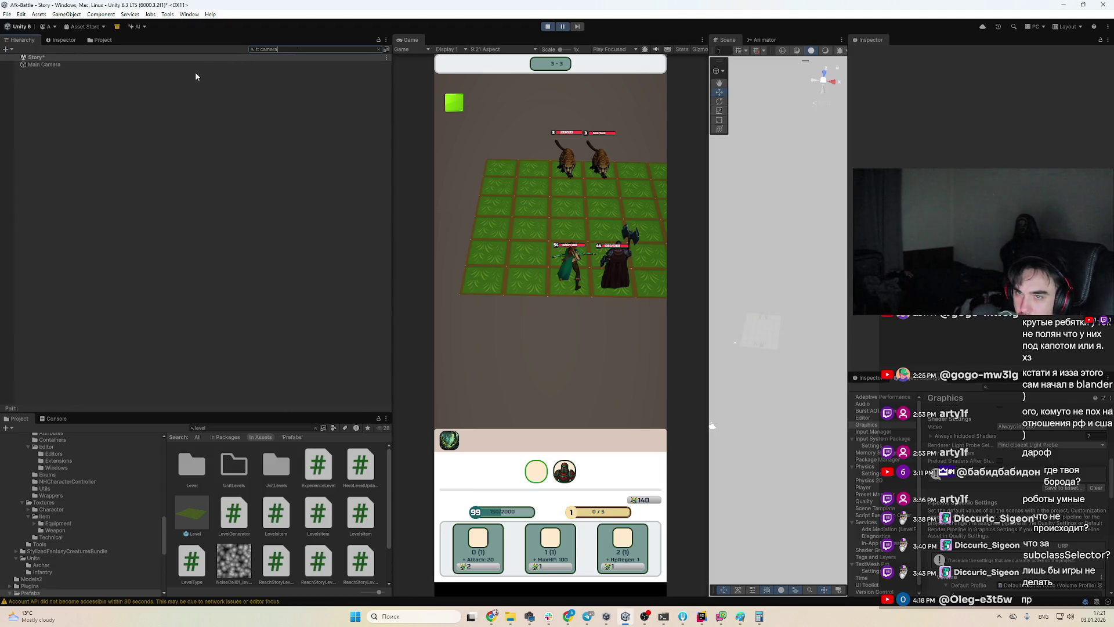
# Move Main Camera to X 4.5 and widen its field of view to 67.5
pyautogui.click(203, 65)
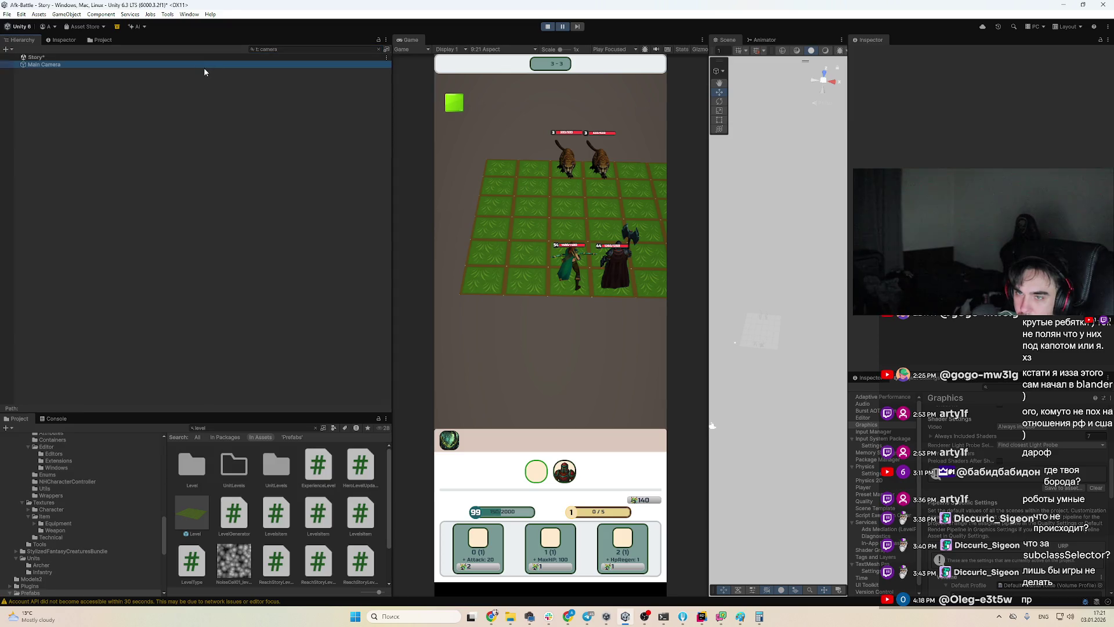
pyautogui.click(378, 48)
pyautogui.click(985, 87)
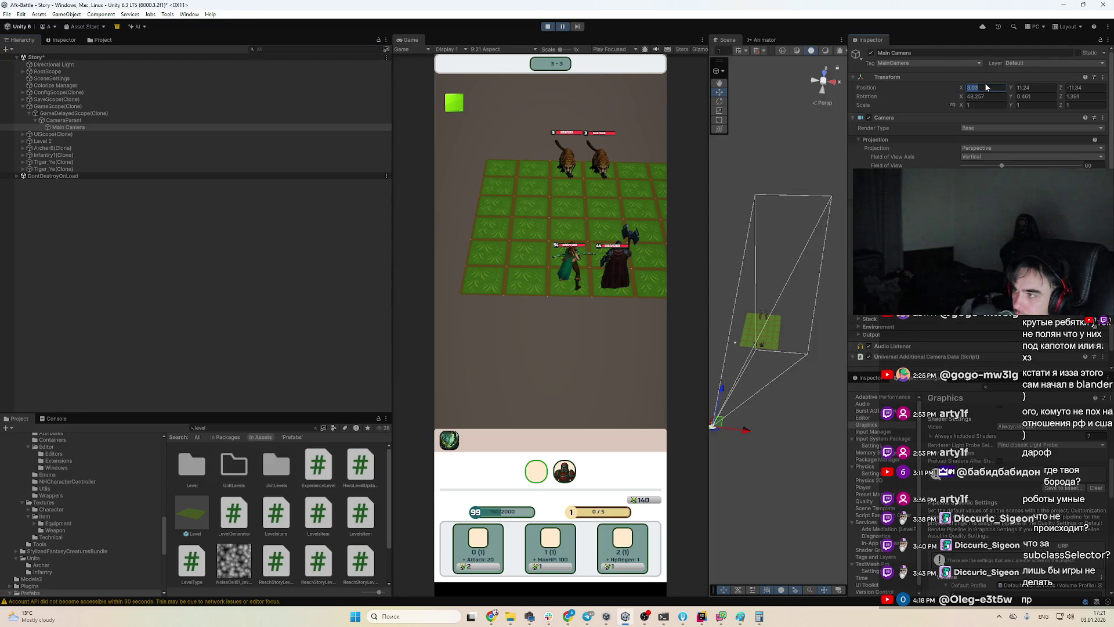
pyautogui.write('0')
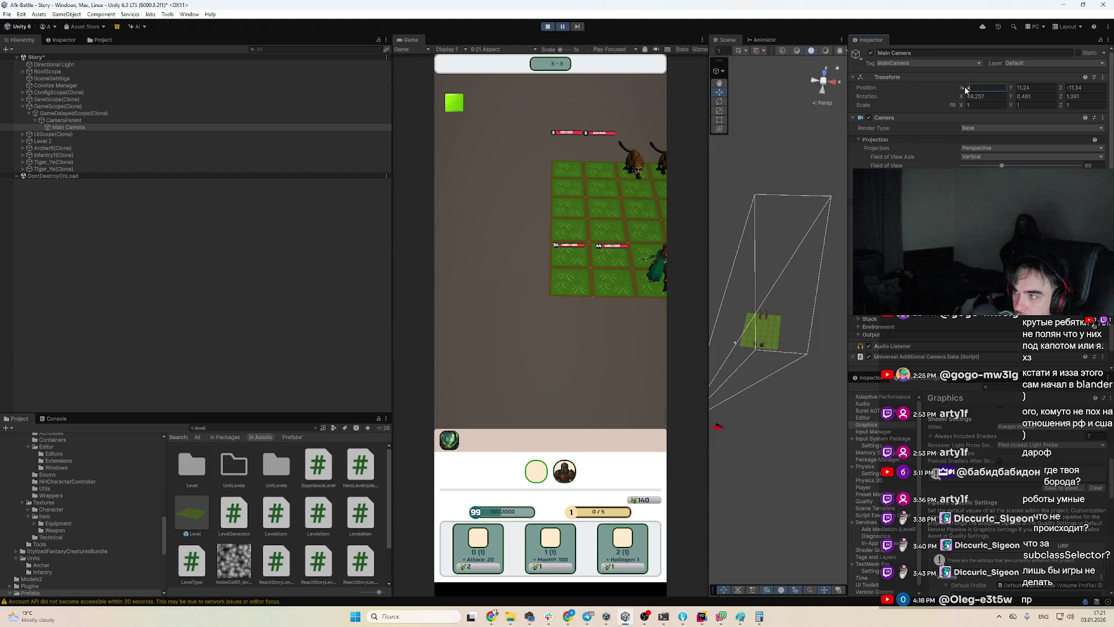
pyautogui.moveTo(965, 89); pyautogui.dragTo(1028, 110)
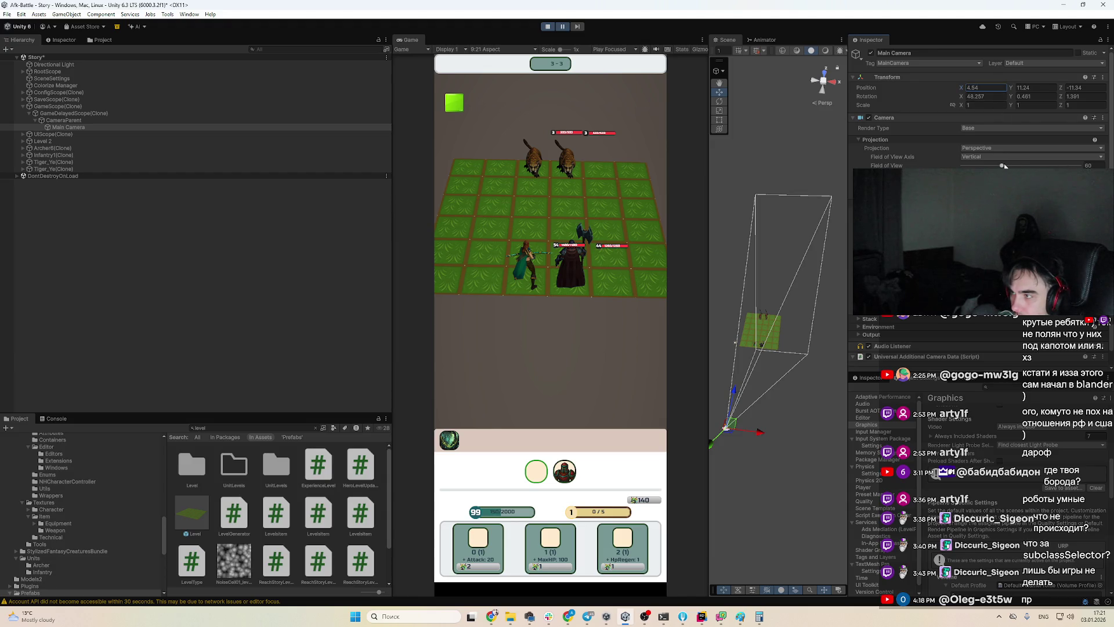
pyautogui.moveTo(1005, 166); pyautogui.dragTo(1008, 166)
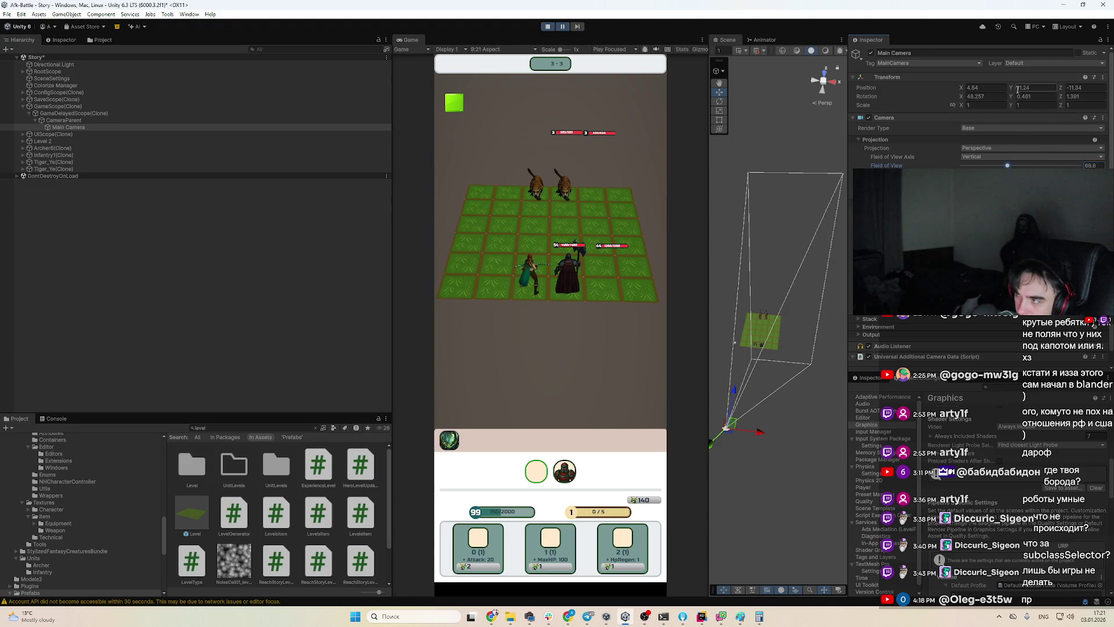
# Set the camera's Z position to -8.1 and tilt its X rotation to 54.98
pyautogui.click(1070, 96)
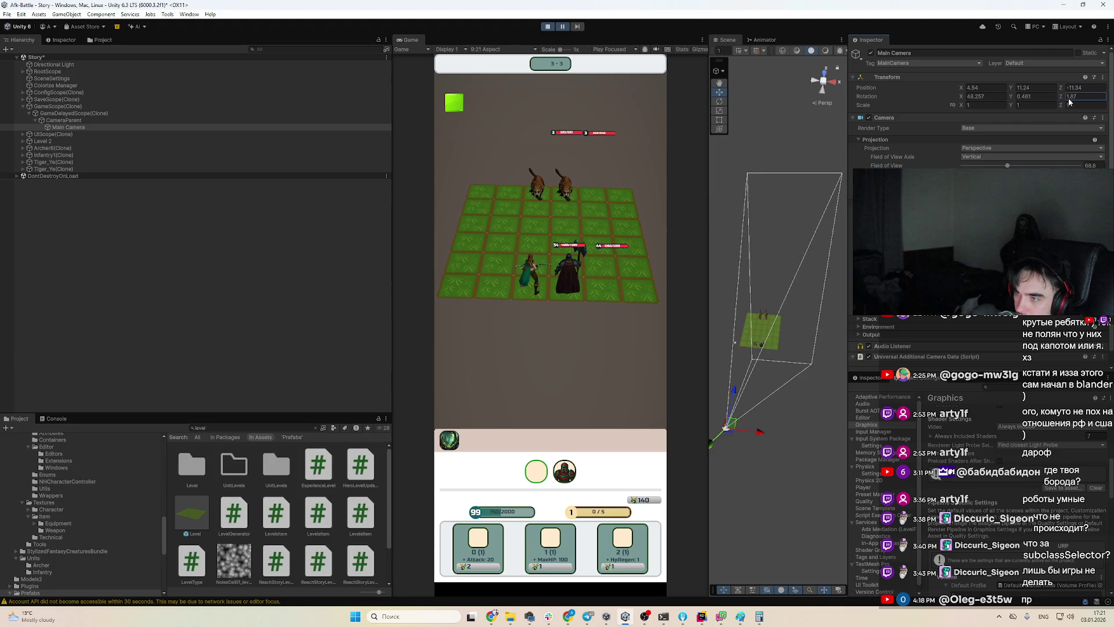
pyautogui.click(1081, 88)
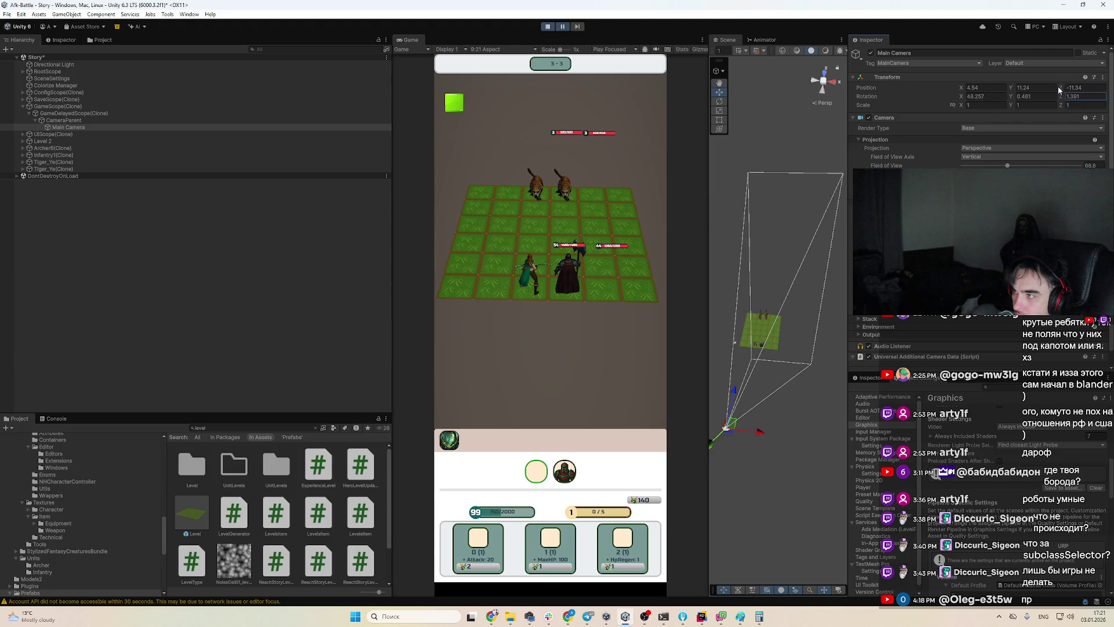
pyautogui.write('-8.1')
pyautogui.click(1062, 98)
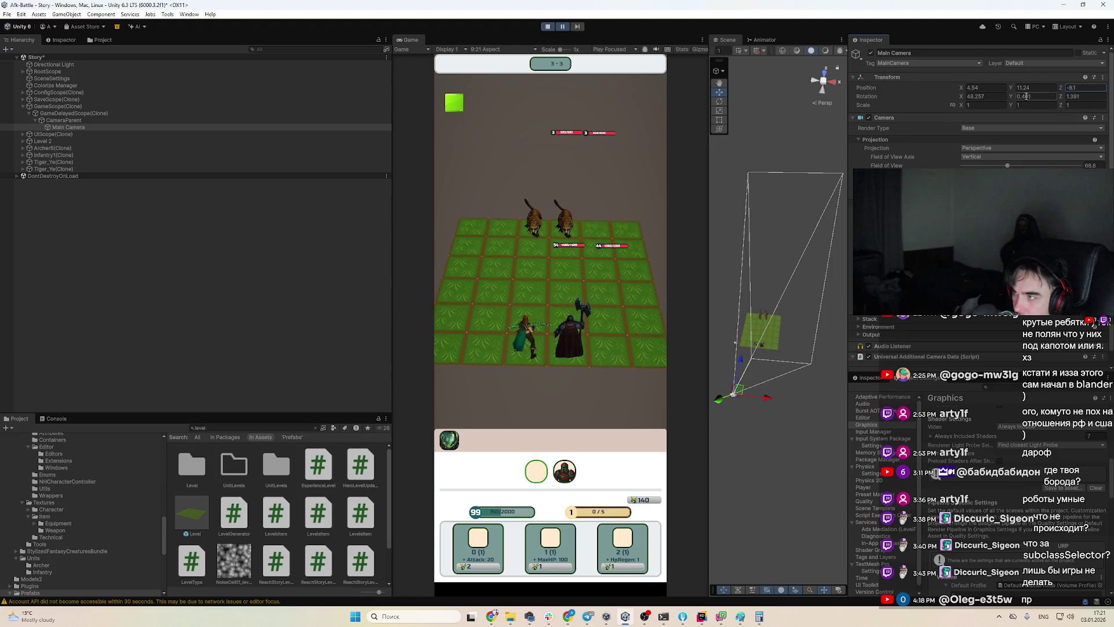
pyautogui.click(964, 97)
pyautogui.moveTo(962, 100)
pyautogui.mouseDown()
pyautogui.moveTo(1056, 116)
pyautogui.moveTo(1070, 93)
pyautogui.mouseUp()
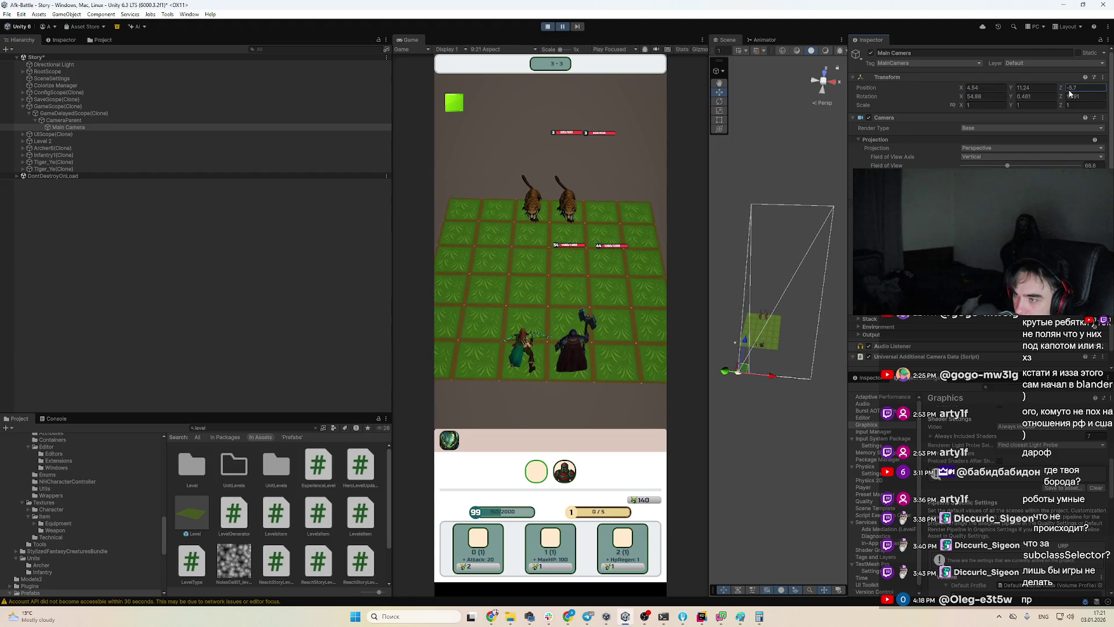
# Correct the camera's Z position to -6.7 and resume the game
pyautogui.write('-6.1')
pyautogui.press('BackSpace')
pyautogui.write('7')
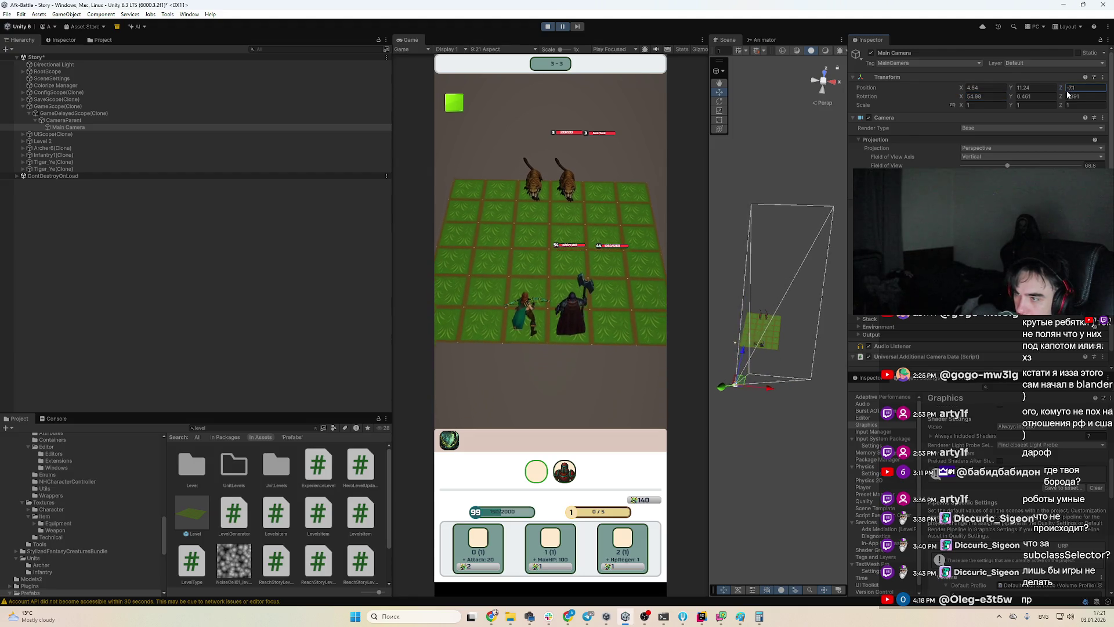
pyautogui.click(562, 29)
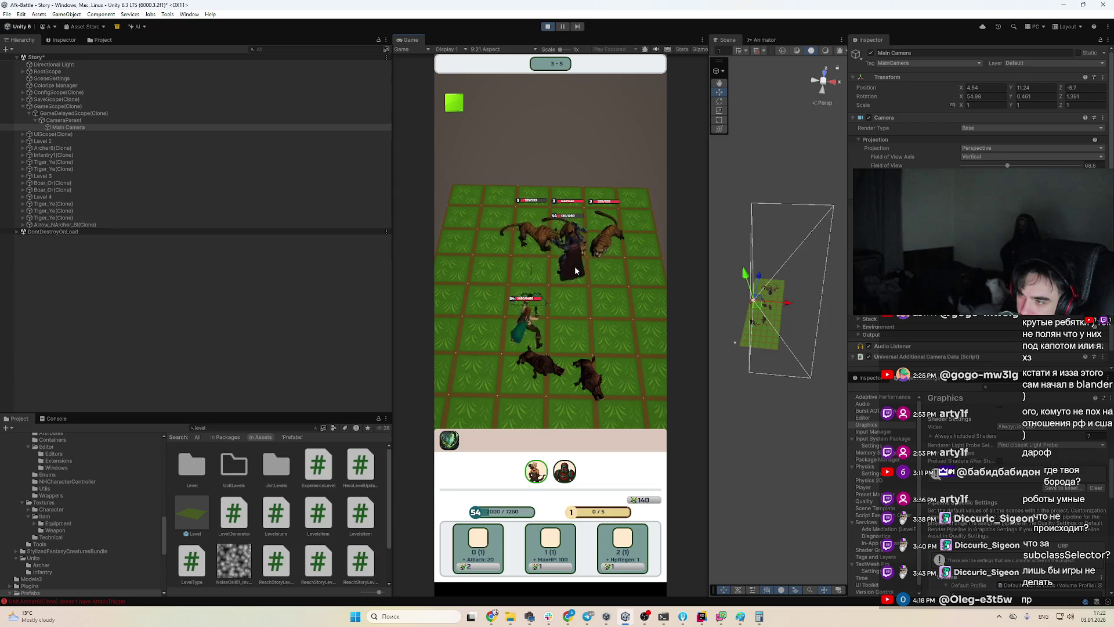
# Pause, widen Main Camera's field of view to 75.5, and resume the game after returning from Rider
pyautogui.click(562, 26)
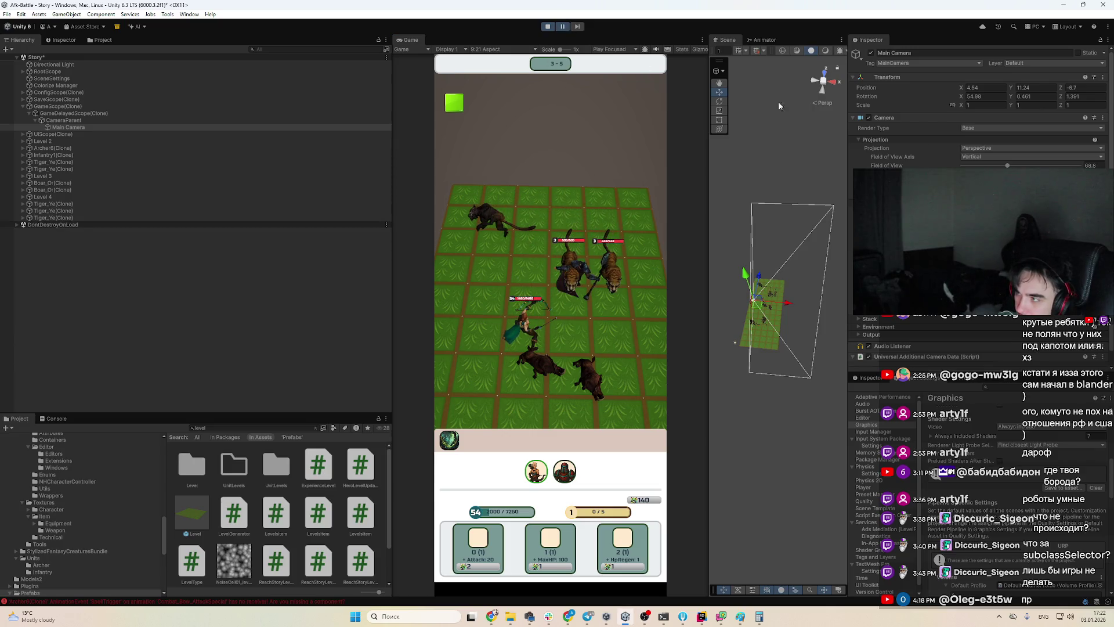
pyautogui.moveTo(1002, 167); pyautogui.dragTo(1010, 166)
pyautogui.click(563, 26)
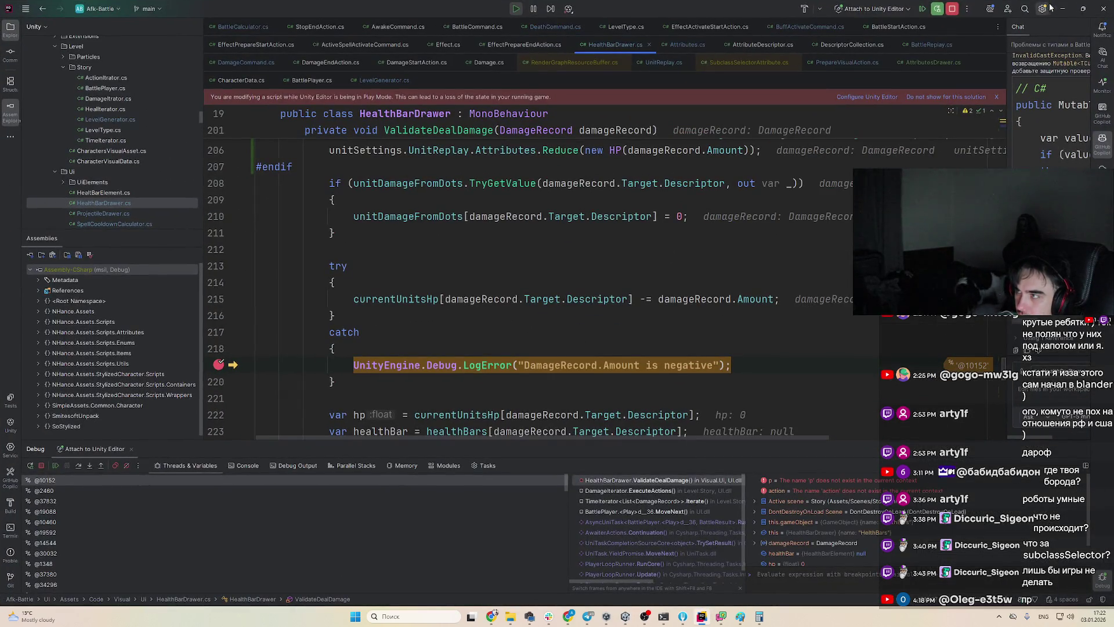
pyautogui.click(1062, 8)
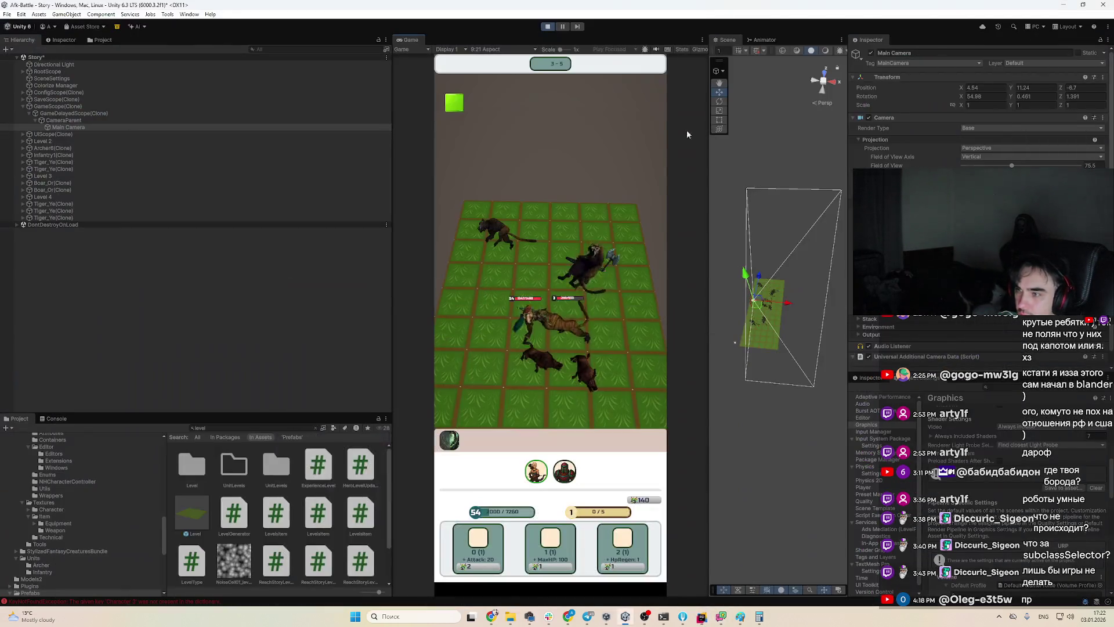
pyautogui.click(563, 26)
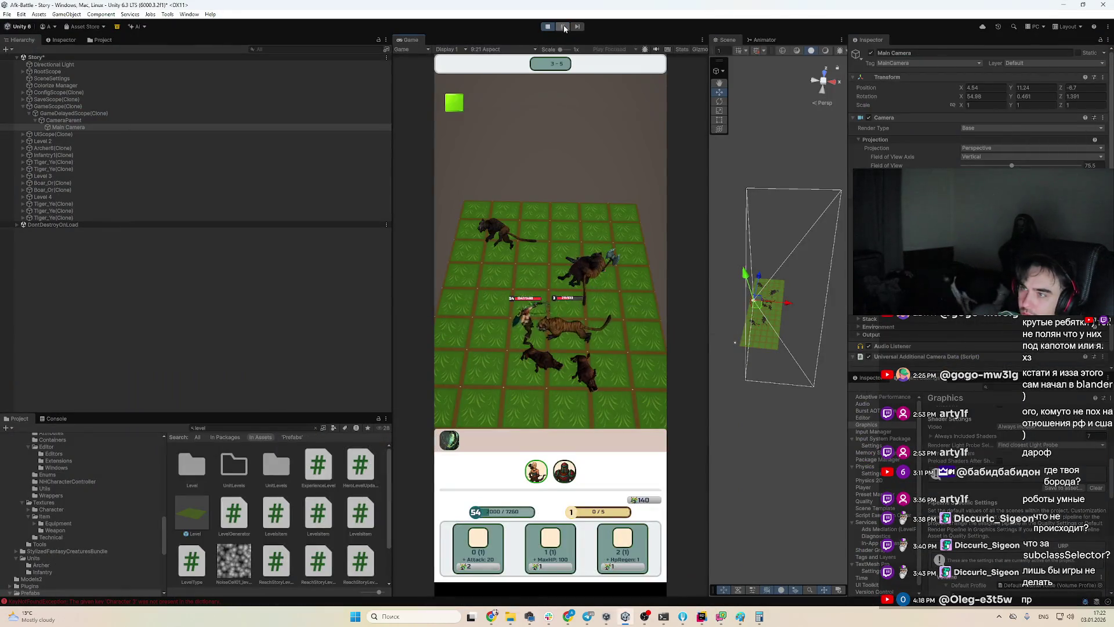
# Copy the Main Camera's Transform component and stop play mode
pyautogui.rightClick(1112, 70)
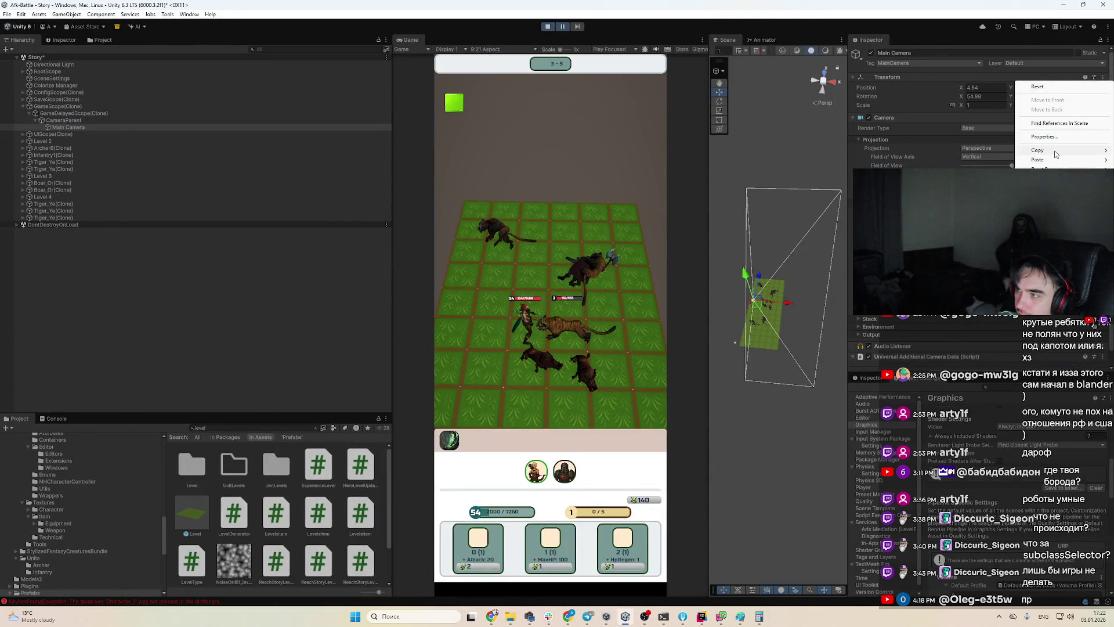
pyautogui.click(835, 157)
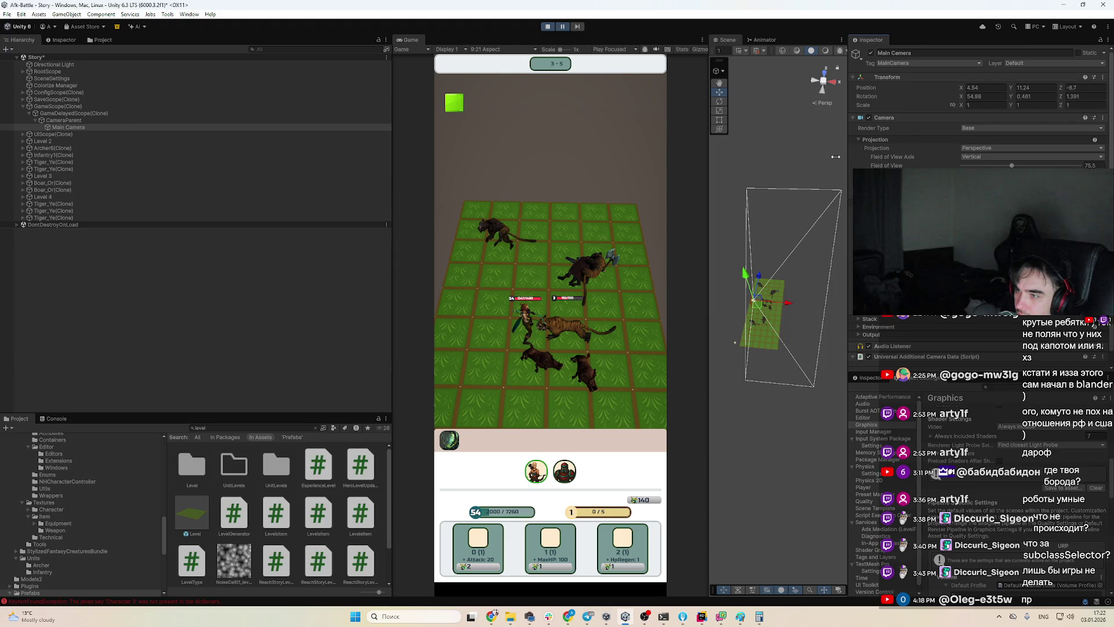
pyautogui.click(549, 27)
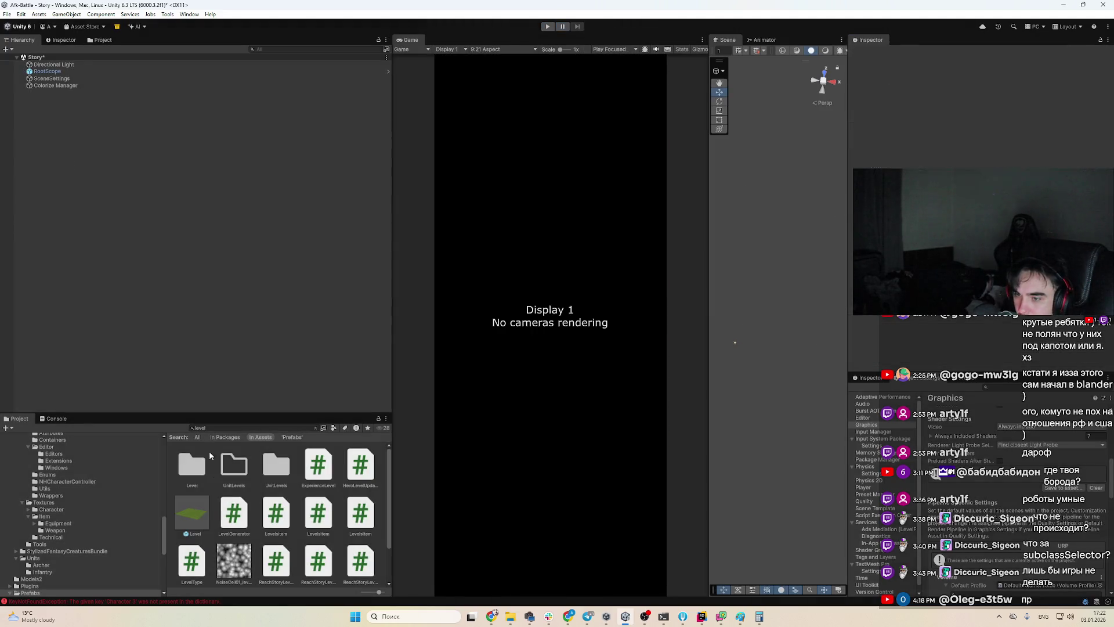
# Paste the copied Transform onto GameDelayedScope prefab's Main Camera, then exit prefab mode
pyautogui.click(279, 428)
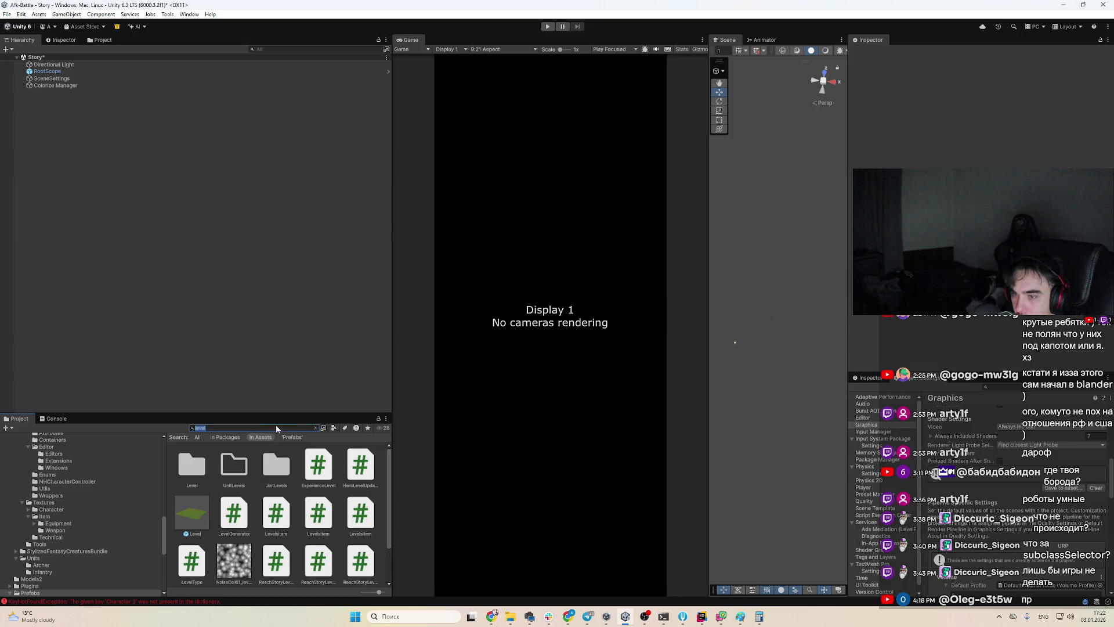
pyautogui.write('gamed')
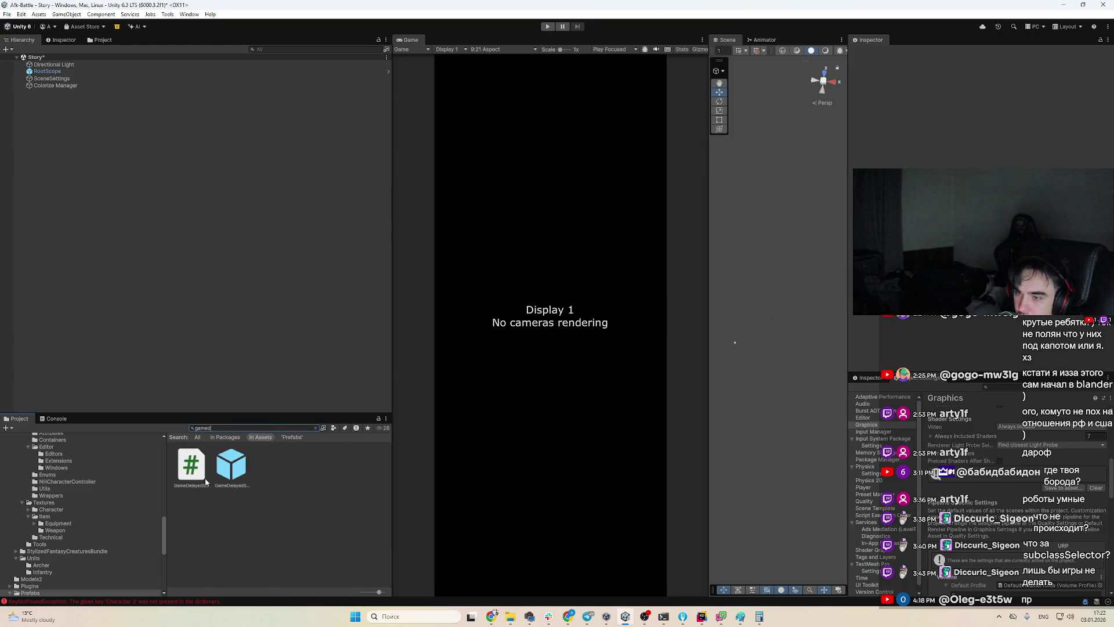
pyautogui.doubleClick(230, 475)
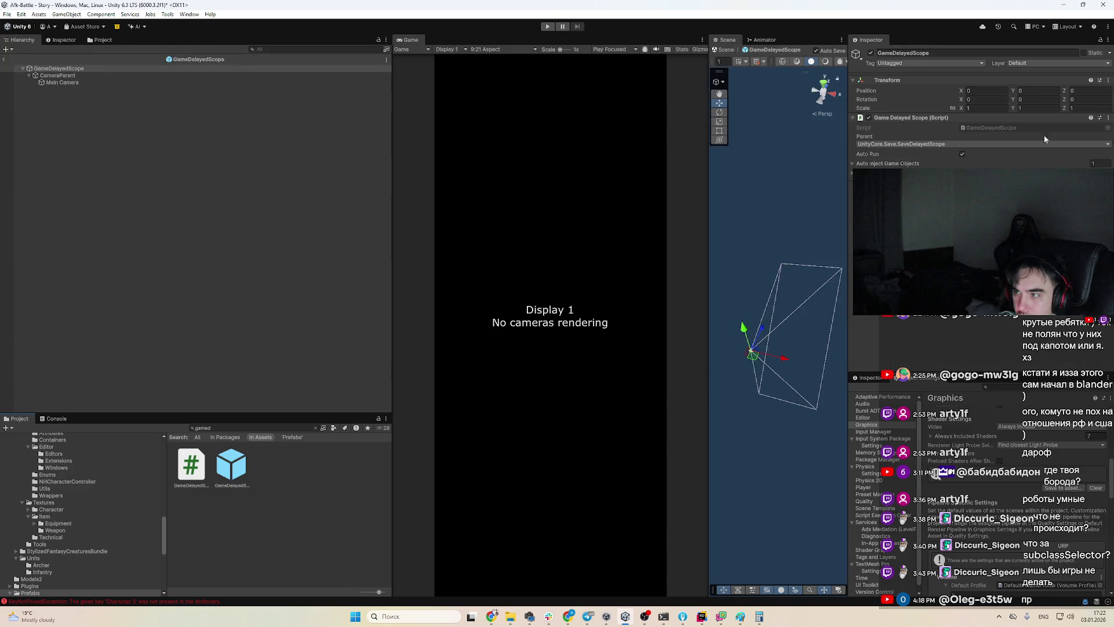
pyautogui.click(244, 82)
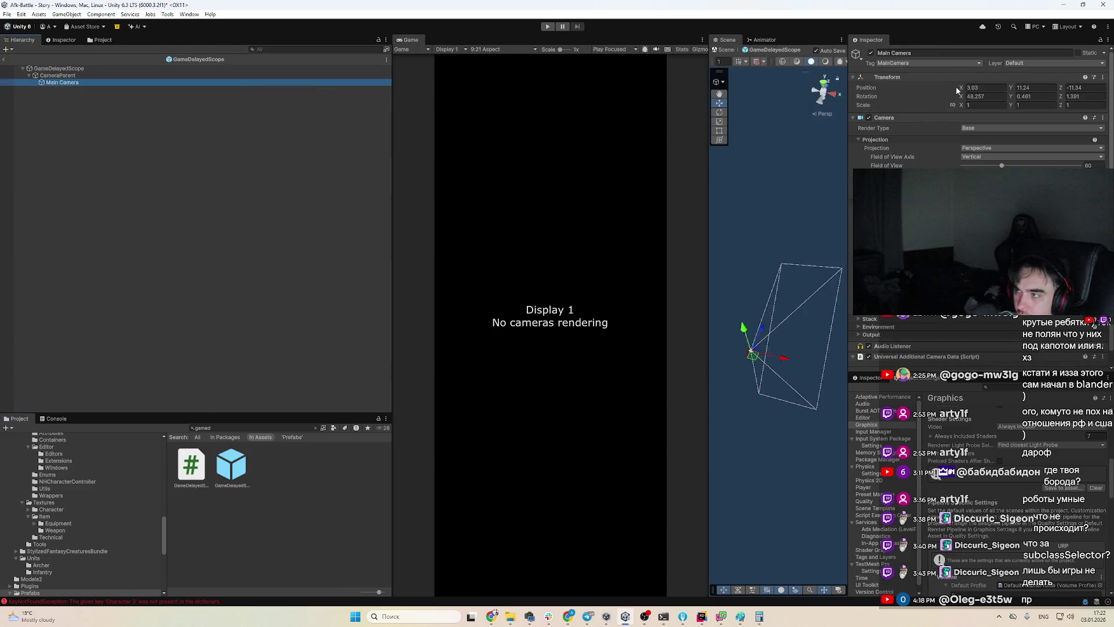
pyautogui.click(1102, 77)
pyautogui.moveTo(1062, 160)
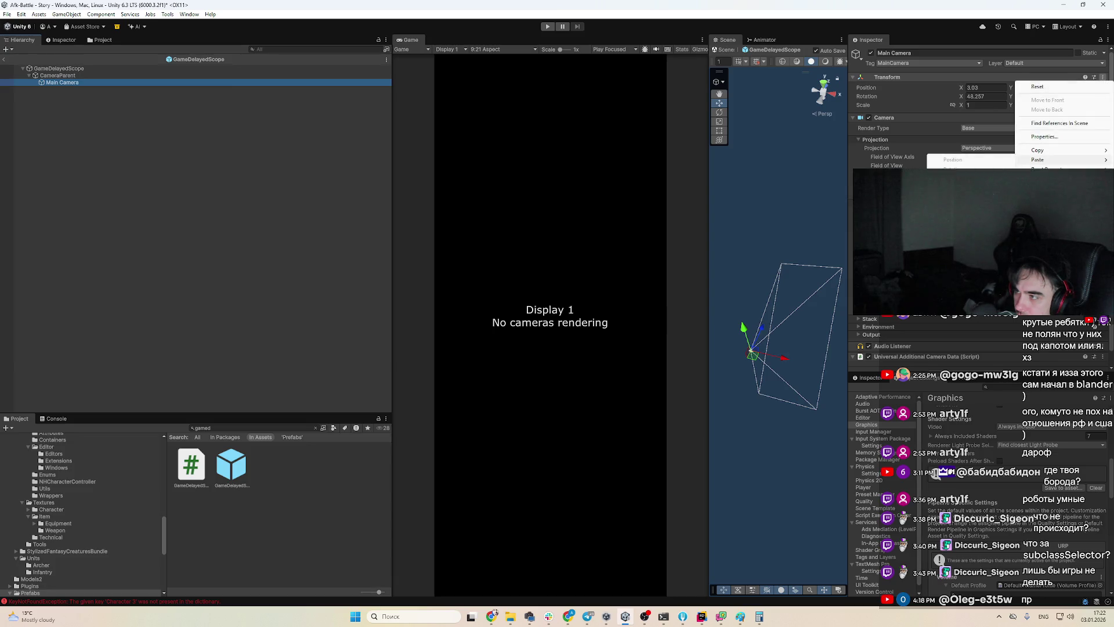
pyautogui.click(963, 186)
pyautogui.click(5, 59)
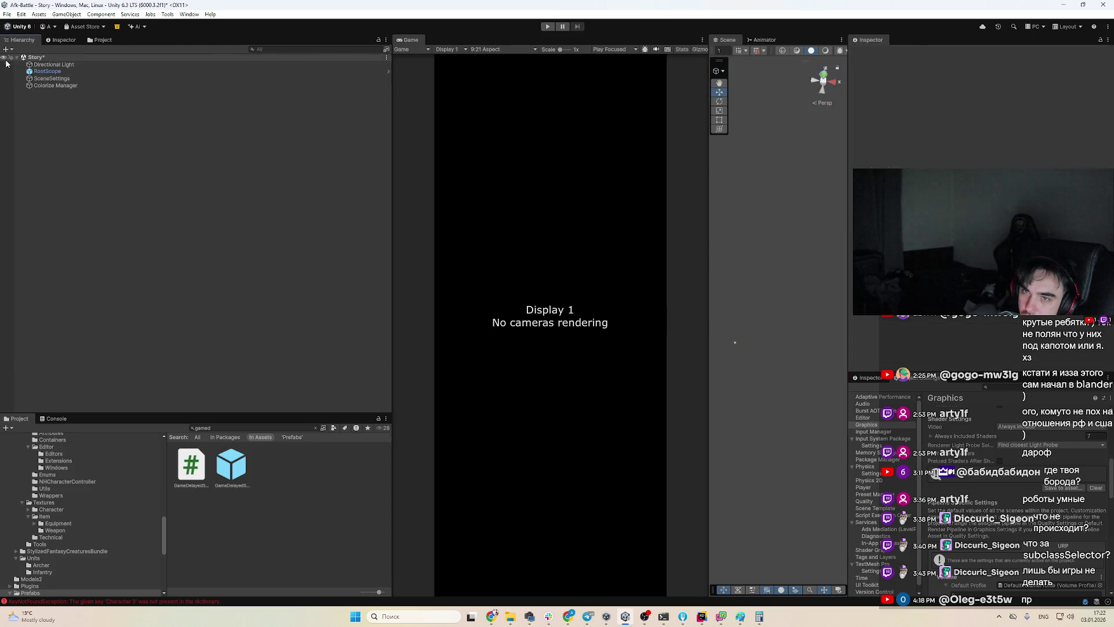
# Test-run the game until stage 3-4, then stop it
pyautogui.click(548, 28)
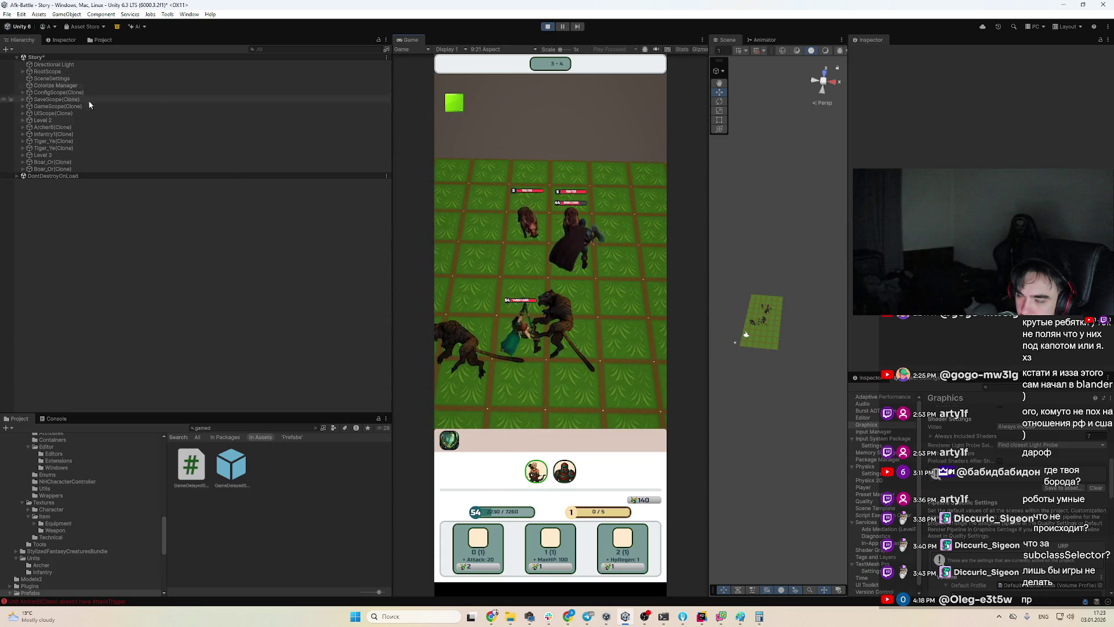
pyautogui.click(547, 26)
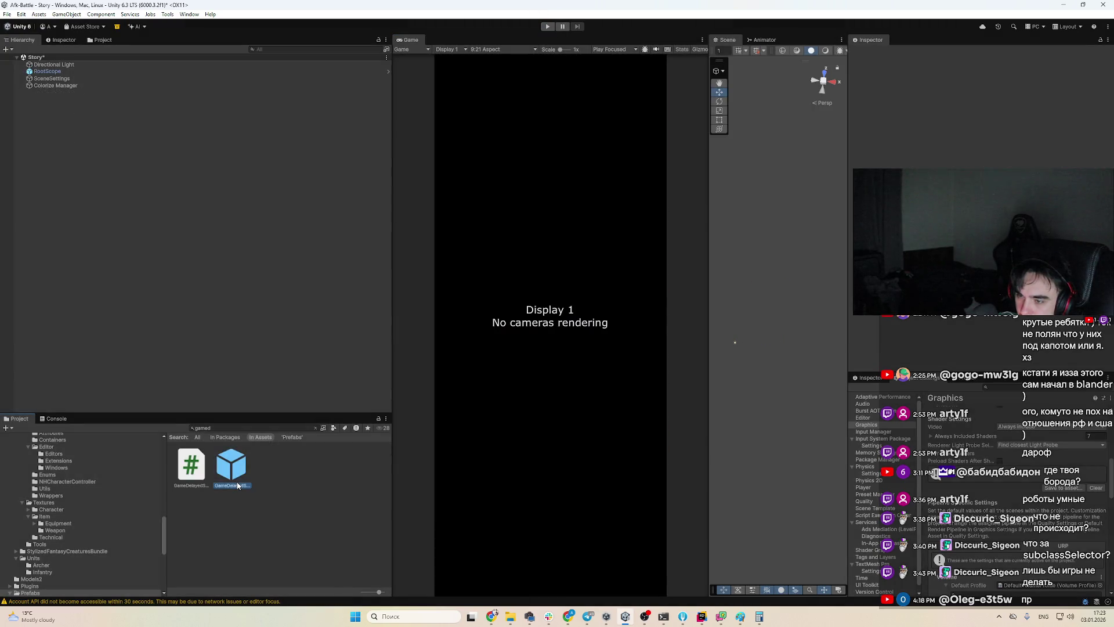
# Set the prefab Main Camera's field of view to 75 and run the game
pyautogui.click(141, 82)
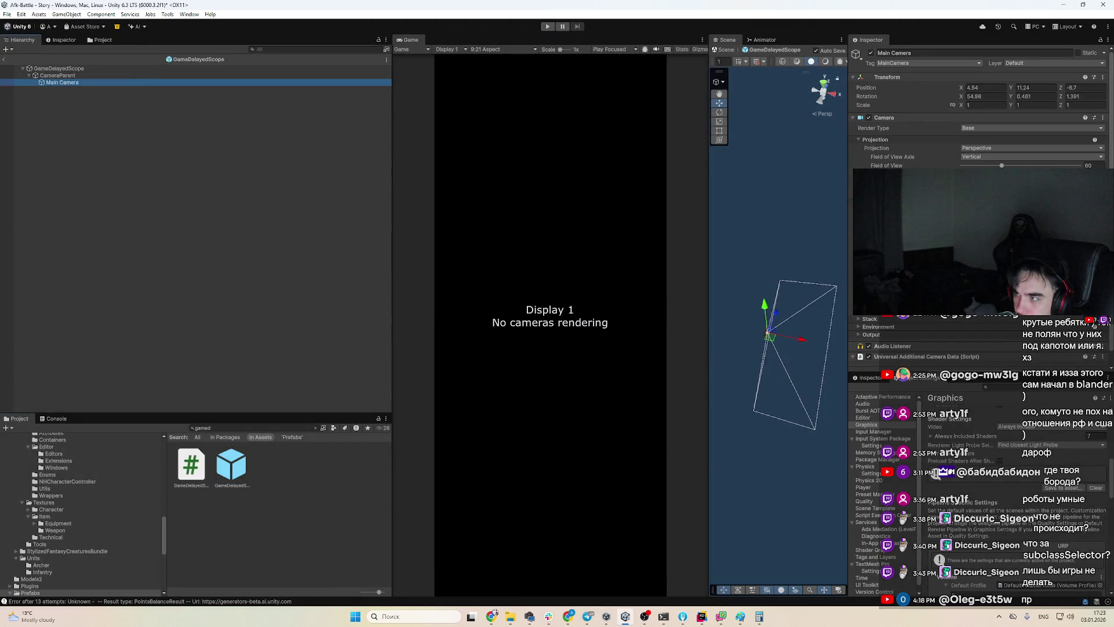
pyautogui.click(1088, 165)
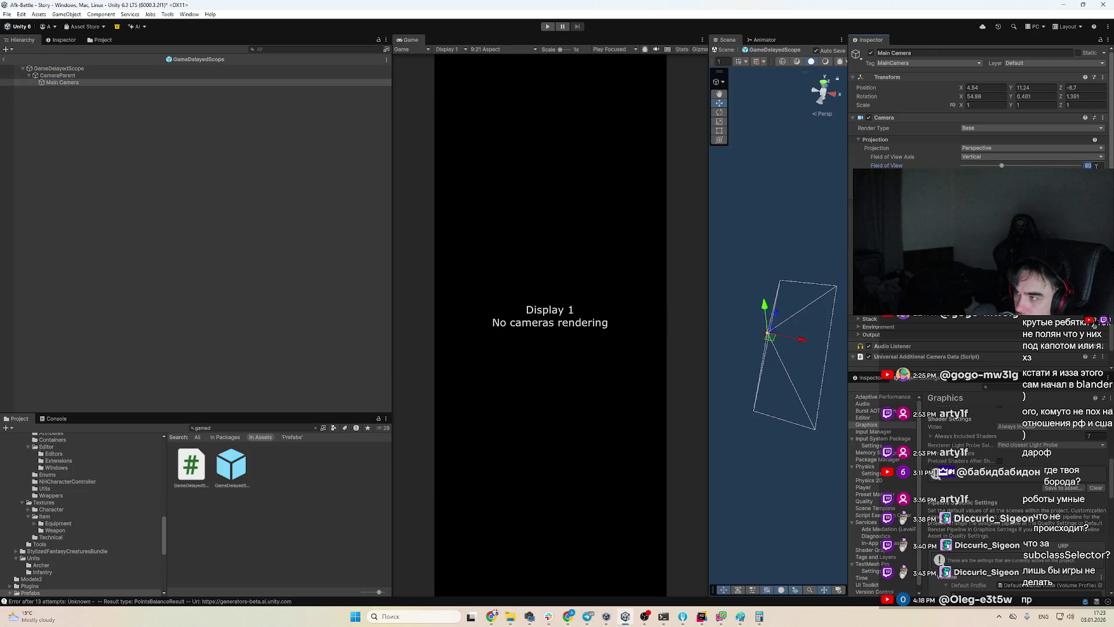
pyautogui.write('75')
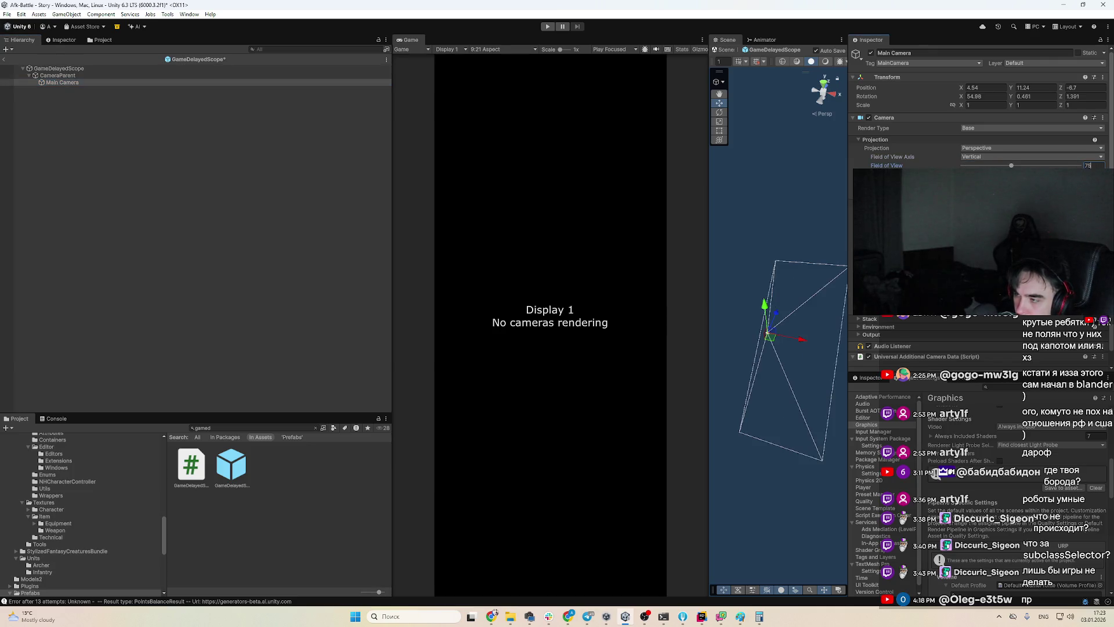
pyautogui.click(548, 27)
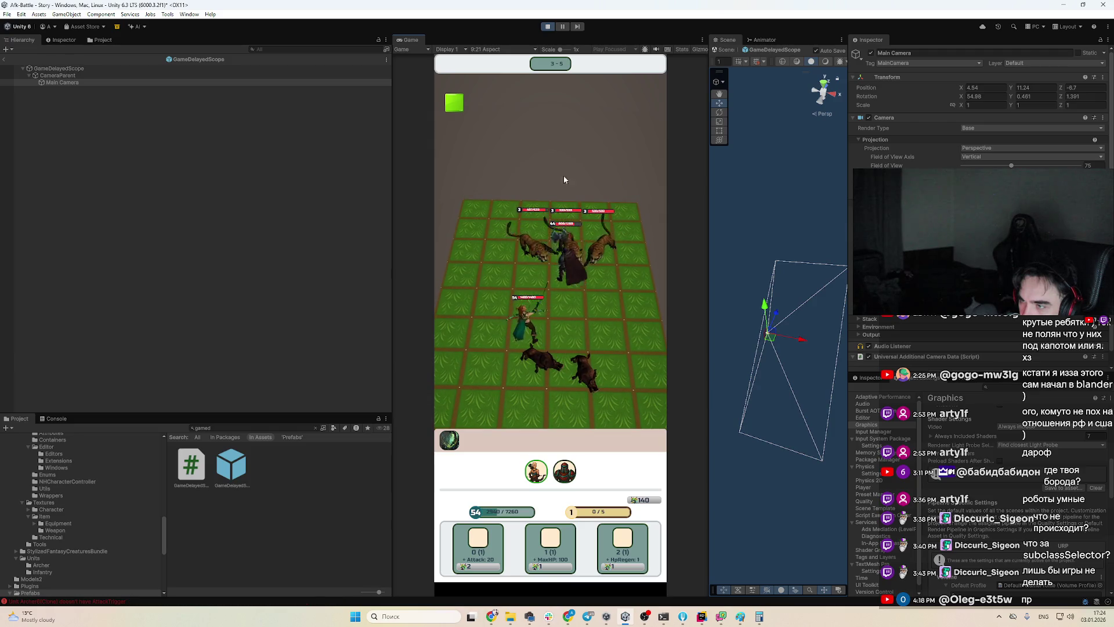
# Resume from the Rider breakpoint with F9, hide Rider, and stop the game
pyautogui.click(450, 109)
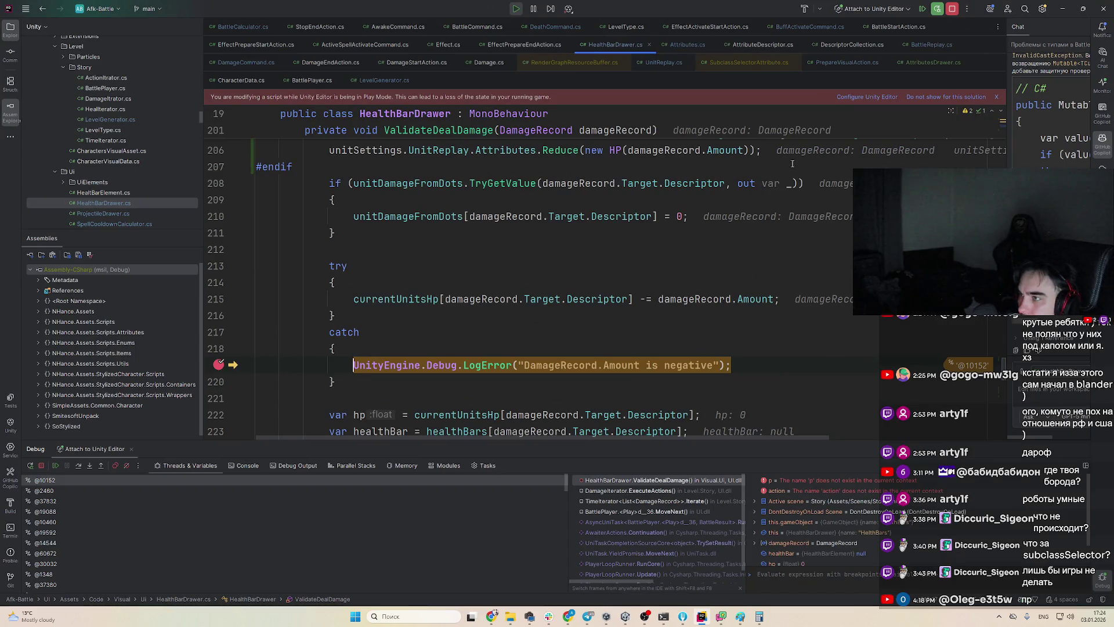
pyautogui.press('F9')
pyautogui.click(1063, 9)
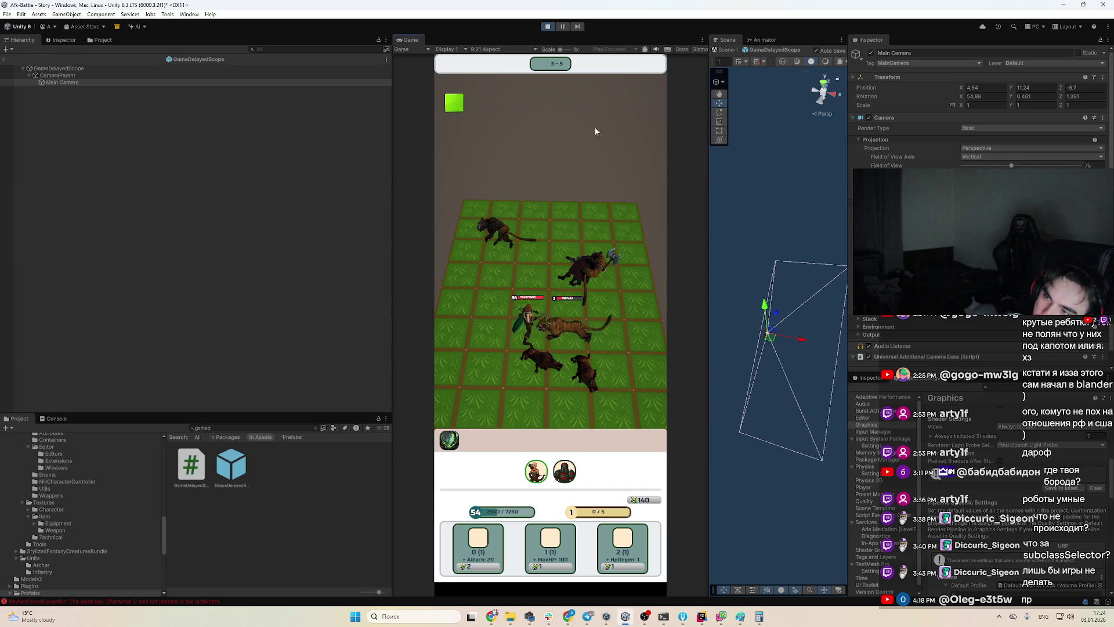
pyautogui.click(547, 26)
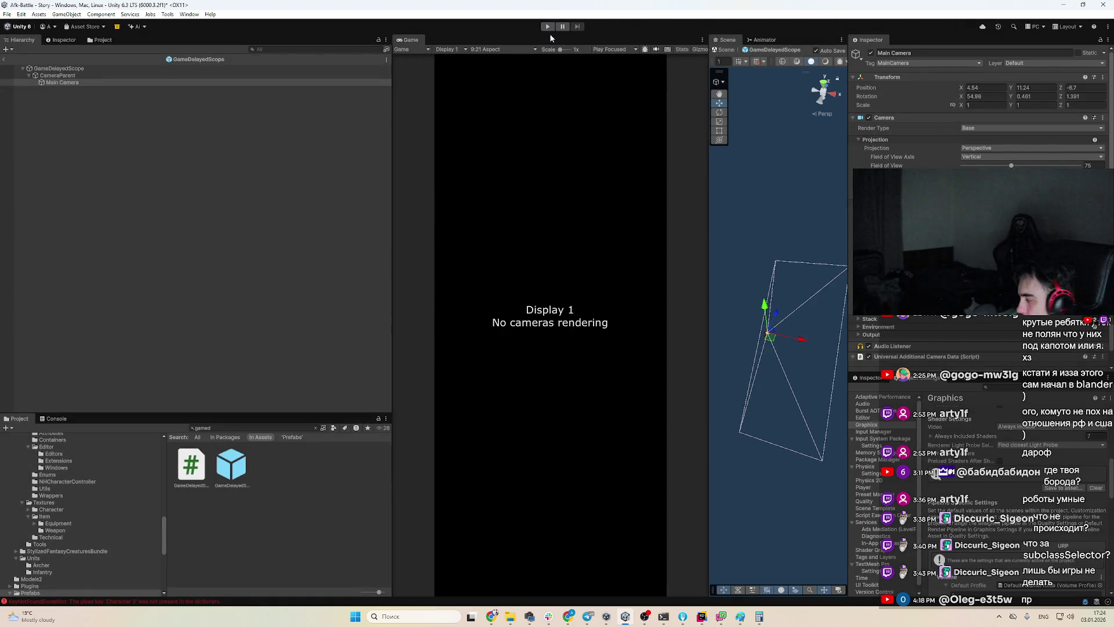
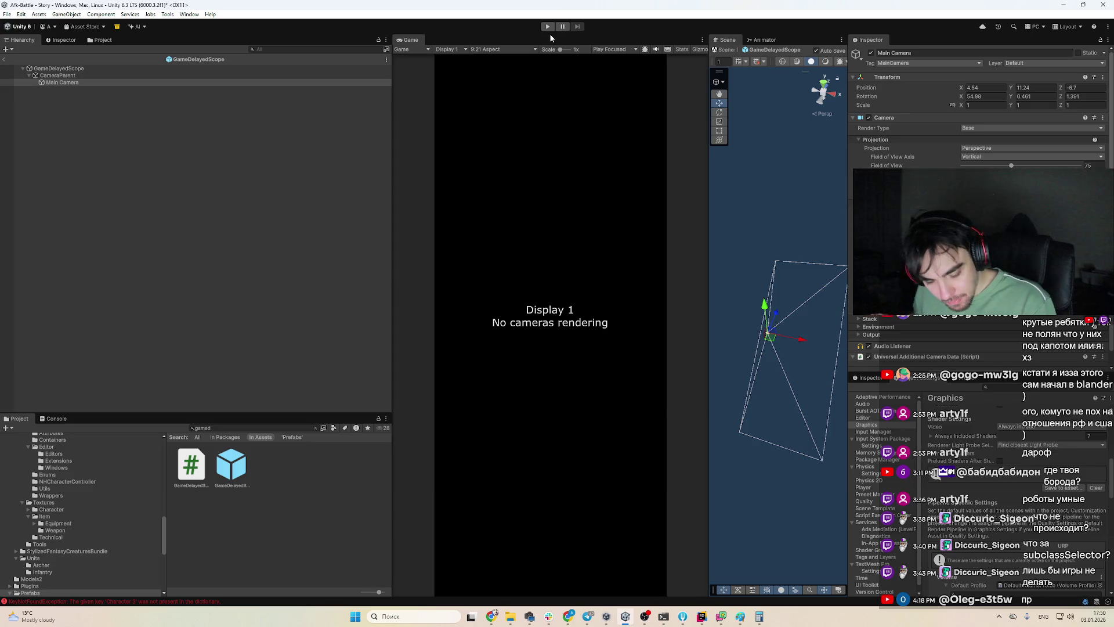
# Start the Unity game in play mode from the toolbar
pyautogui.click(547, 26)
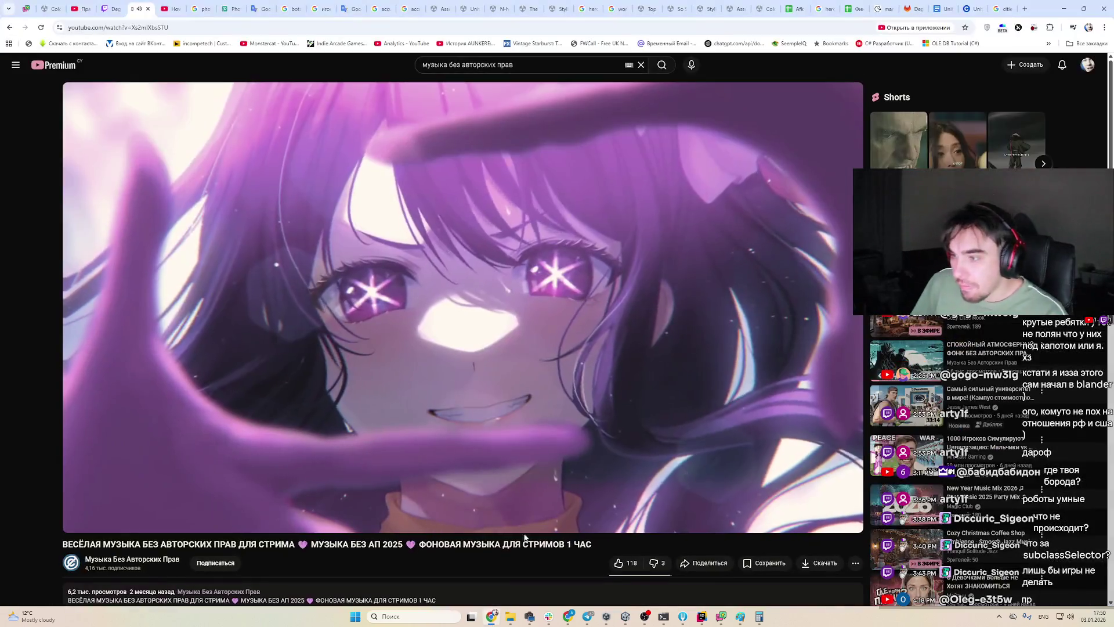
# Bring Chrome forward and move from the chess video tab to the lichess.org tab
pyautogui.click(491, 617)
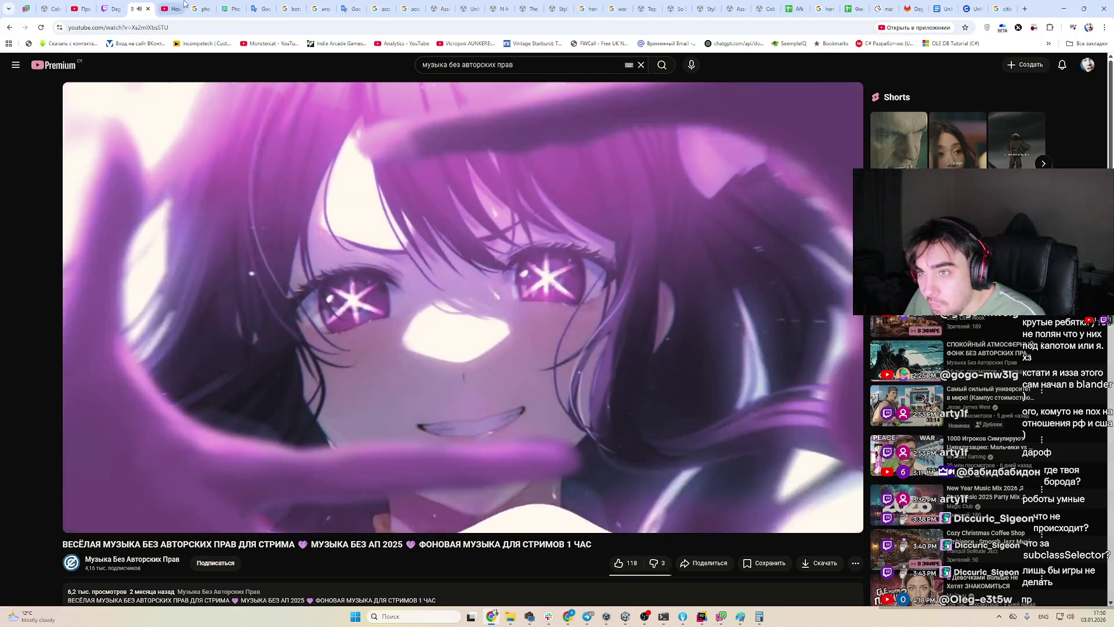
pyautogui.click(169, 9)
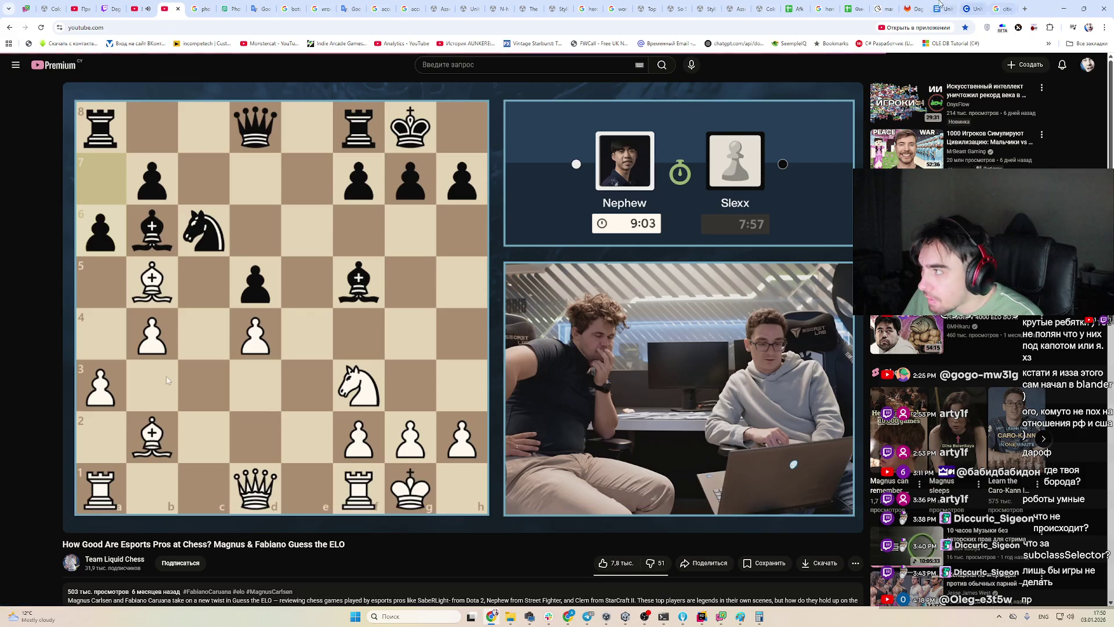
pyautogui.click(882, 6)
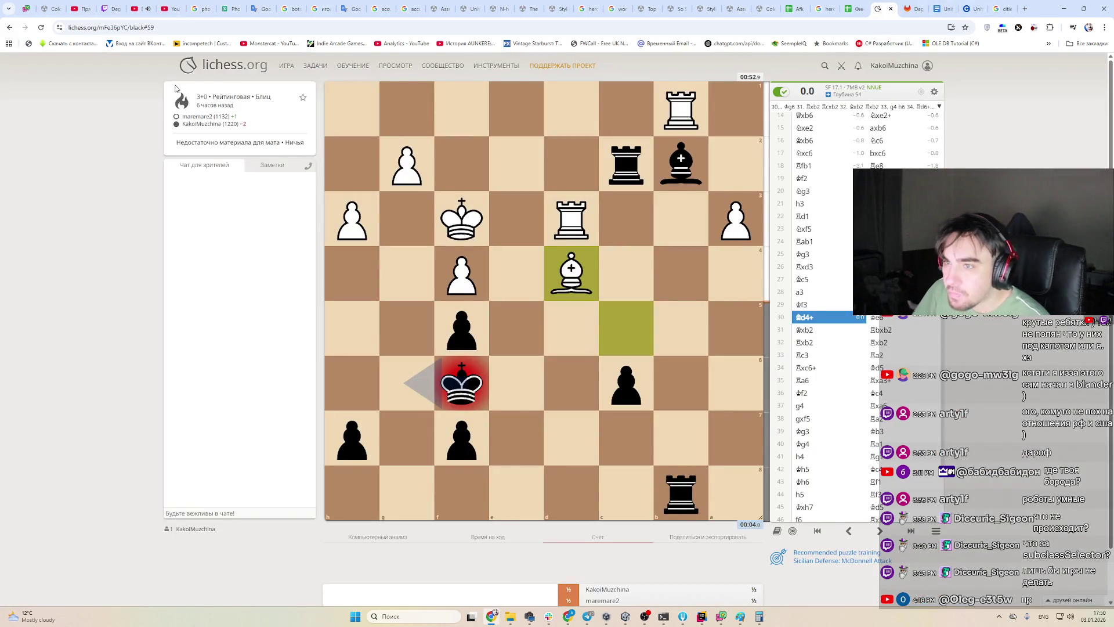
# Start a 3+0 Blitz game from the Lichess home page, playing e4 then exd5
pyautogui.click(219, 70)
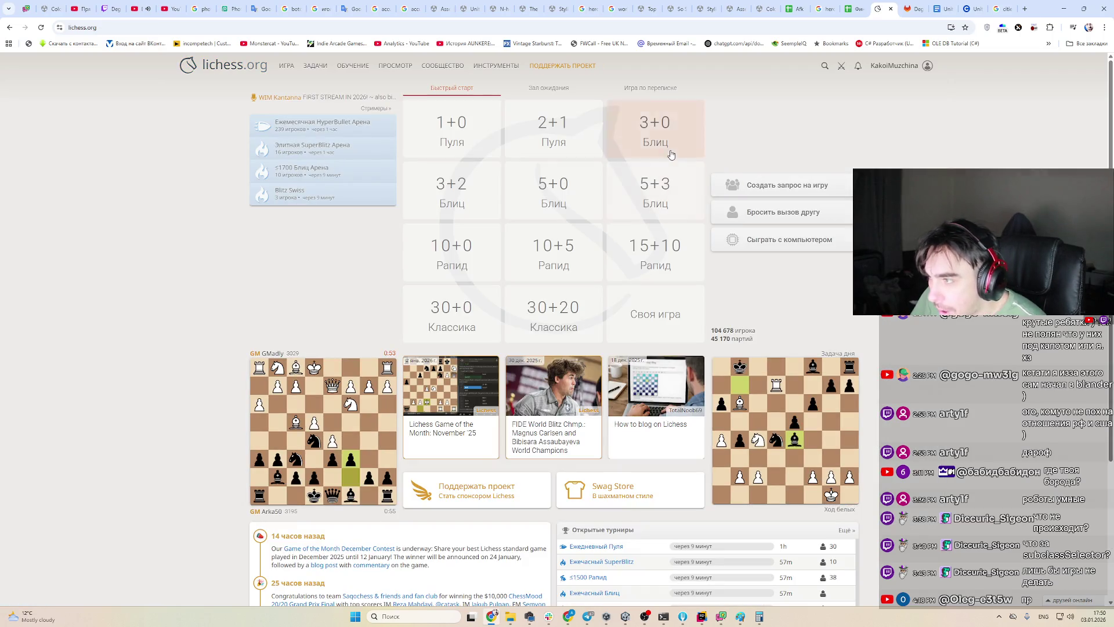
pyautogui.click(676, 150)
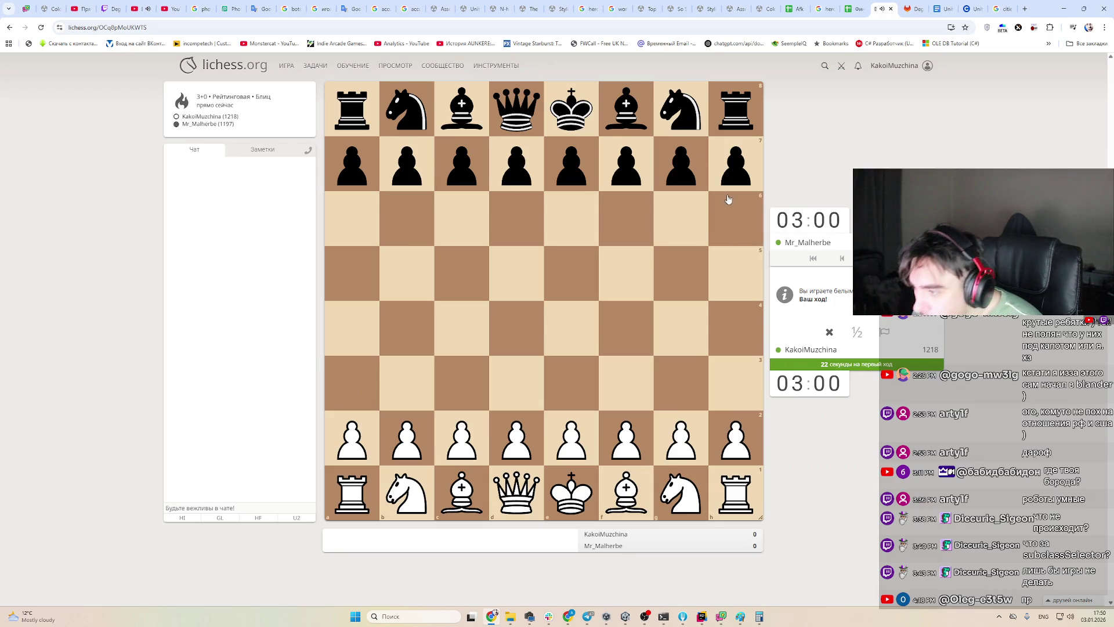
pyautogui.moveTo(574, 432); pyautogui.dragTo(571, 328)
pyautogui.moveTo(684, 494)
pyautogui.mouseDown()
pyautogui.moveTo(642, 428)
pyautogui.moveTo(676, 504)
pyautogui.mouseUp()
pyautogui.moveTo(571, 328)
pyautogui.mouseDown()
pyautogui.moveTo(516, 272)
pyautogui.moveTo(545, 268)
pyautogui.moveTo(571, 219)
pyautogui.mouseUp()
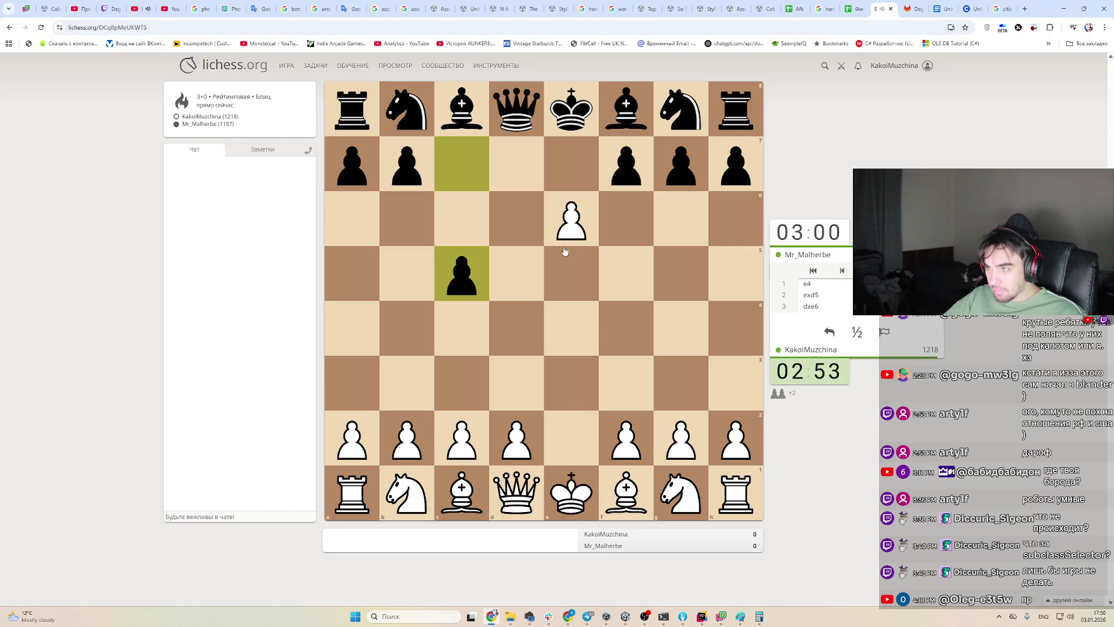
# Play exf7+, and after Black resigns, seek another 3+0 opponent
pyautogui.moveTo(566, 229); pyautogui.dragTo(626, 164)
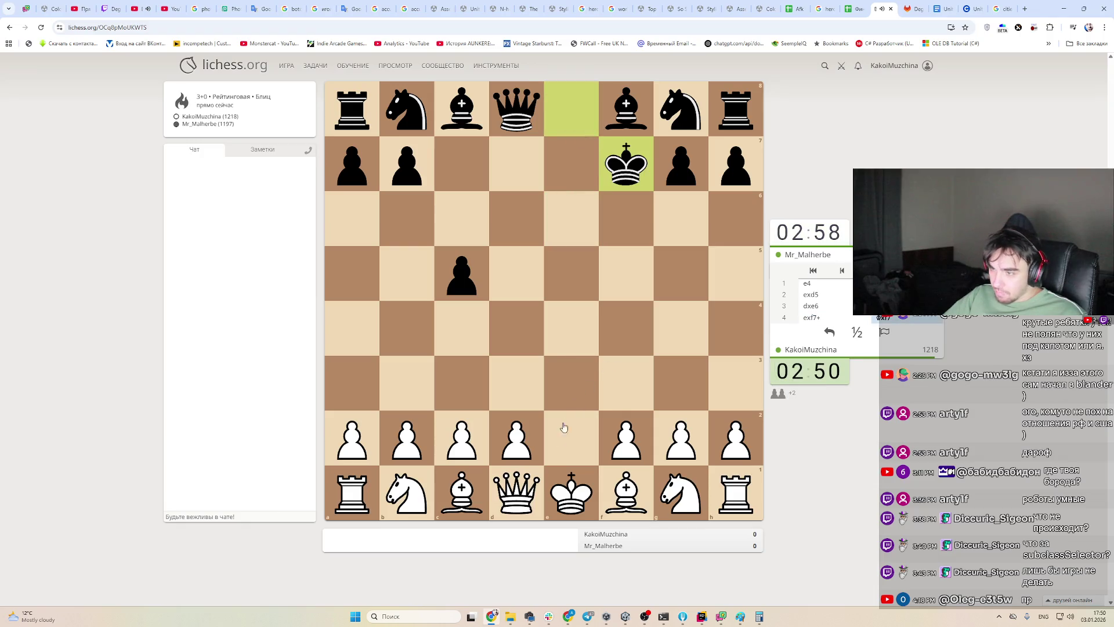
pyautogui.moveTo(518, 490); pyautogui.dragTo(520, 489)
pyautogui.click(736, 276)
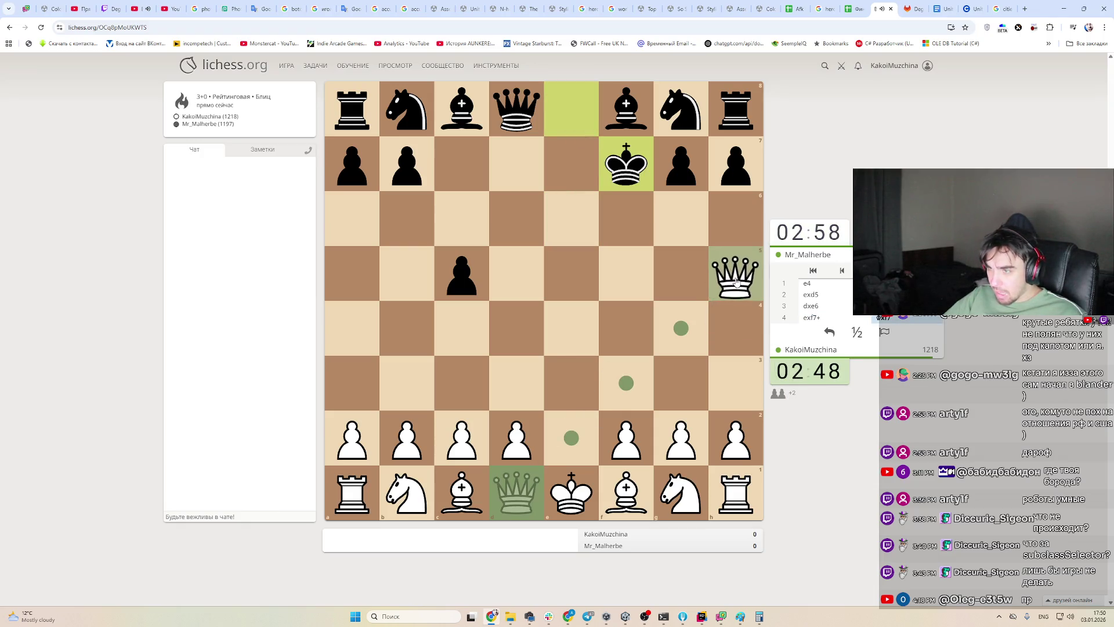
pyautogui.moveTo(740, 281); pyautogui.dragTo(516, 492)
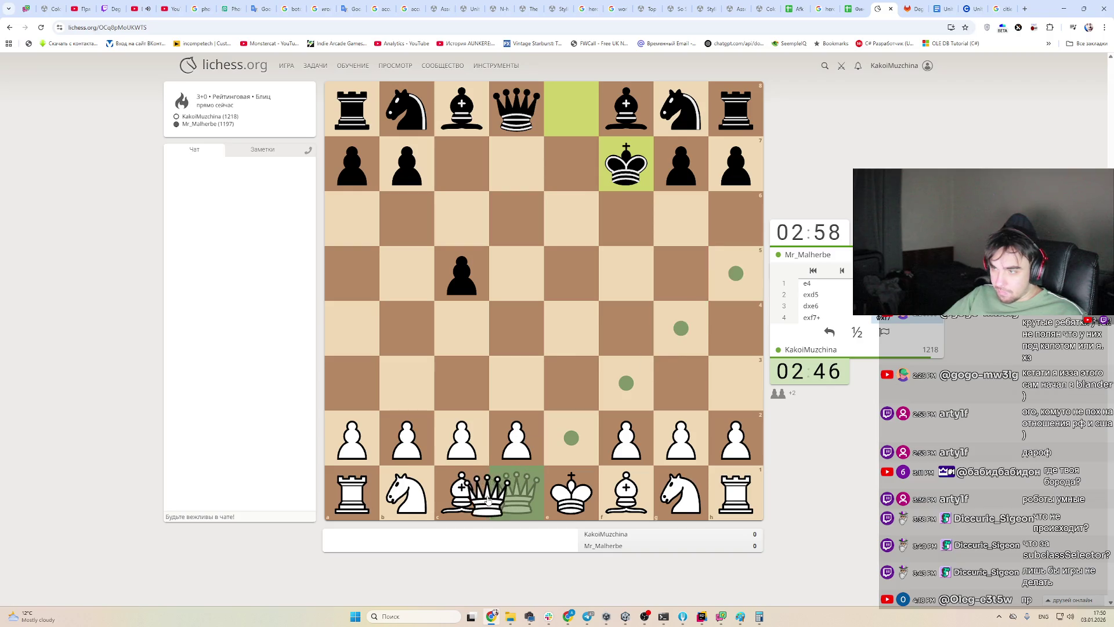
pyautogui.click(693, 493)
pyautogui.click(694, 493)
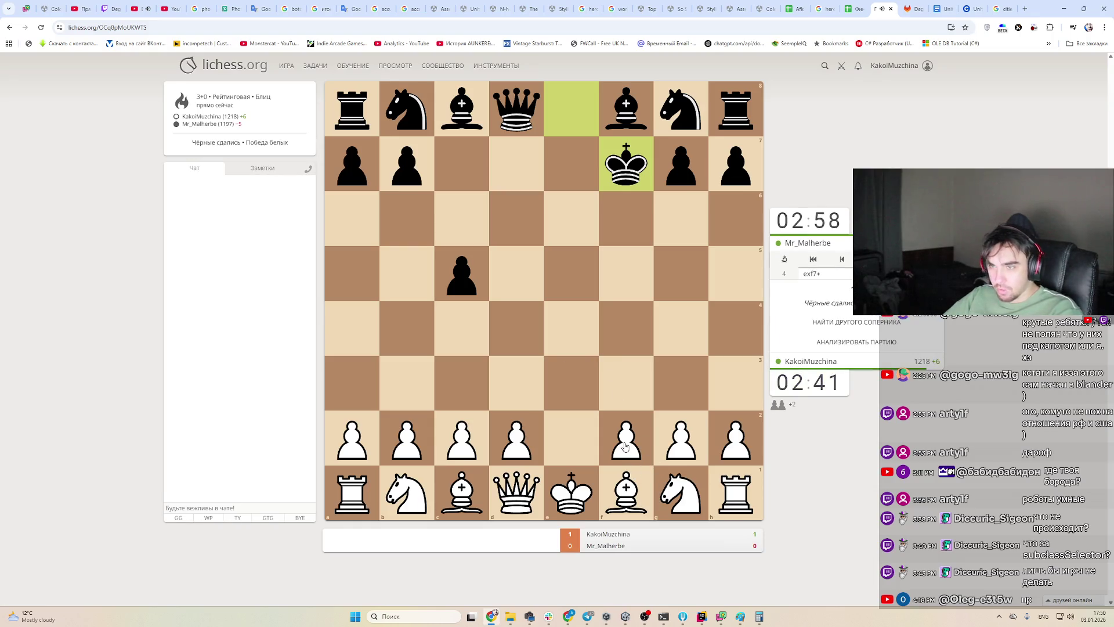
pyautogui.click(913, 322)
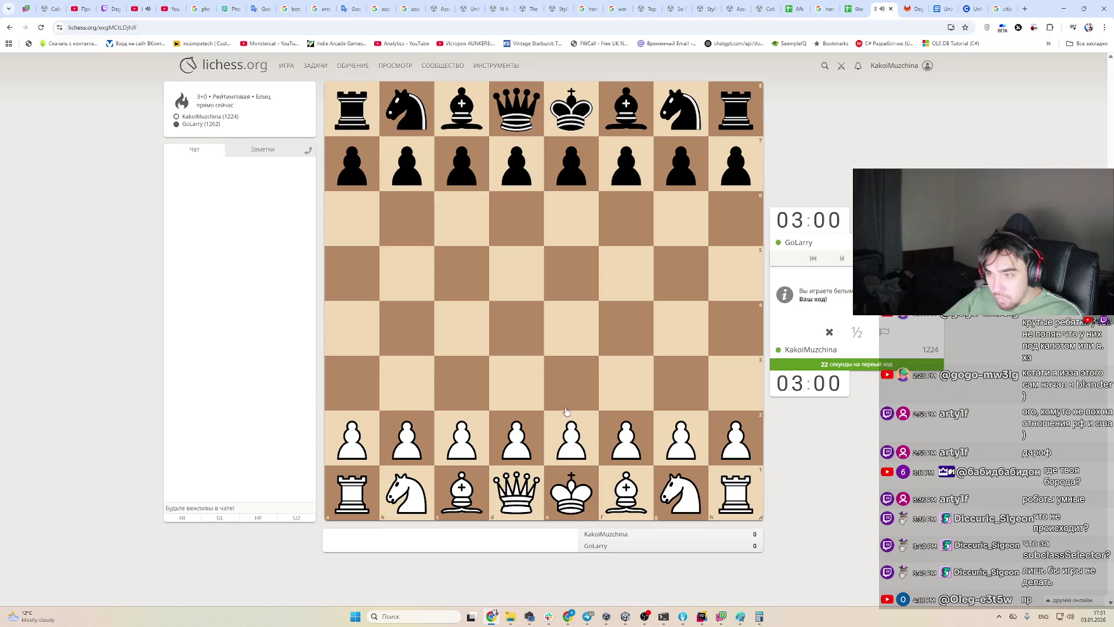
# Open with e4, then play Nf3 with Bb5+ premoved
pyautogui.moveTo(570, 432)
pyautogui.mouseDown()
pyautogui.moveTo(597, 327)
pyautogui.moveTo(573, 329)
pyautogui.mouseUp()
pyautogui.moveTo(680, 491)
pyautogui.mouseDown()
pyautogui.moveTo(641, 399)
pyautogui.moveTo(684, 492)
pyautogui.mouseUp()
pyautogui.click(687, 493)
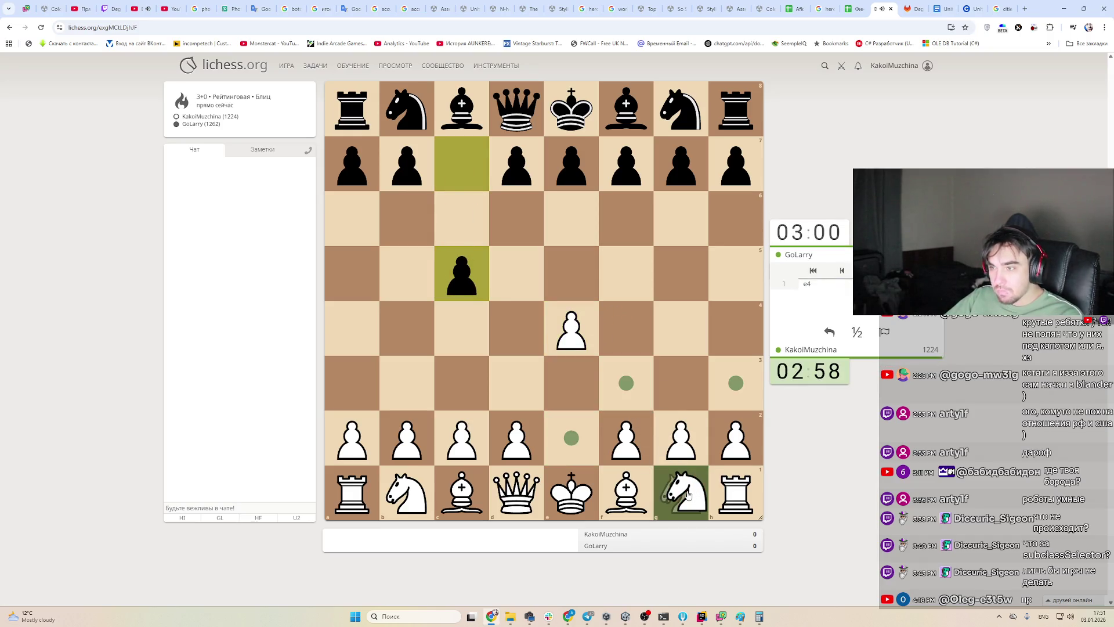
pyautogui.click(686, 494)
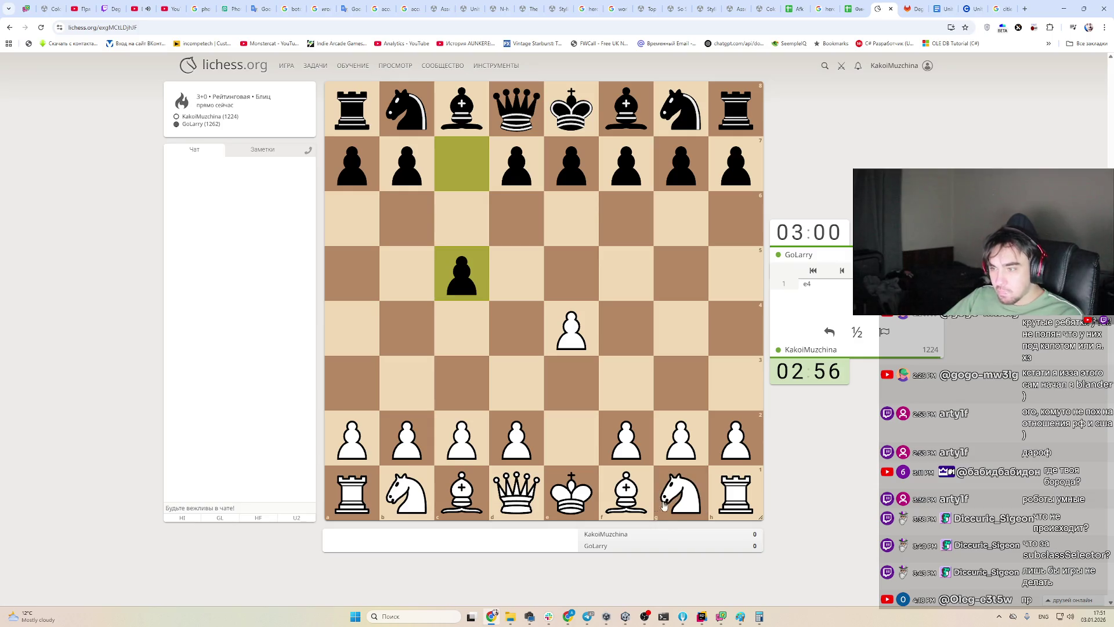
pyautogui.moveTo(639, 494)
pyautogui.mouseDown()
pyautogui.moveTo(651, 504)
pyautogui.moveTo(391, 301)
pyautogui.moveTo(393, 281)
pyautogui.moveTo(460, 323)
pyautogui.moveTo(626, 494)
pyautogui.mouseUp()
pyautogui.moveTo(685, 492)
pyautogui.mouseDown()
pyautogui.moveTo(651, 496)
pyautogui.moveTo(626, 400)
pyautogui.mouseUp()
pyautogui.moveTo(626, 493); pyautogui.dragTo(409, 279)
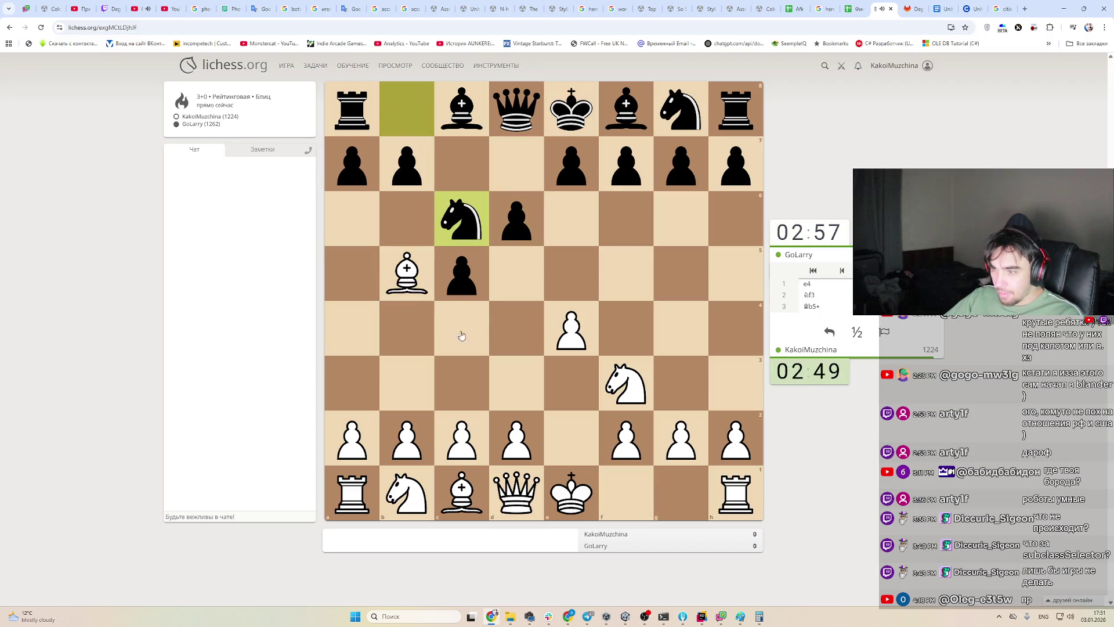
# Push d4 and recapture with Nxd4, marking the plan with arrows
pyautogui.moveTo(517, 449)
pyautogui.mouseDown()
pyautogui.moveTo(507, 338)
pyautogui.moveTo(517, 441)
pyautogui.moveTo(516, 331)
pyautogui.mouseUp()
pyautogui.rightClick(617, 376)
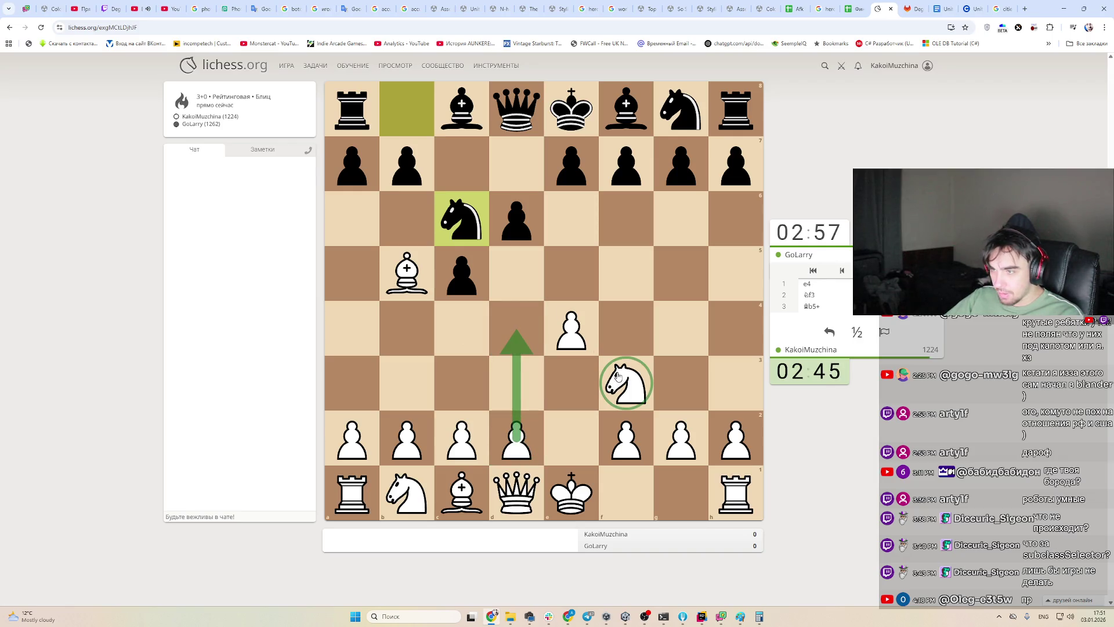
pyautogui.moveTo(617, 376); pyautogui.dragTo(514, 317)
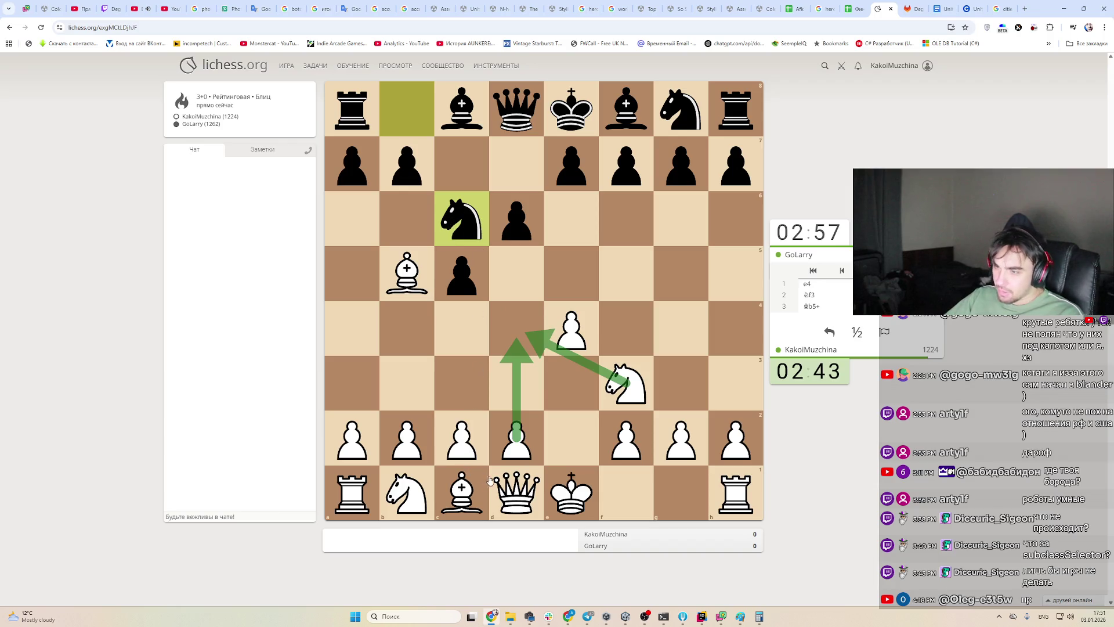
pyautogui.moveTo(515, 445)
pyautogui.mouseDown()
pyautogui.moveTo(502, 347)
pyautogui.moveTo(514, 335)
pyautogui.mouseUp()
pyautogui.moveTo(624, 383)
pyautogui.mouseDown()
pyautogui.moveTo(569, 373)
pyautogui.moveTo(525, 333)
pyautogui.mouseUp()
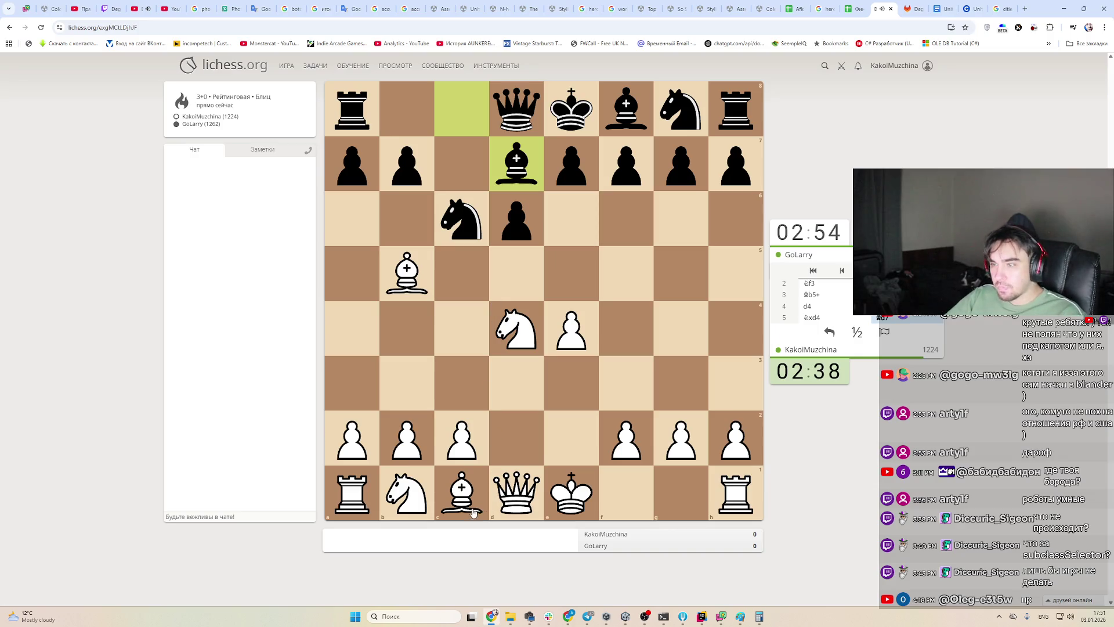
pyautogui.moveTo(461, 273); pyautogui.dragTo(533, 334)
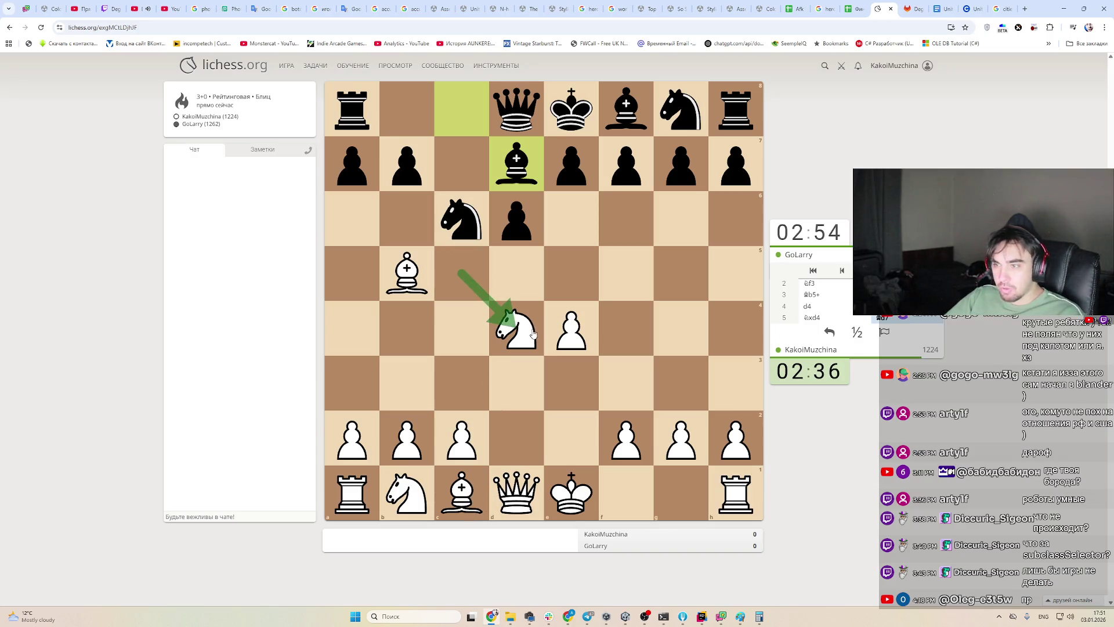
# Develop the bishop to f4 and knight to c3, premoving Bxd7
pyautogui.moveTo(467, 492)
pyautogui.mouseDown()
pyautogui.moveTo(677, 269)
pyautogui.moveTo(625, 336)
pyautogui.mouseUp()
pyautogui.moveTo(516, 493)
pyautogui.mouseDown()
pyautogui.moveTo(515, 331)
pyautogui.moveTo(522, 515)
pyautogui.mouseUp()
pyautogui.moveTo(406, 273); pyautogui.dragTo(516, 163)
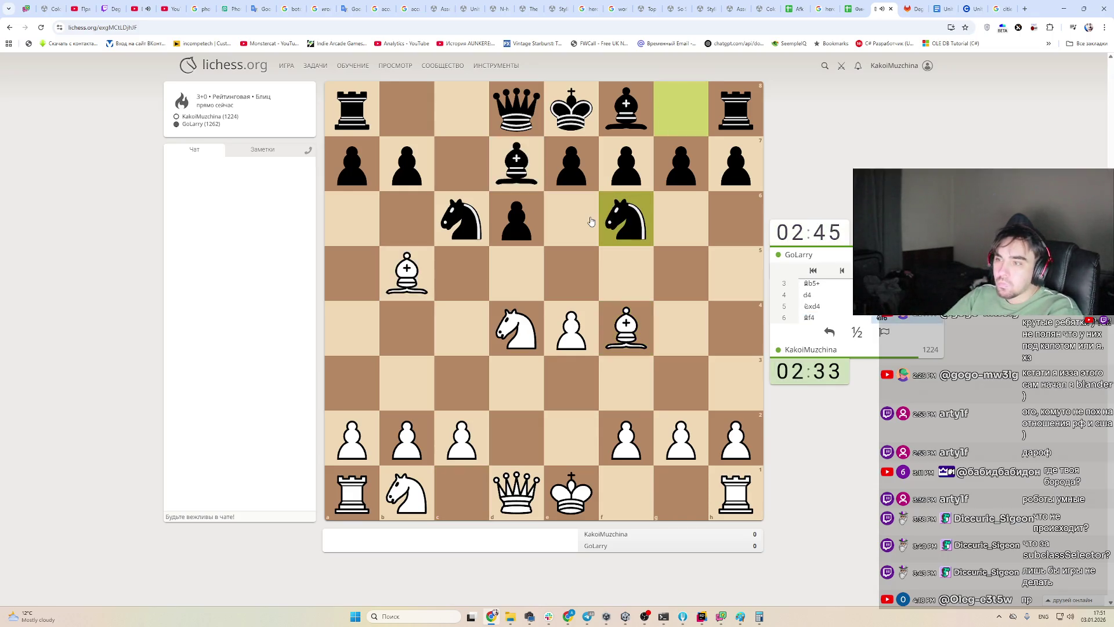
pyautogui.rightClick(577, 335)
pyautogui.moveTo(407, 493)
pyautogui.mouseDown()
pyautogui.moveTo(460, 428)
pyautogui.moveTo(461, 387)
pyautogui.moveTo(505, 358)
pyautogui.mouseUp()
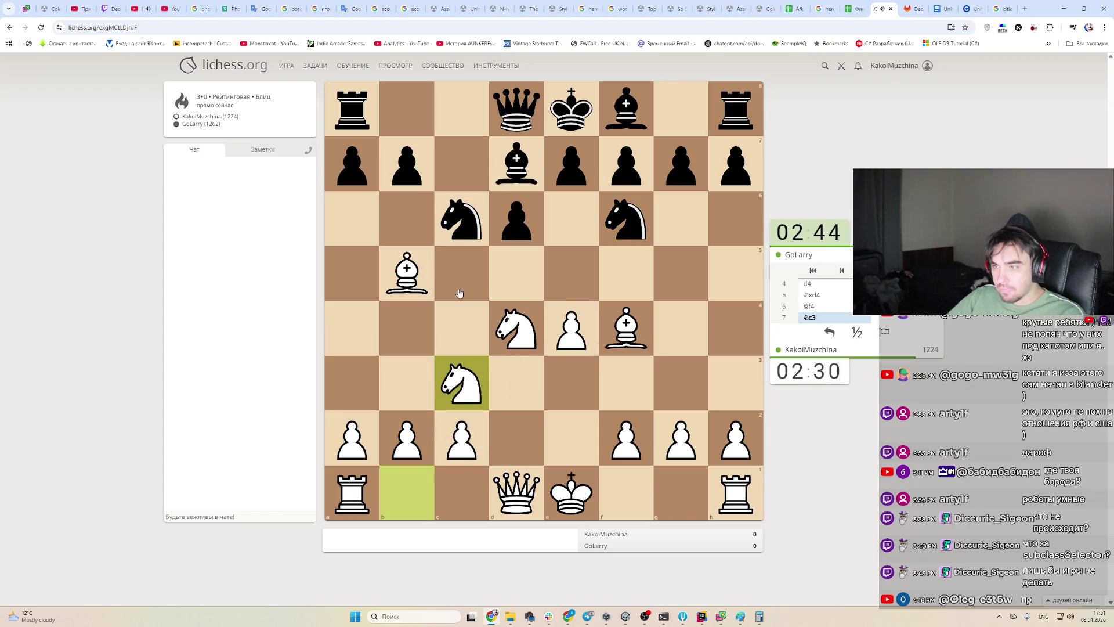
pyautogui.moveTo(409, 273)
pyautogui.mouseDown()
pyautogui.moveTo(516, 165)
pyautogui.moveTo(529, 189)
pyautogui.mouseUp()
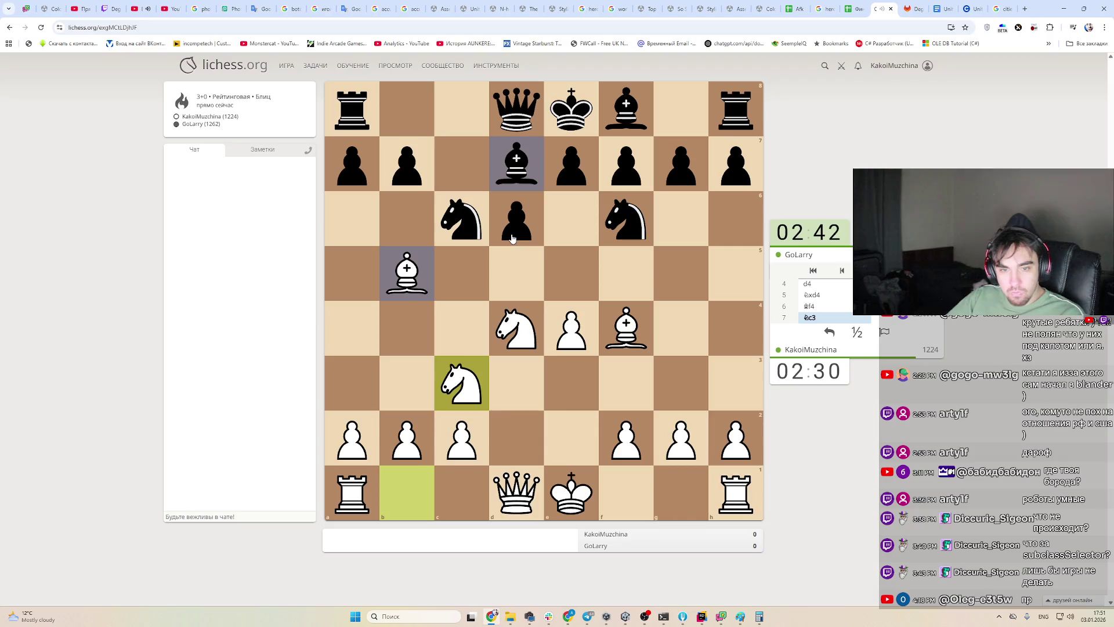
# Retreat the b5 bishop to a4 and recapture on d4 with the queen
pyautogui.click(409, 275)
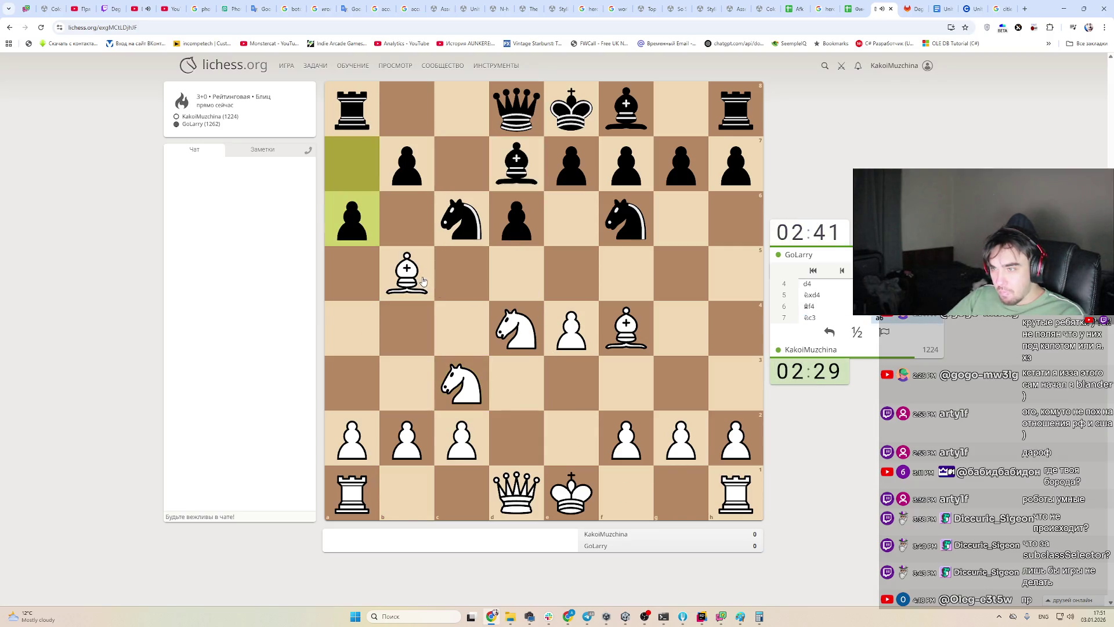
pyautogui.click(515, 326)
pyautogui.click(627, 328)
pyautogui.click(460, 380)
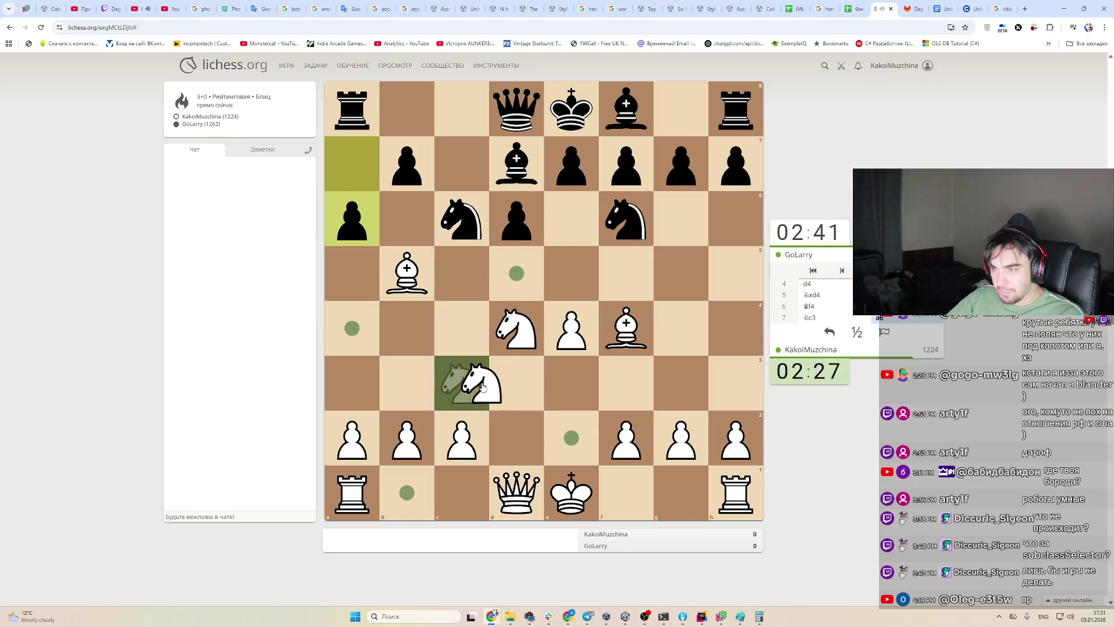
pyautogui.click(436, 333)
pyautogui.moveTo(407, 274)
pyautogui.mouseDown()
pyautogui.moveTo(366, 339)
pyautogui.moveTo(413, 406)
pyautogui.mouseUp()
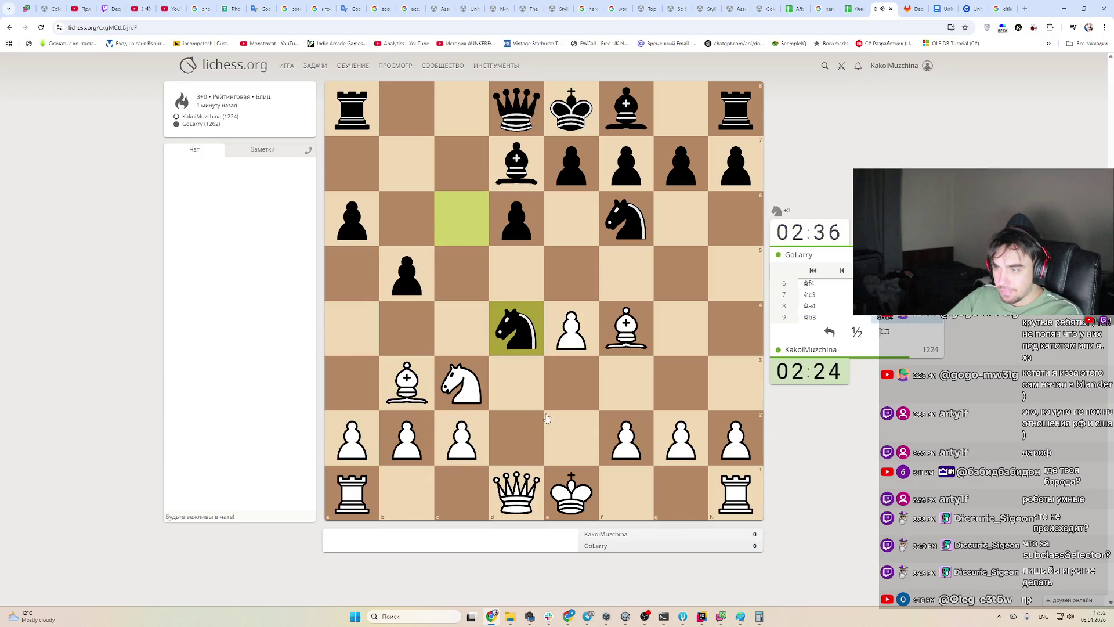
pyautogui.moveTo(505, 486); pyautogui.dragTo(522, 346)
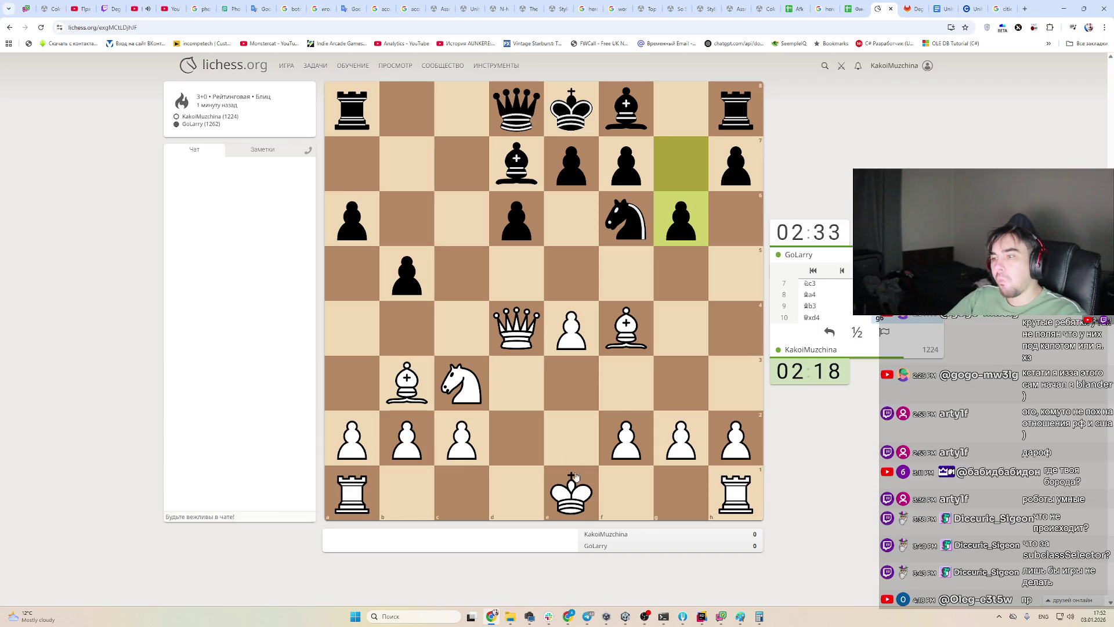
# Castle queenside, then push the pawns to h3 and g4
pyautogui.moveTo(575, 476)
pyautogui.mouseDown()
pyautogui.moveTo(585, 497)
pyautogui.moveTo(461, 493)
pyautogui.mouseUp()
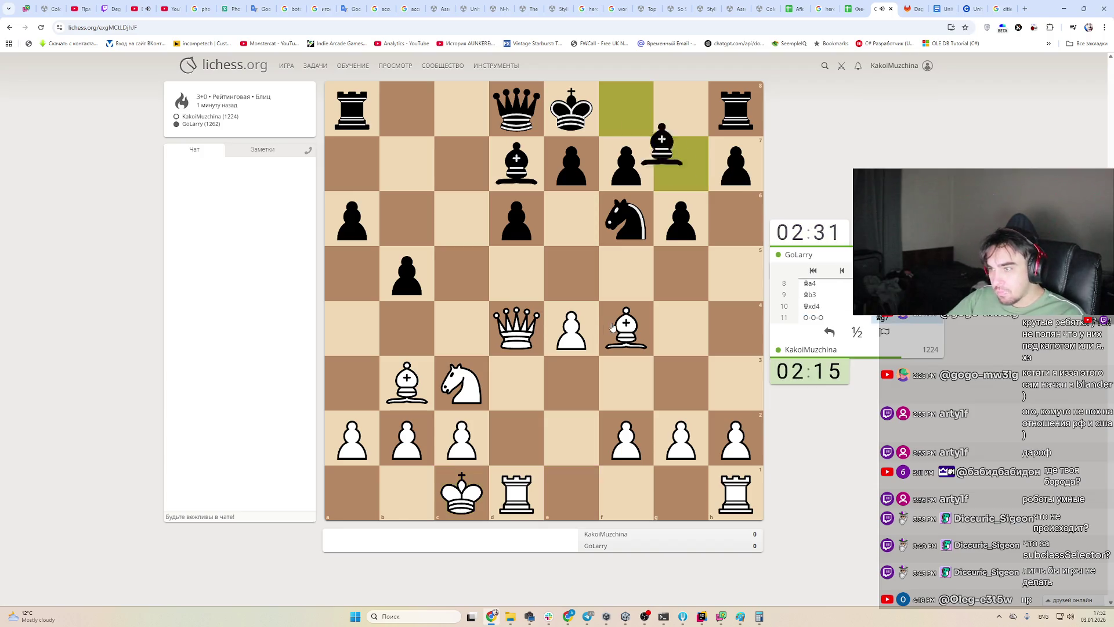
pyautogui.moveTo(625, 212)
pyautogui.mouseDown()
pyautogui.moveTo(582, 322)
pyautogui.moveTo(728, 348)
pyautogui.moveTo(685, 325)
pyautogui.moveTo(689, 345)
pyautogui.mouseUp()
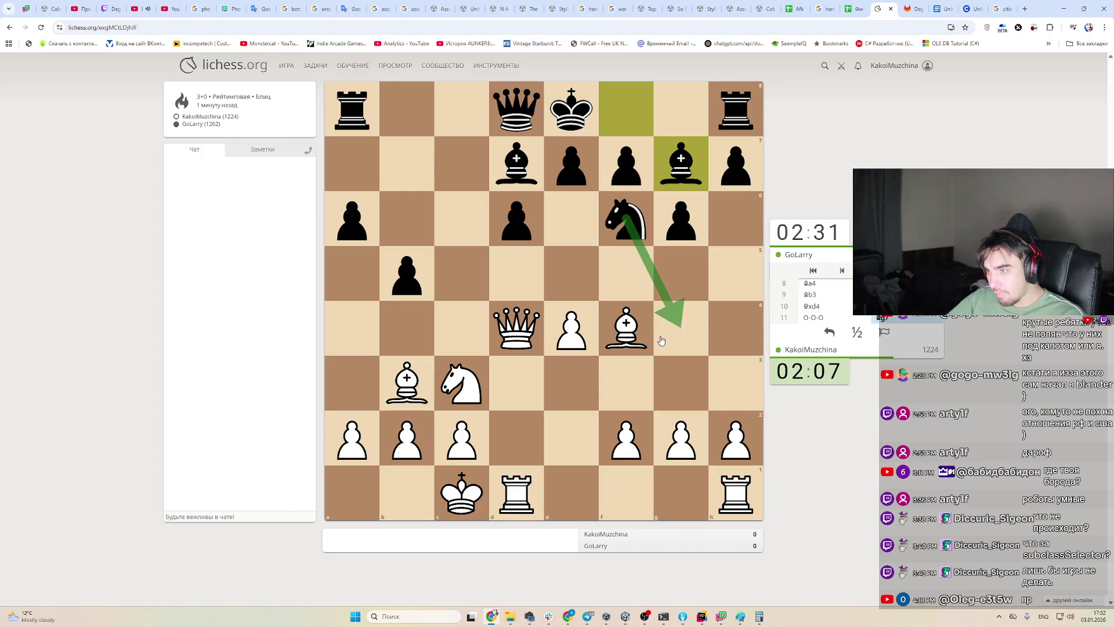
pyautogui.click(735, 437)
pyautogui.click(735, 382)
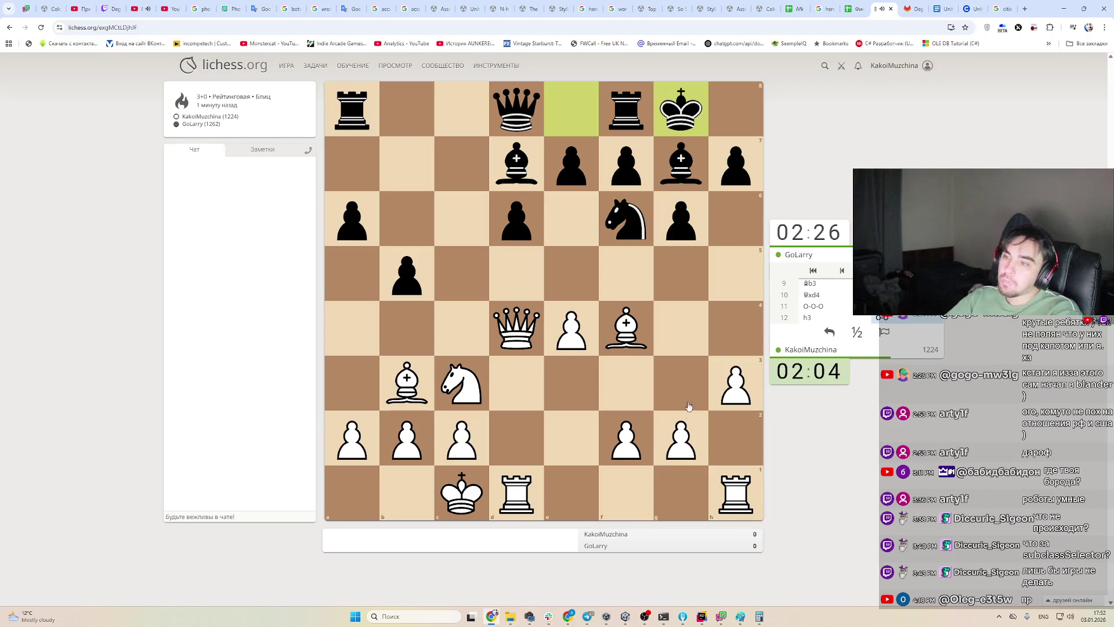
pyautogui.moveTo(688, 413); pyautogui.dragTo(682, 342)
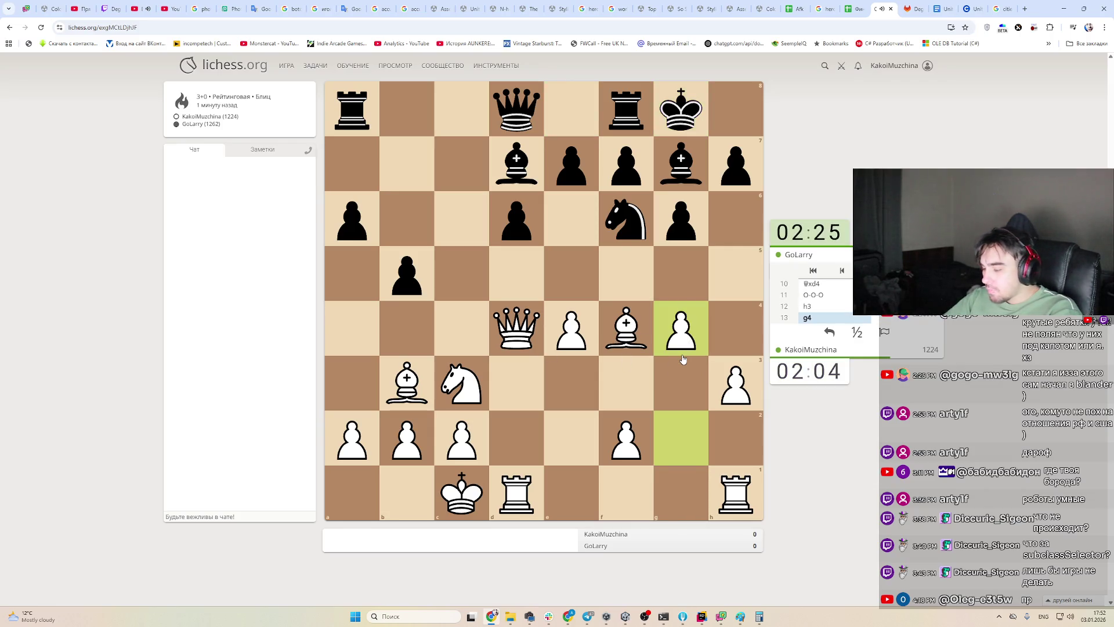
# Draw arrows for Black's knight g4→f2 and the queen's retreat d4→d2
pyautogui.click(519, 337)
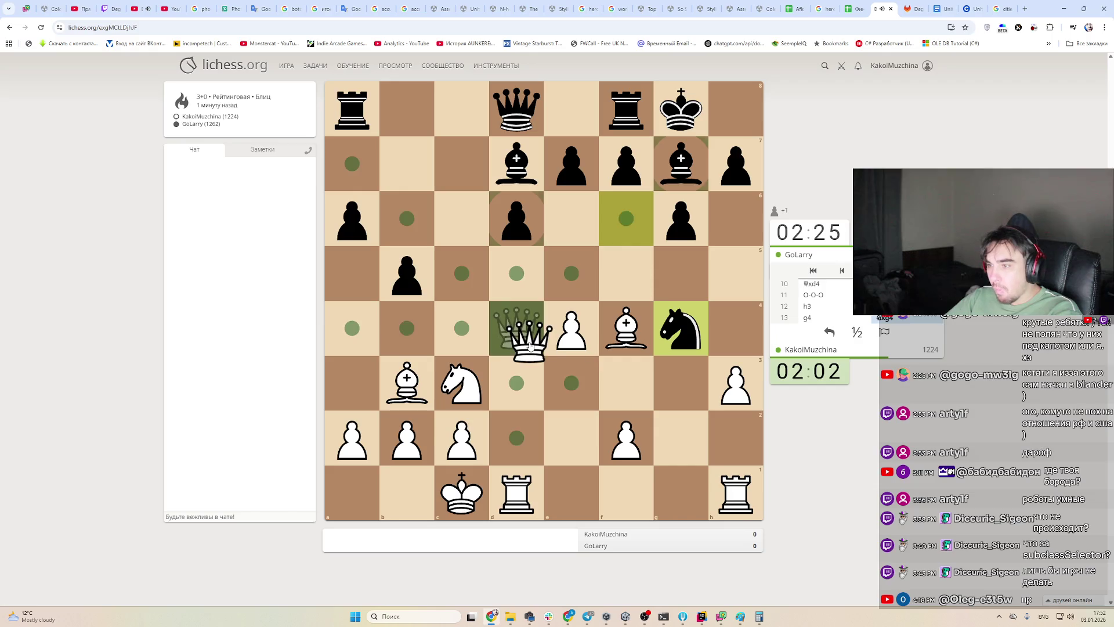
pyautogui.click(525, 344)
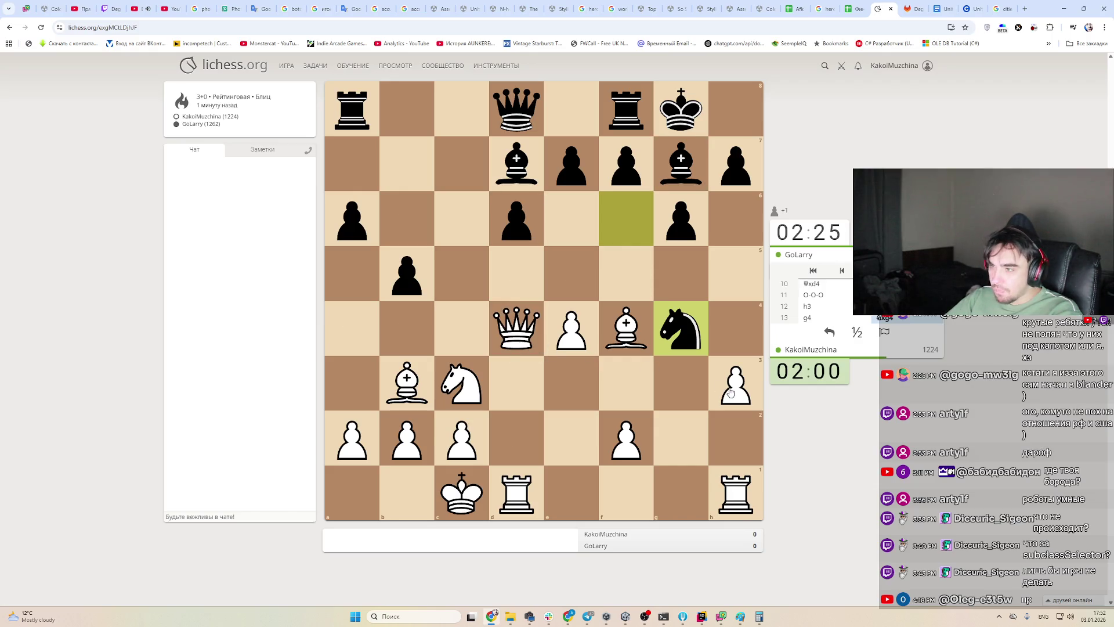
pyautogui.click(619, 334)
pyautogui.click(619, 334)
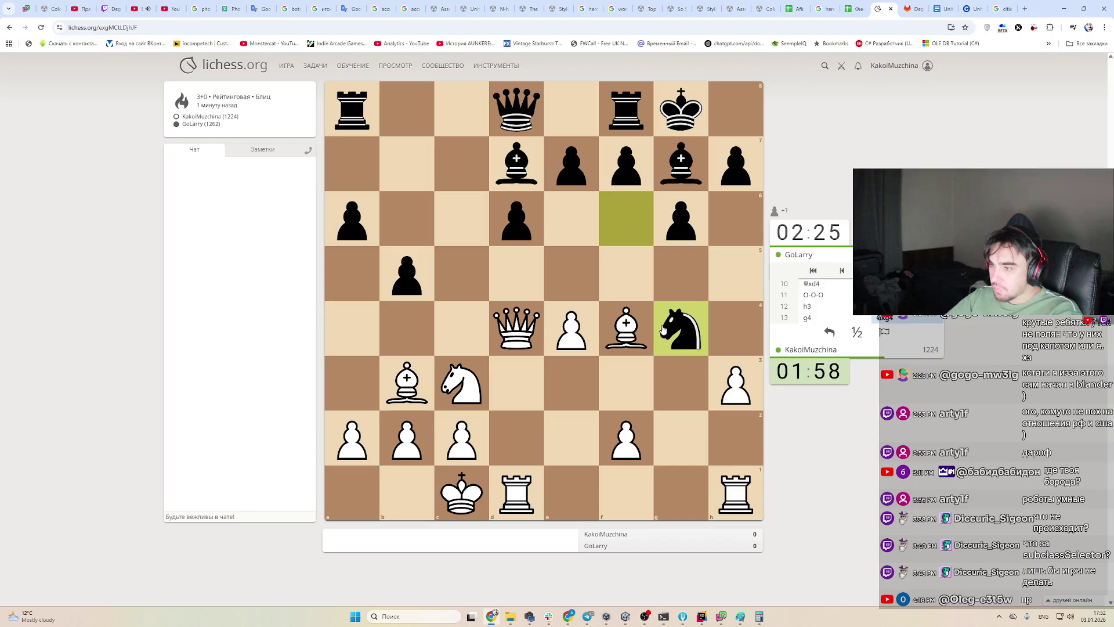
pyautogui.moveTo(676, 334); pyautogui.dragTo(626, 436)
pyautogui.moveTo(517, 335); pyautogui.dragTo(524, 452)
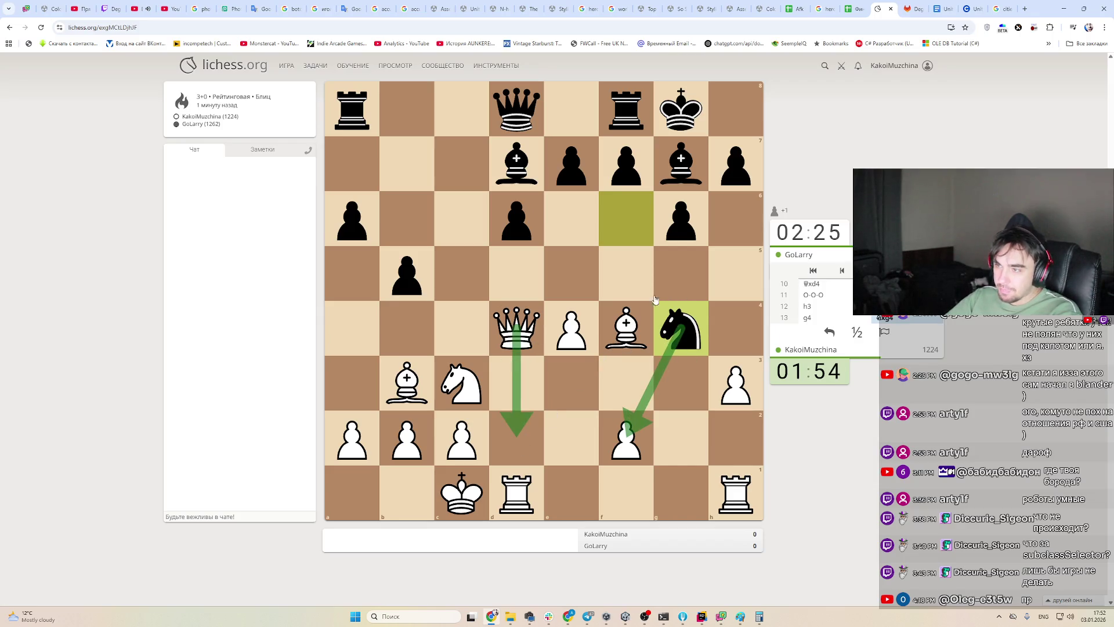
# Weigh queen options with arrows, then retreat the queen from d4 to d2
pyautogui.moveTo(687, 339)
pyautogui.mouseDown()
pyautogui.moveTo(634, 282)
pyautogui.moveTo(626, 221)
pyautogui.mouseUp()
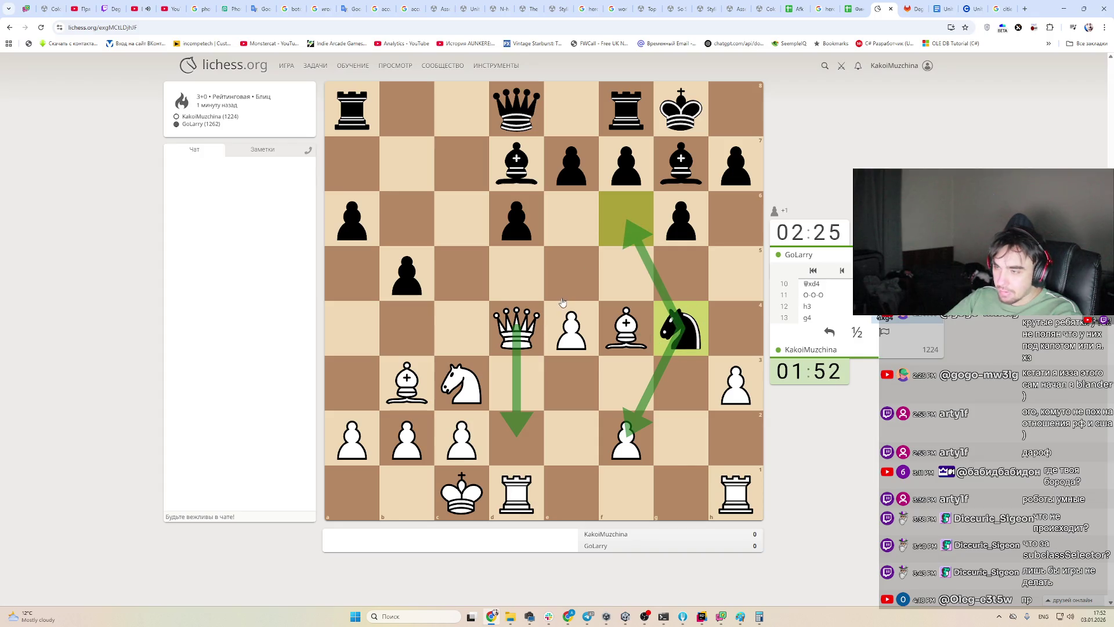
pyautogui.moveTo(524, 329)
pyautogui.mouseDown()
pyautogui.moveTo(424, 234)
pyautogui.moveTo(481, 265)
pyautogui.moveTo(389, 329)
pyautogui.mouseUp()
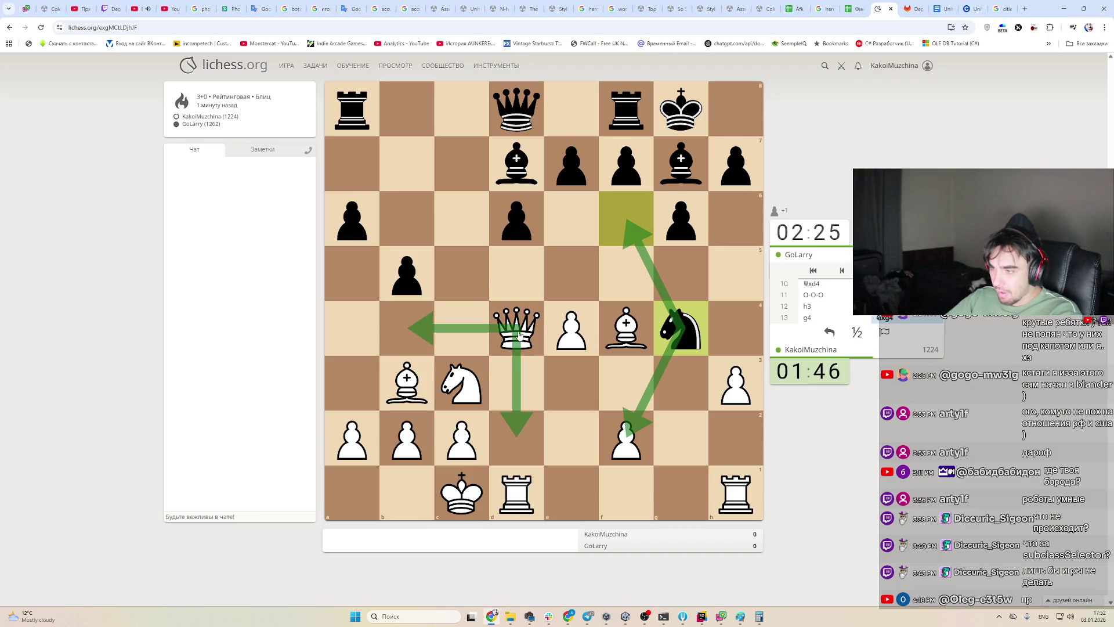
pyautogui.moveTo(519, 335)
pyautogui.mouseDown()
pyautogui.moveTo(566, 393)
pyautogui.moveTo(572, 443)
pyautogui.moveTo(496, 428)
pyautogui.mouseUp()
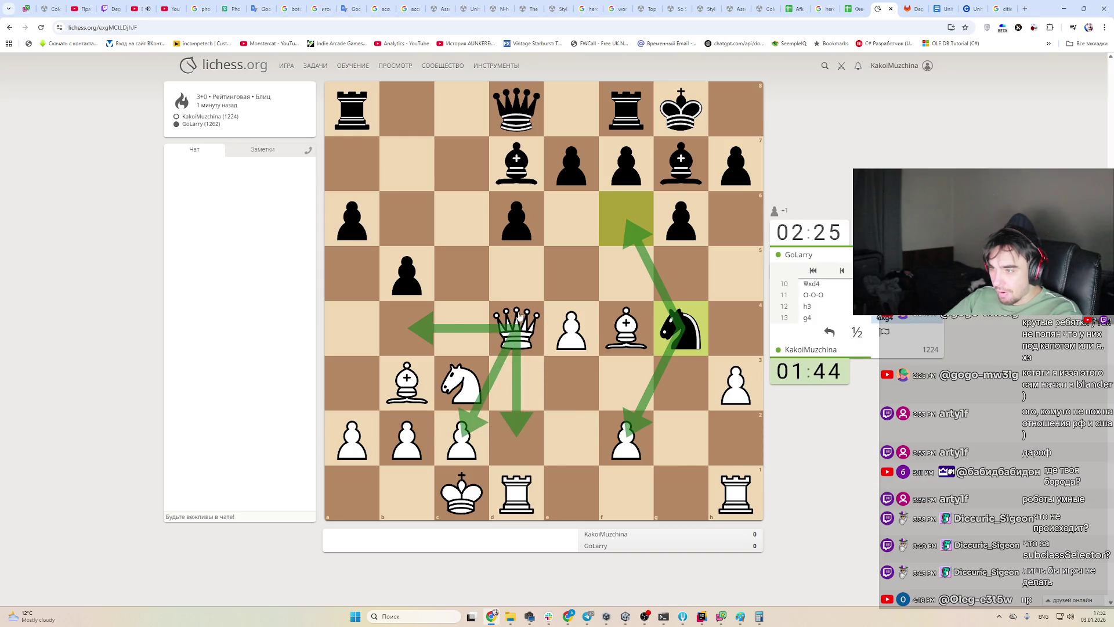
pyautogui.moveTo(519, 318); pyautogui.dragTo(526, 451)
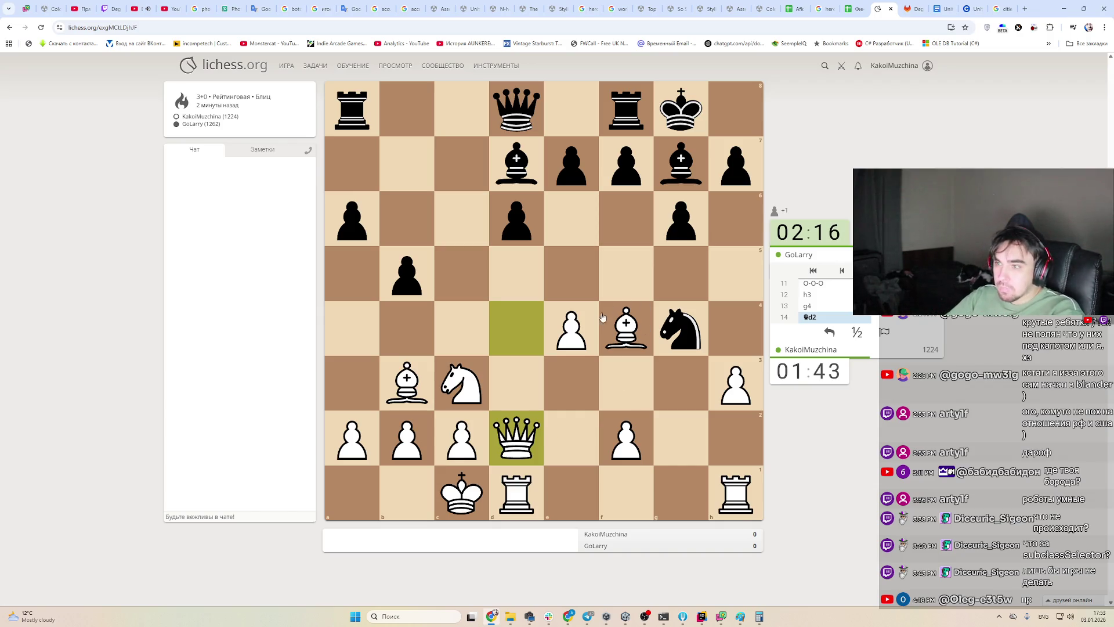
# Play the bishop from f4 to h6 and push the h-pawn to h4
pyautogui.moveTo(626, 325); pyautogui.dragTo(735, 224)
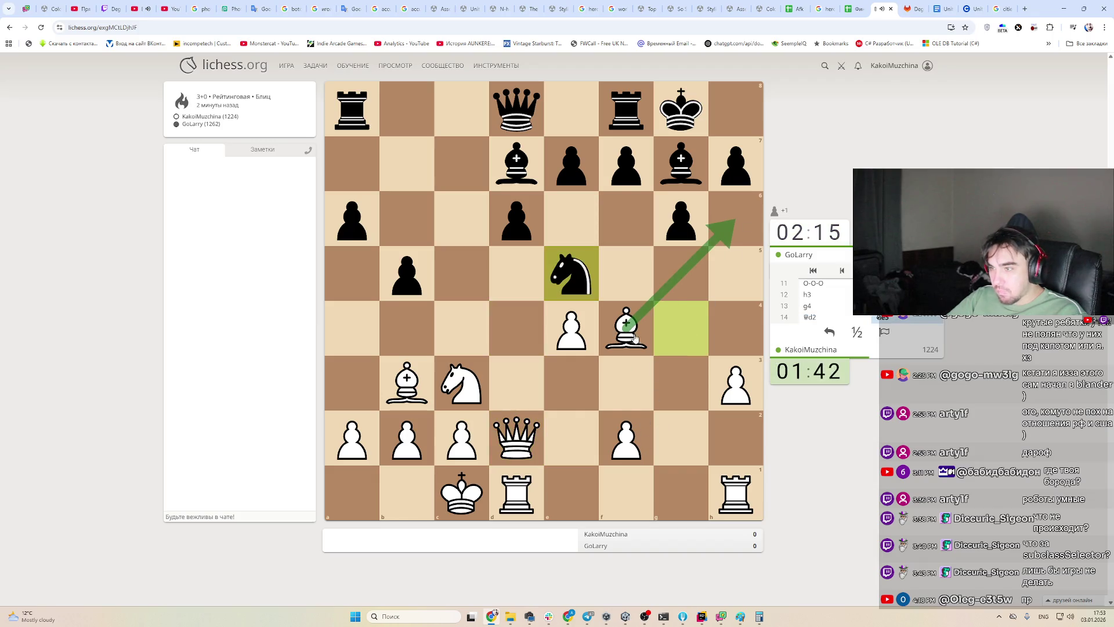
pyautogui.moveTo(626, 327)
pyautogui.mouseDown()
pyautogui.moveTo(722, 220)
pyautogui.moveTo(735, 221)
pyautogui.mouseUp()
pyautogui.moveTo(516, 438); pyautogui.dragTo(716, 239)
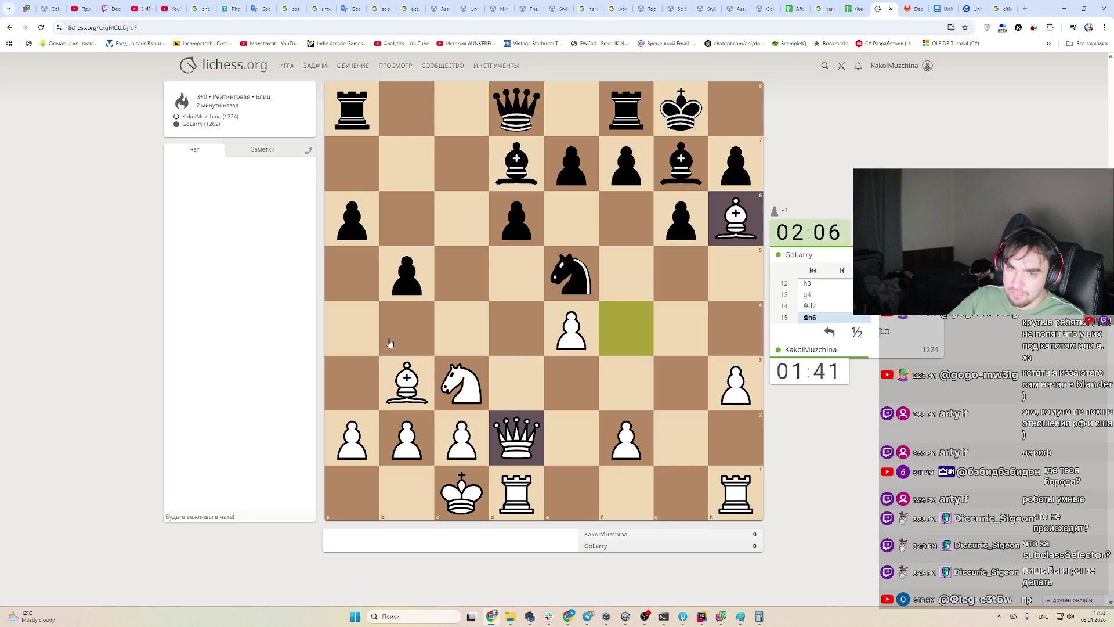
pyautogui.click(406, 376)
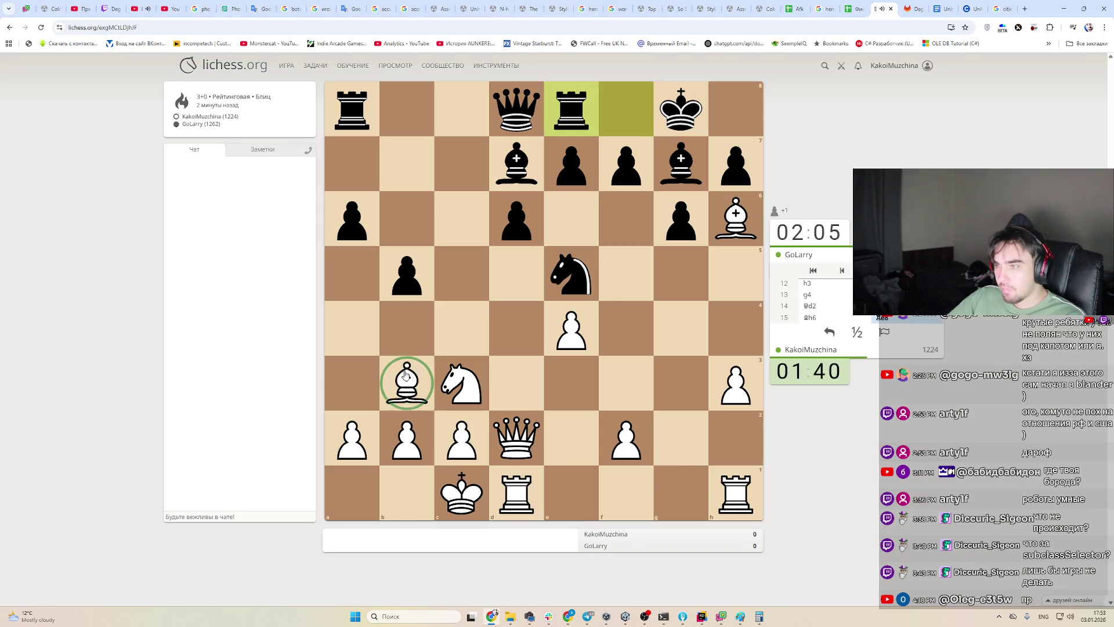
pyautogui.moveTo(406, 376); pyautogui.dragTo(653, 164)
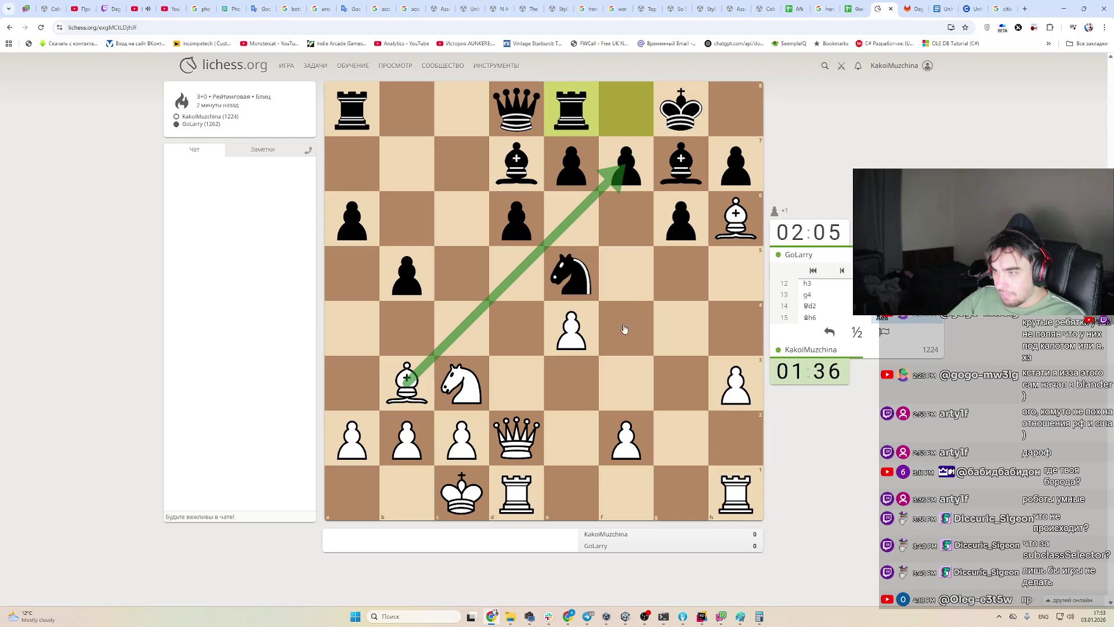
pyautogui.moveTo(715, 235); pyautogui.dragTo(680, 164)
pyautogui.moveTo(681, 110); pyautogui.dragTo(680, 164)
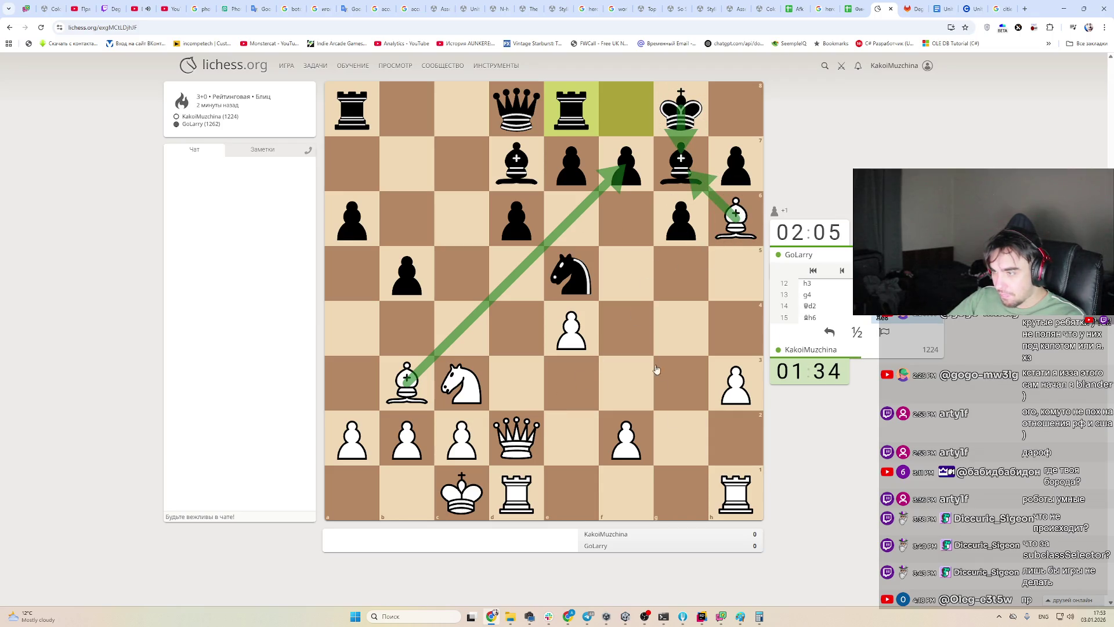
pyautogui.moveTo(734, 380)
pyautogui.mouseDown()
pyautogui.moveTo(746, 331)
pyautogui.moveTo(758, 343)
pyautogui.mouseUp()
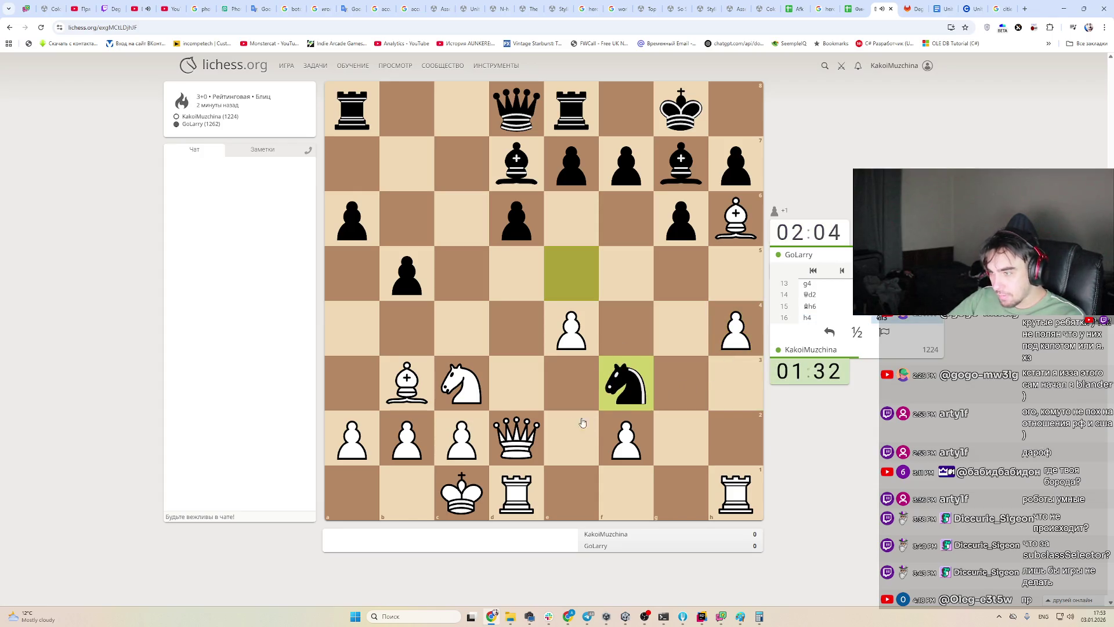
# Move the queen from d2 to f4
pyautogui.click(522, 446)
pyautogui.click(522, 445)
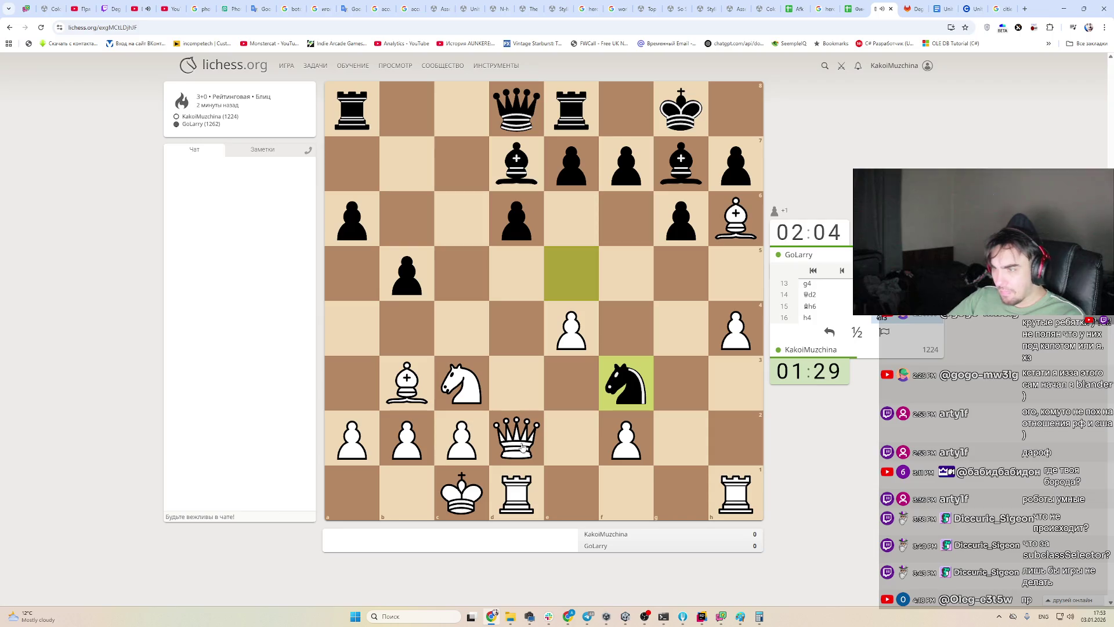
pyautogui.click(522, 447)
pyautogui.click(517, 452)
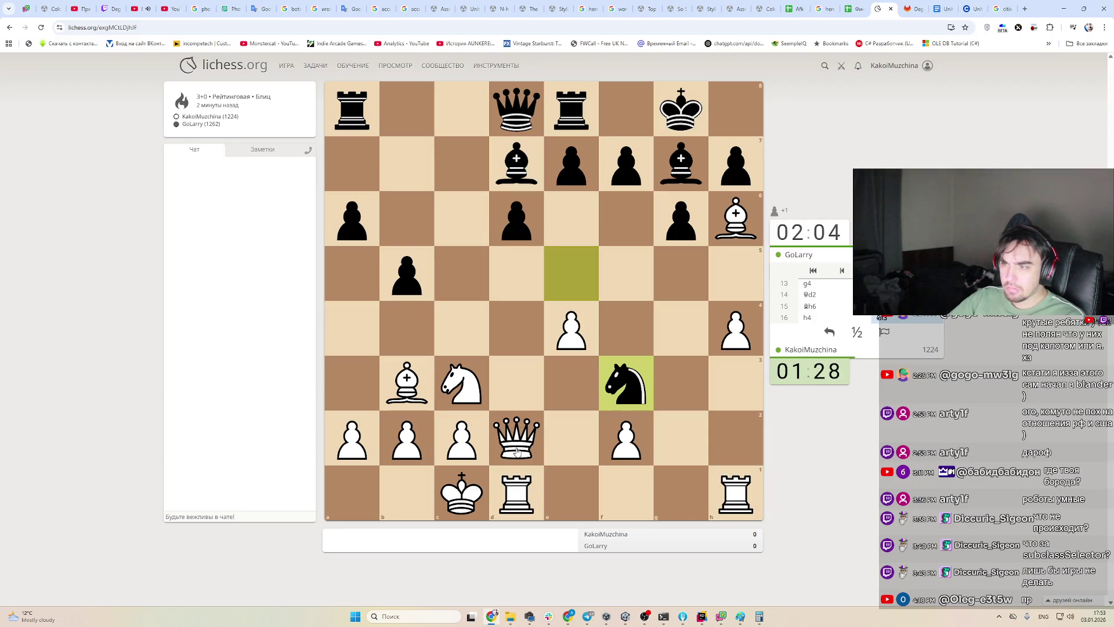
pyautogui.moveTo(517, 451); pyautogui.dragTo(632, 329)
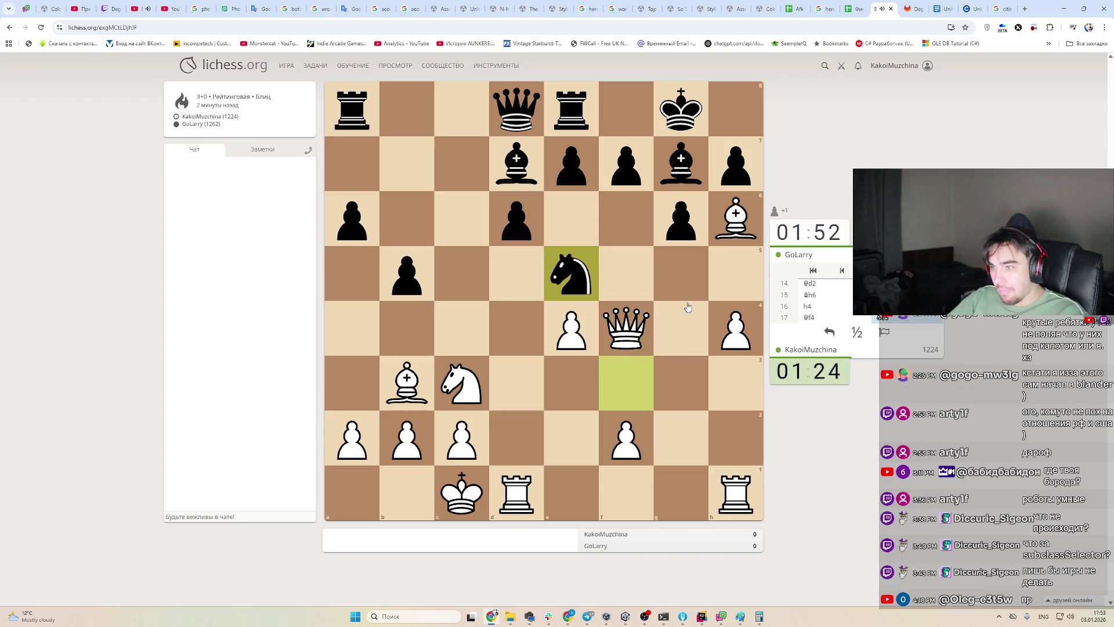
# Push the h-pawn to h5, then recapture on h6 with the queen
pyautogui.moveTo(747, 341); pyautogui.dragTo(735, 278)
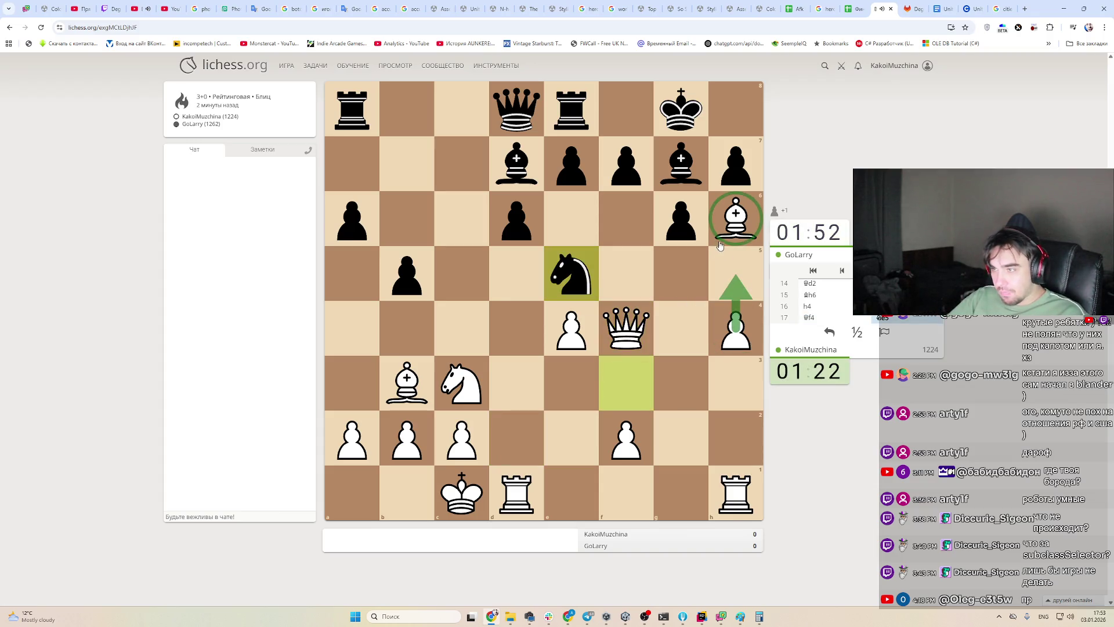
pyautogui.moveTo(696, 228)
pyautogui.mouseDown()
pyautogui.moveTo(732, 270)
pyautogui.moveTo(682, 173)
pyautogui.mouseUp()
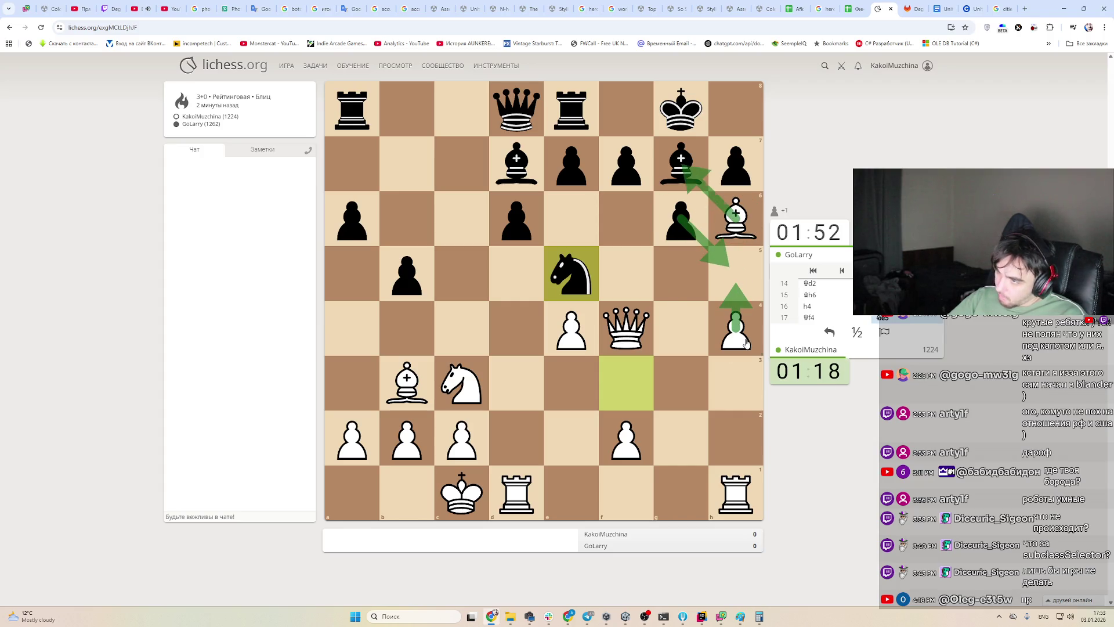
pyautogui.moveTo(747, 344); pyautogui.dragTo(743, 278)
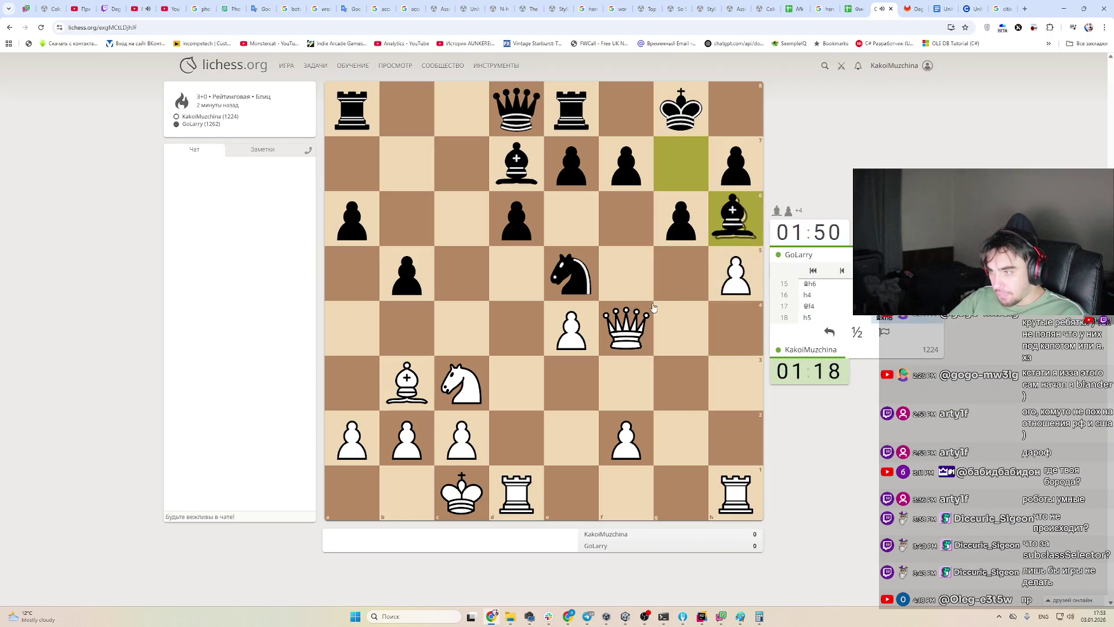
pyautogui.moveTo(626, 326); pyautogui.dragTo(736, 233)
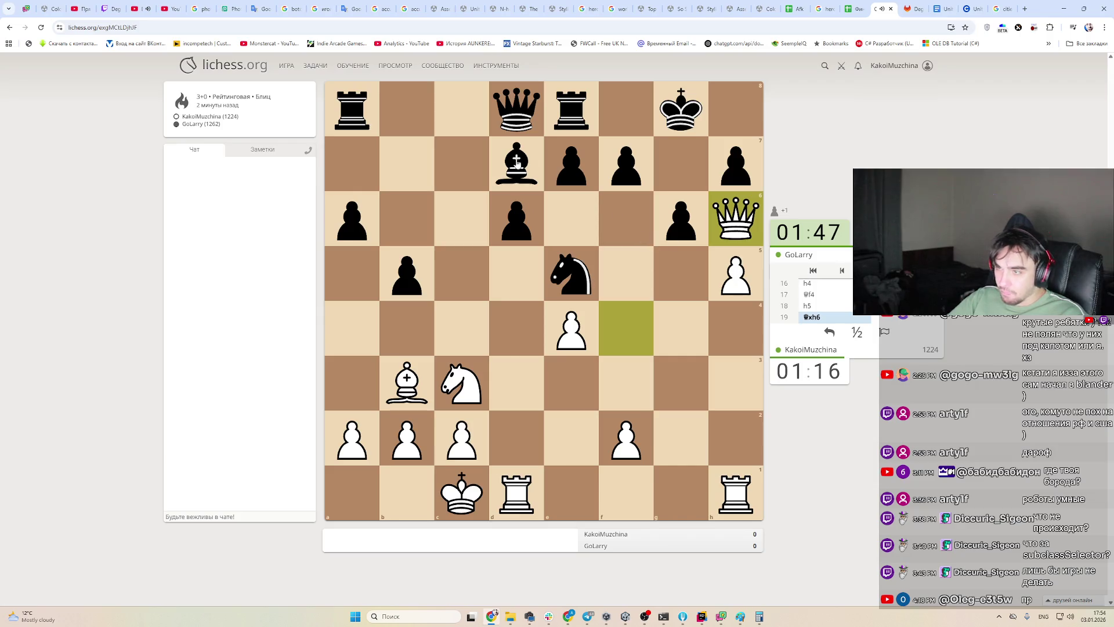
# Study the h6 queen and c3 knight options, marking Nd5 and trying Rg1
pyautogui.moveTo(687, 240); pyautogui.dragTo(690, 286)
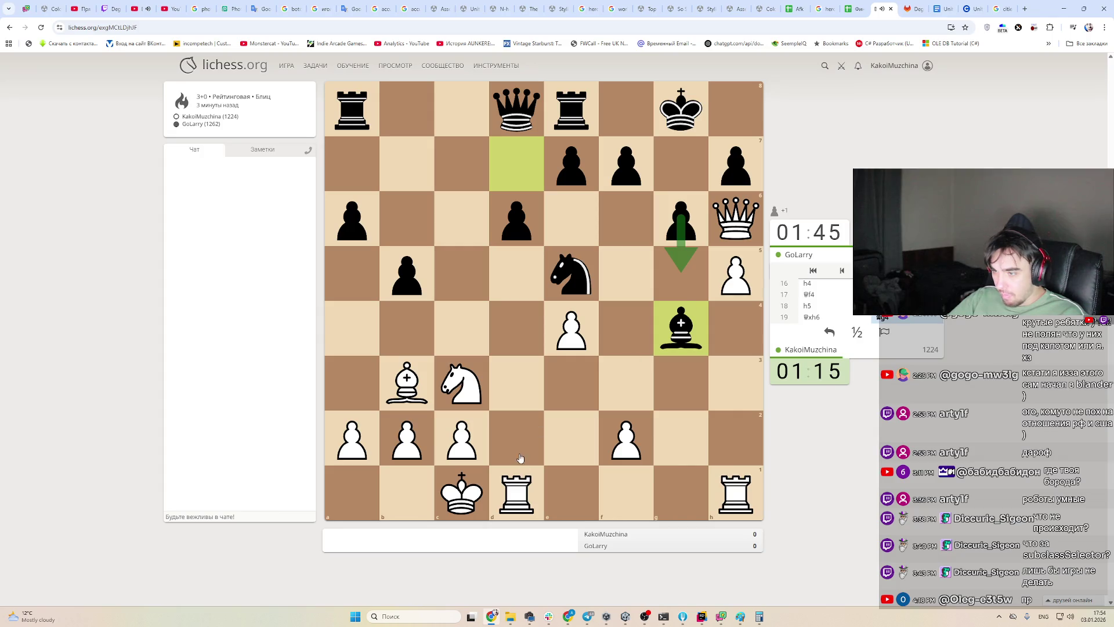
pyautogui.click(407, 380)
pyautogui.click(659, 267)
pyautogui.click(740, 222)
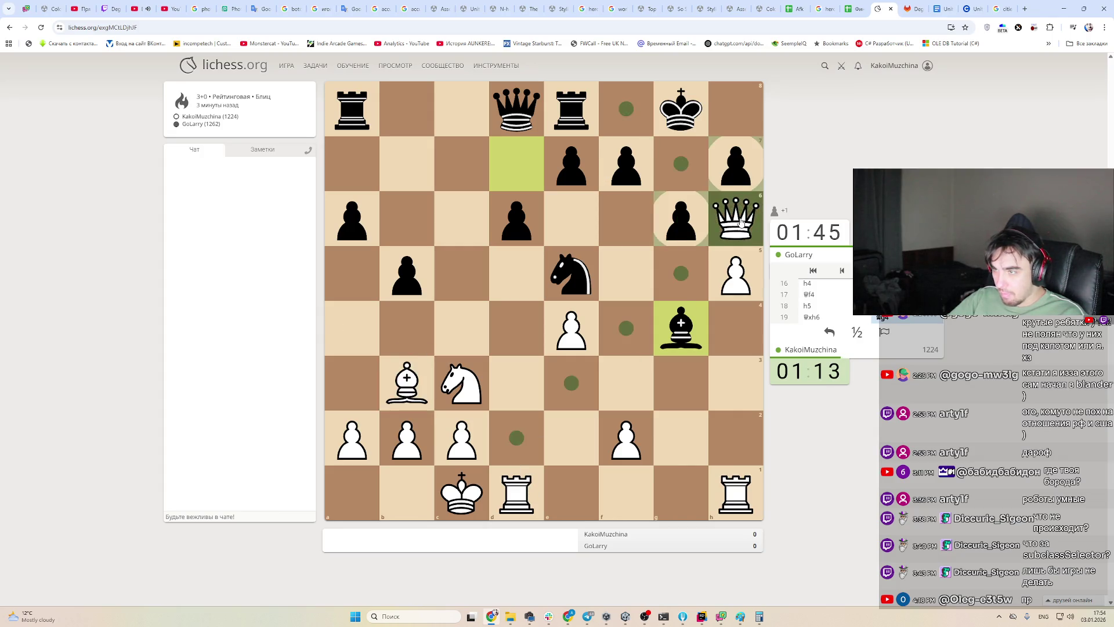
pyautogui.click(741, 222)
pyautogui.click(461, 383)
pyautogui.moveTo(461, 383)
pyautogui.mouseDown()
pyautogui.moveTo(538, 258)
pyautogui.moveTo(571, 168)
pyautogui.mouseUp()
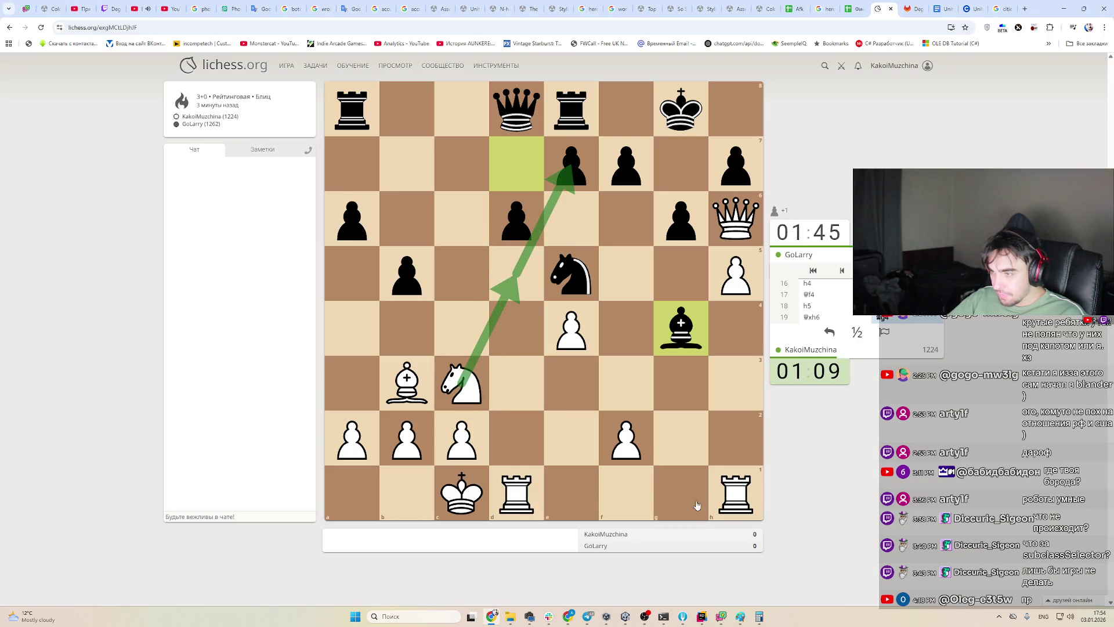
pyautogui.moveTo(531, 493); pyautogui.dragTo(686, 500)
# Mark the f3 threats, abandon the queen retreat, and push f2 to f4
pyautogui.moveTo(625, 438); pyautogui.dragTo(626, 384)
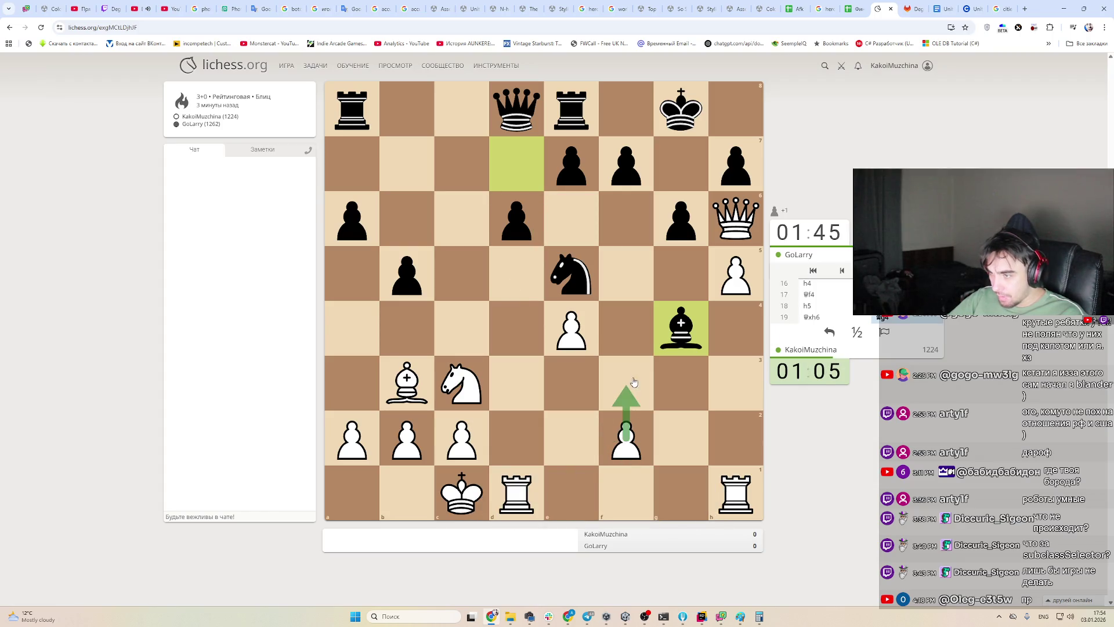
pyautogui.moveTo(680, 328); pyautogui.dragTo(627, 383)
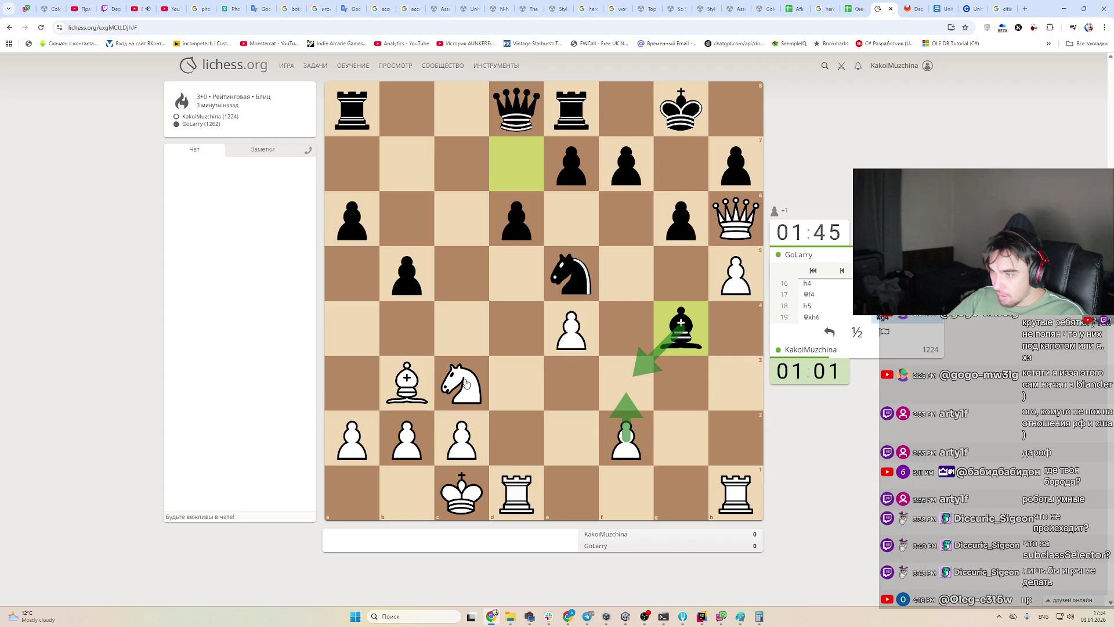
pyautogui.moveTo(409, 376); pyautogui.dragTo(409, 376)
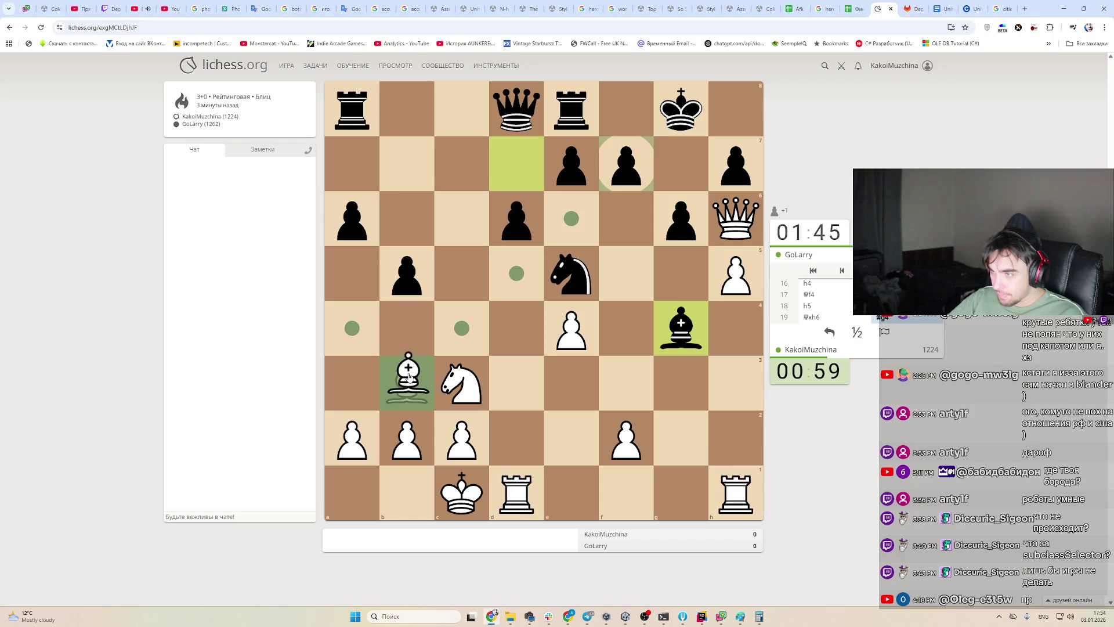
pyautogui.click(734, 231)
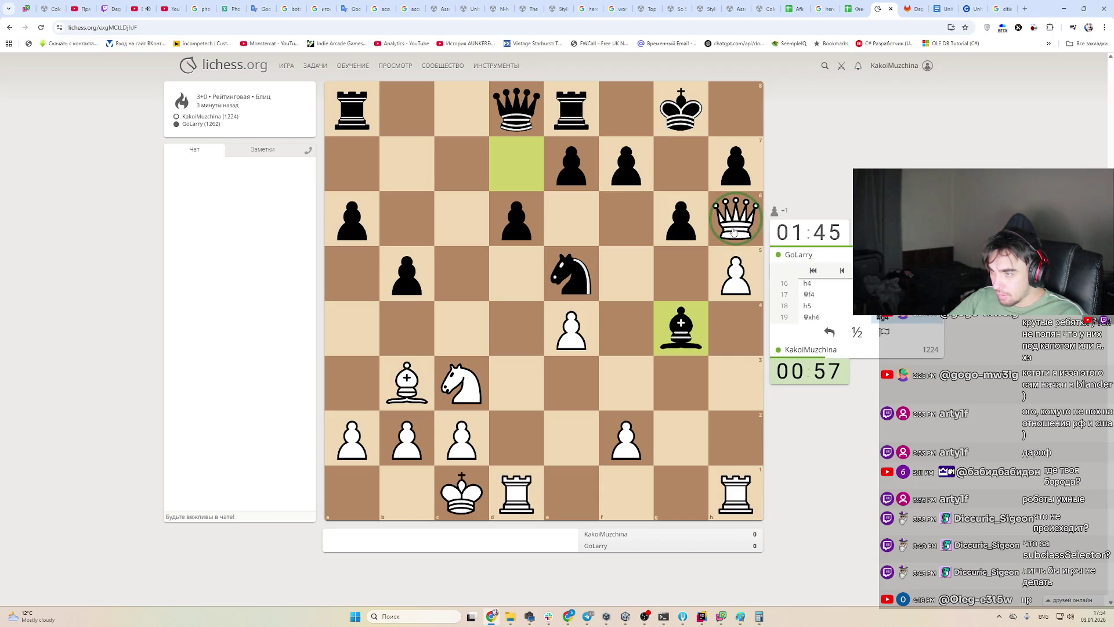
pyautogui.moveTo(734, 231)
pyautogui.mouseDown()
pyautogui.moveTo(626, 328)
pyautogui.moveTo(713, 280)
pyautogui.mouseUp()
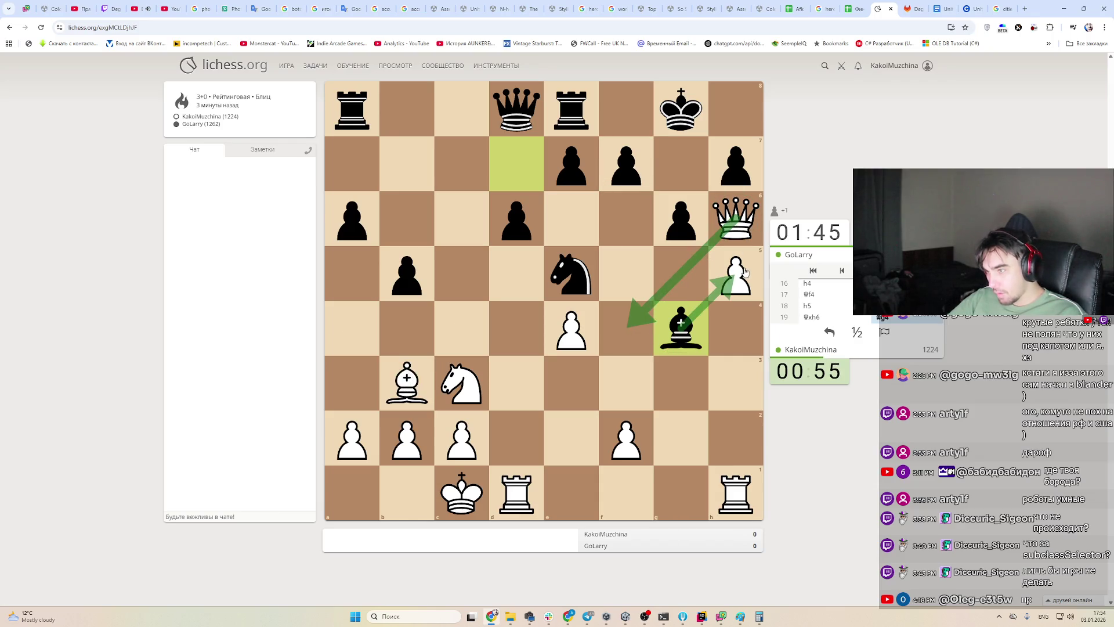
pyautogui.moveTo(735, 223)
pyautogui.mouseDown()
pyautogui.moveTo(627, 323)
pyautogui.moveTo(726, 256)
pyautogui.moveTo(735, 220)
pyautogui.mouseUp()
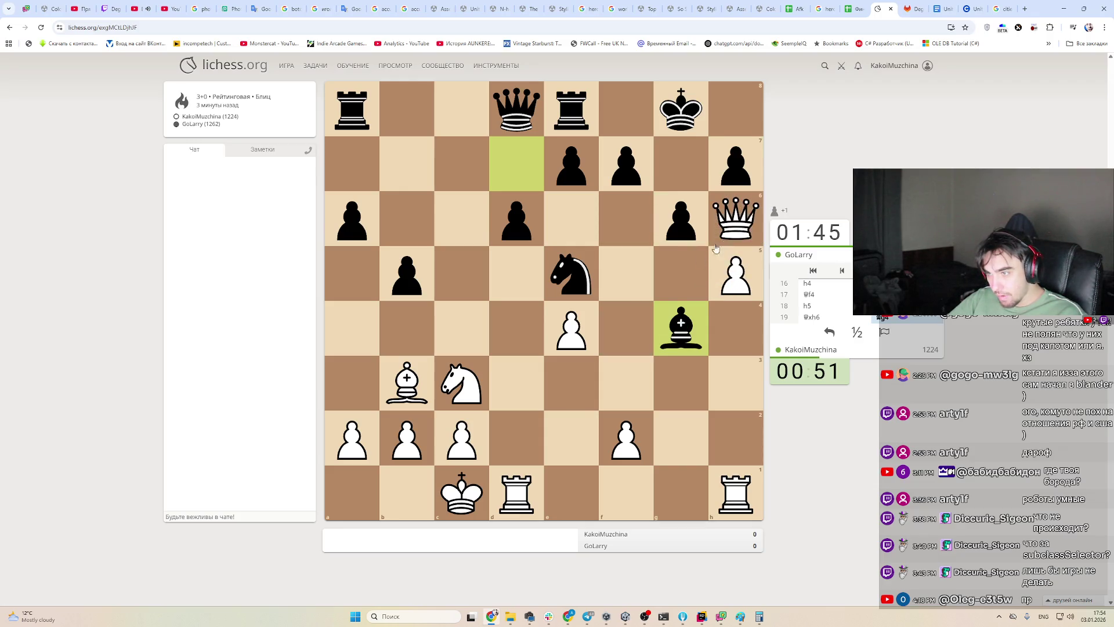
pyautogui.click(627, 444)
pyautogui.moveTo(626, 444)
pyautogui.mouseDown()
pyautogui.moveTo(628, 331)
pyautogui.moveTo(637, 337)
pyautogui.mouseUp()
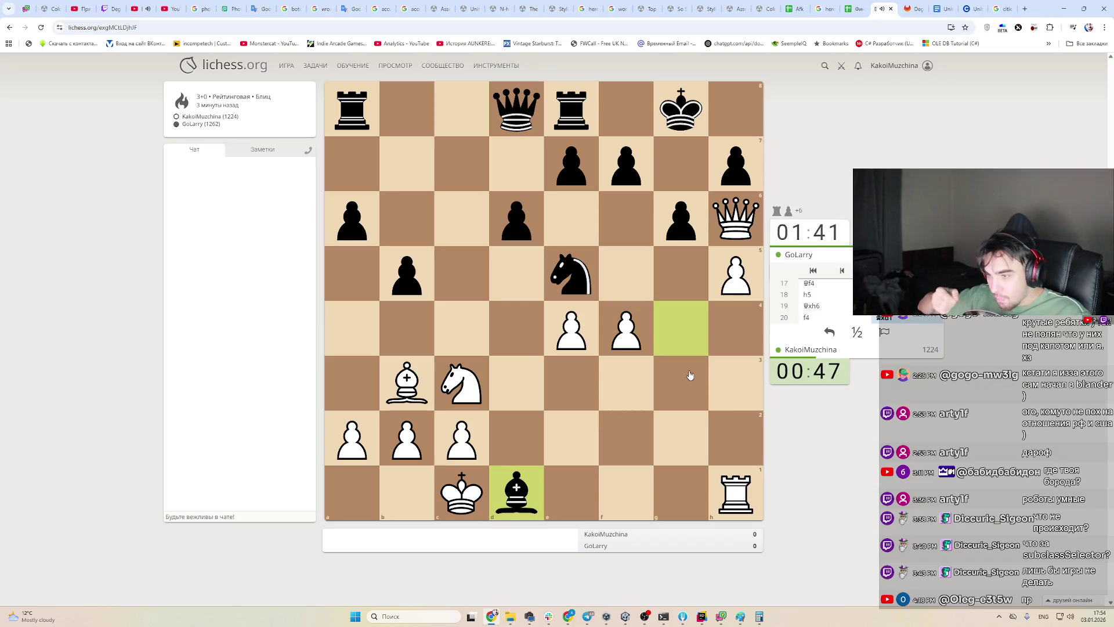
# Recapture on d1 with the king and move the queen from h6 to g5
pyautogui.moveTo(461, 492); pyautogui.dragTo(516, 492)
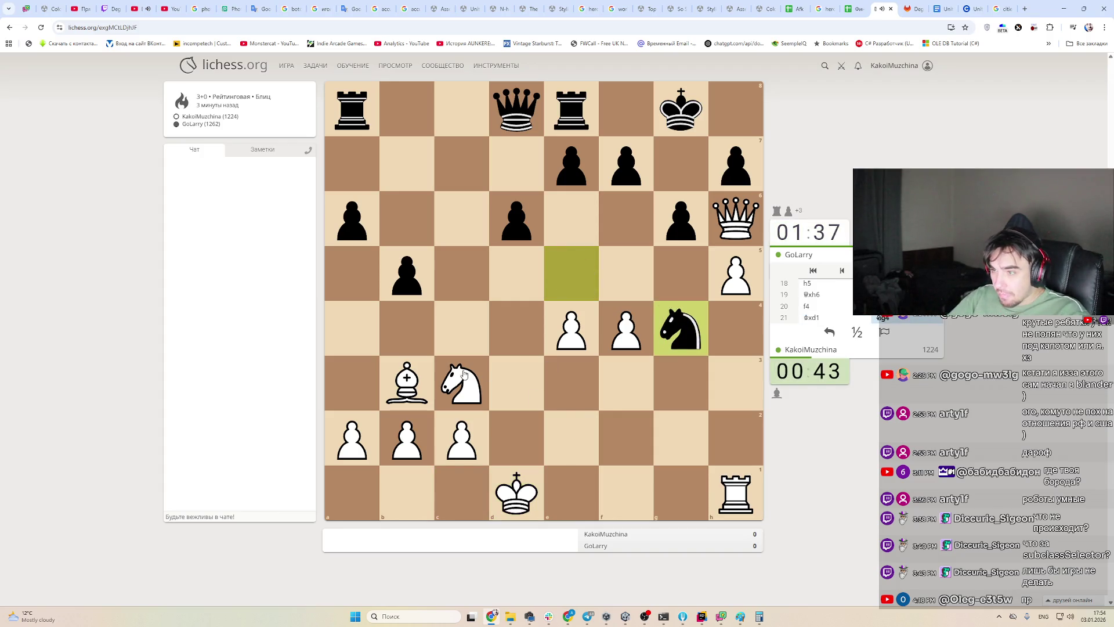
pyautogui.click(429, 386)
pyautogui.click(442, 398)
pyautogui.click(445, 400)
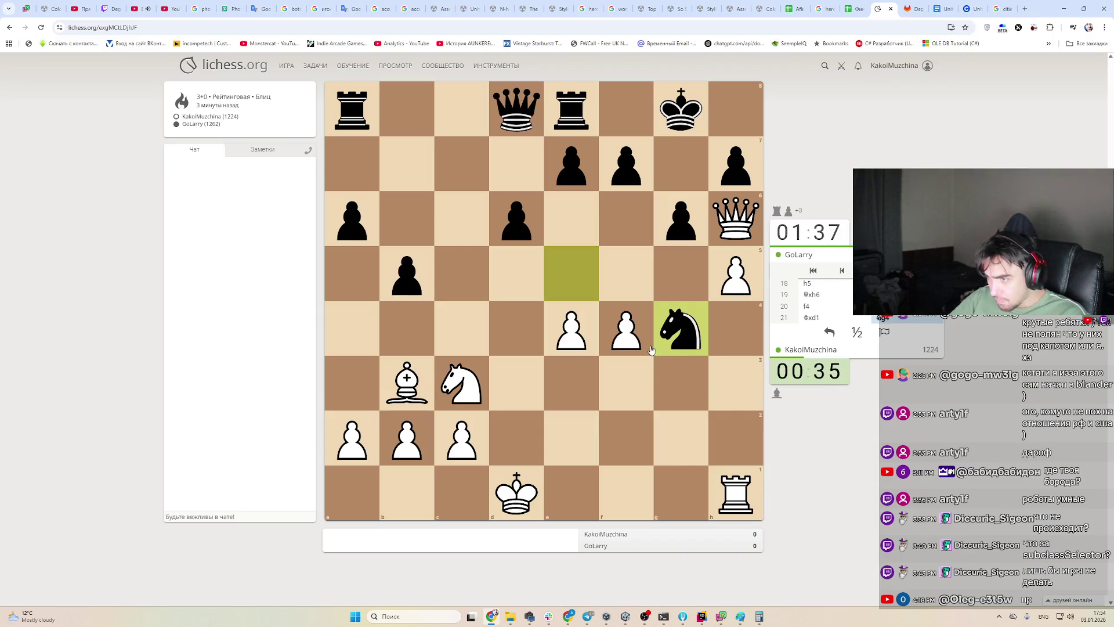
pyautogui.moveTo(735, 223); pyautogui.dragTo(687, 267)
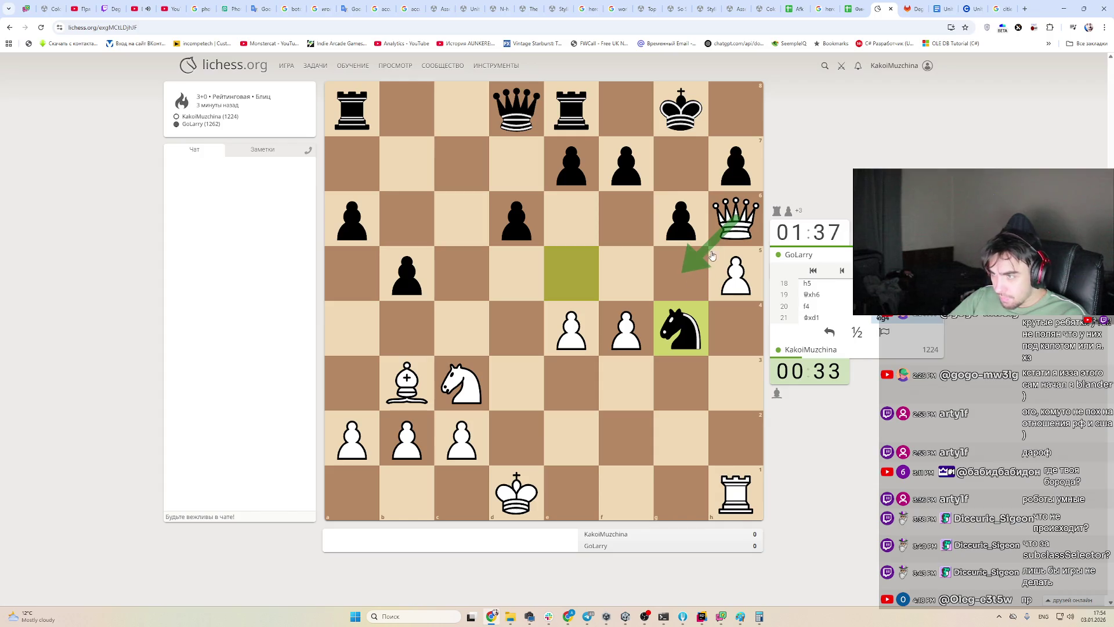
pyautogui.moveTo(731, 223)
pyautogui.mouseDown()
pyautogui.moveTo(676, 257)
pyautogui.moveTo(684, 272)
pyautogui.mouseUp()
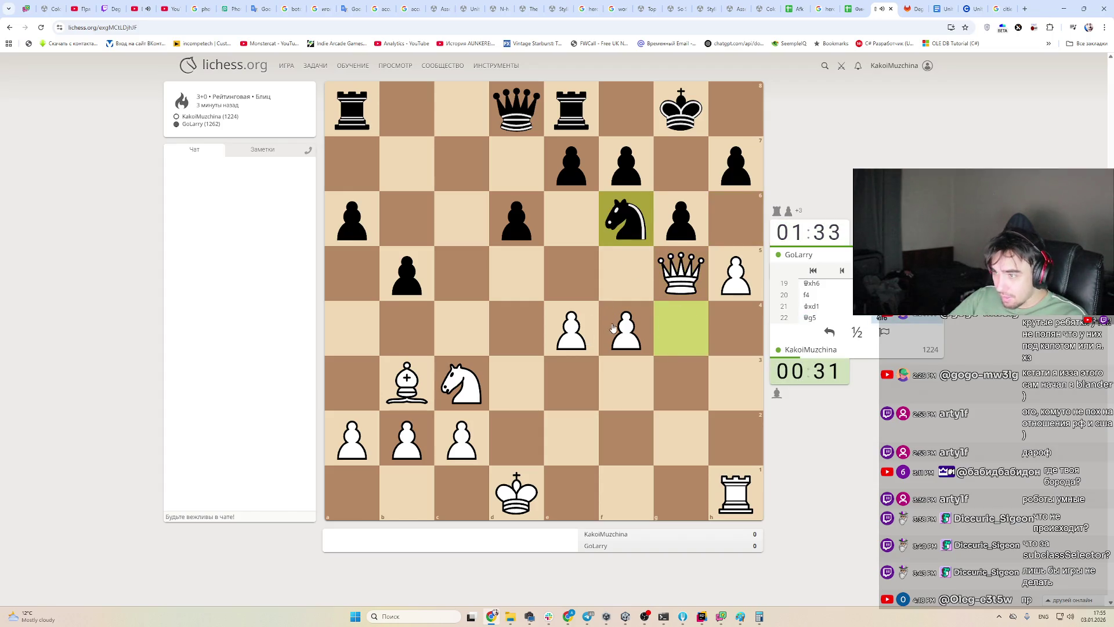
# Capture hxg6, then arrow-plan f5 and the queen's return to h6
pyautogui.click(406, 383)
pyautogui.click(643, 286)
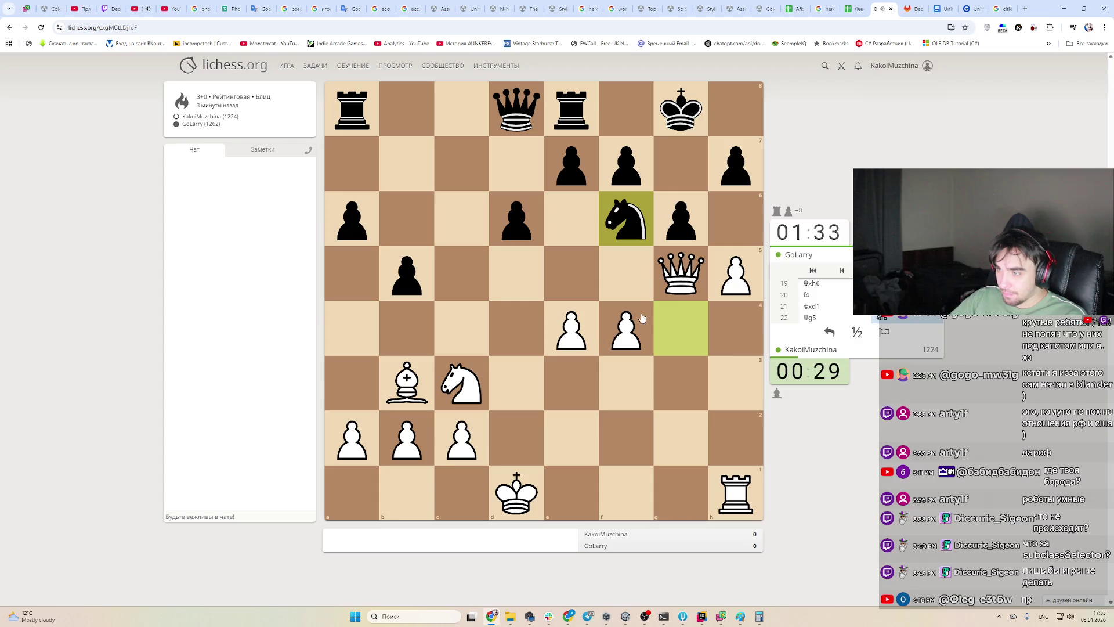
pyautogui.moveTo(736, 272)
pyautogui.mouseDown()
pyautogui.moveTo(736, 226)
pyautogui.moveTo(682, 219)
pyautogui.mouseUp()
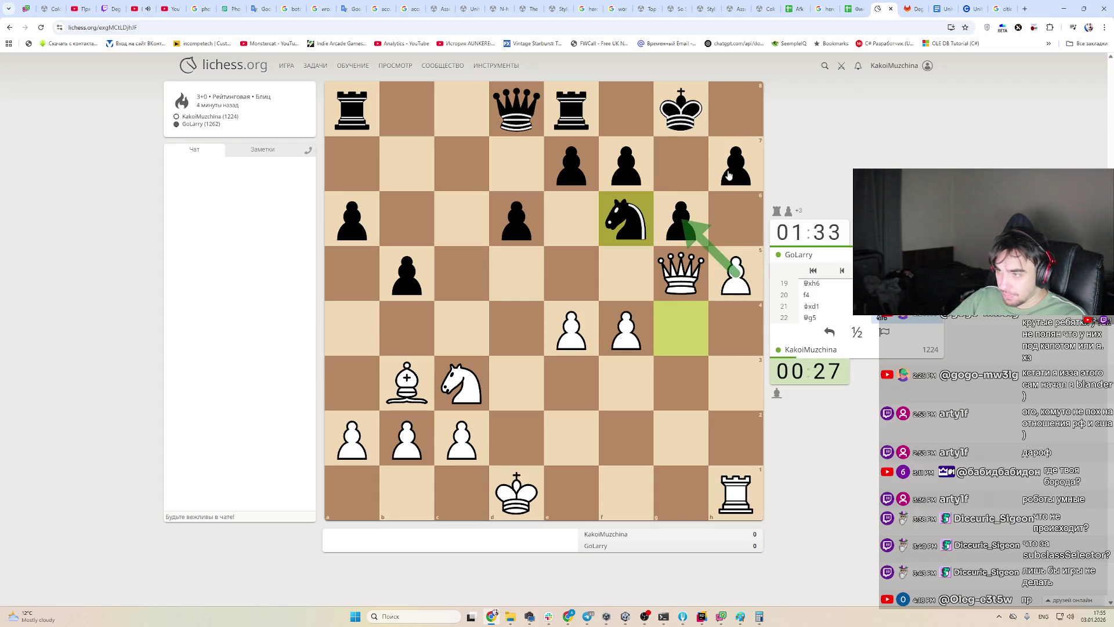
pyautogui.moveTo(736, 273); pyautogui.dragTo(681, 219)
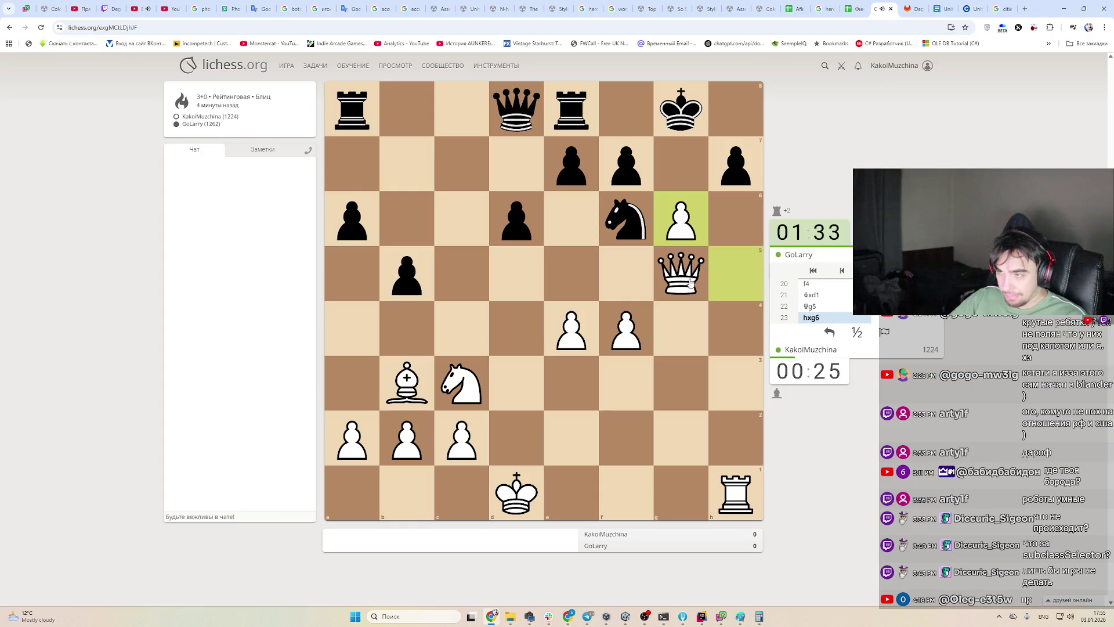
pyautogui.moveTo(626, 169)
pyautogui.mouseDown()
pyautogui.moveTo(654, 217)
pyautogui.moveTo(678, 223)
pyautogui.mouseUp()
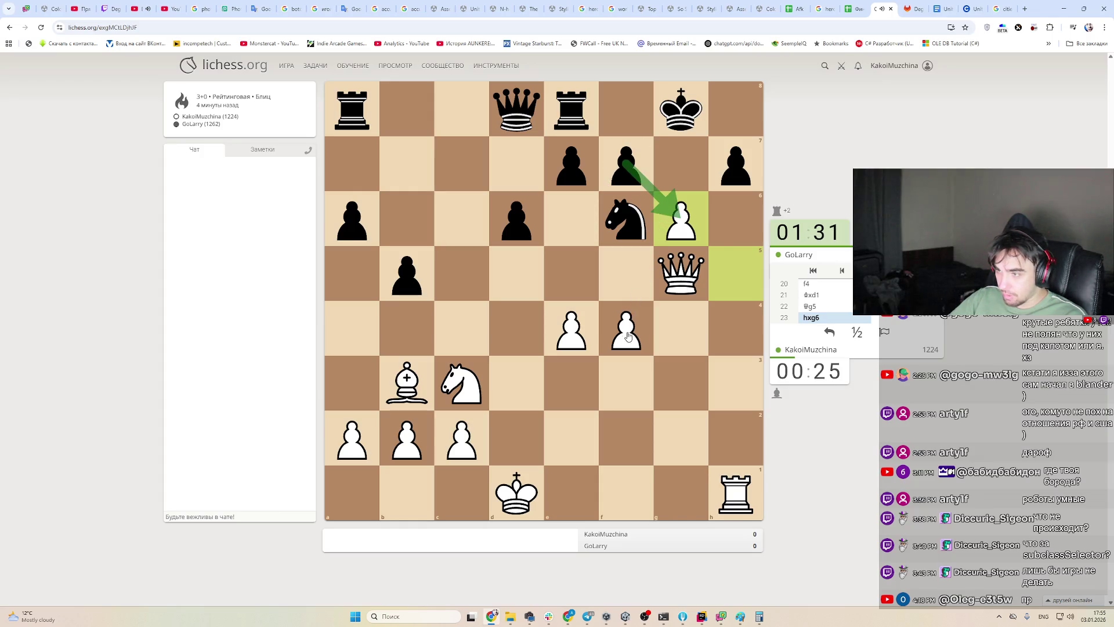
pyautogui.moveTo(627, 336); pyautogui.dragTo(631, 275)
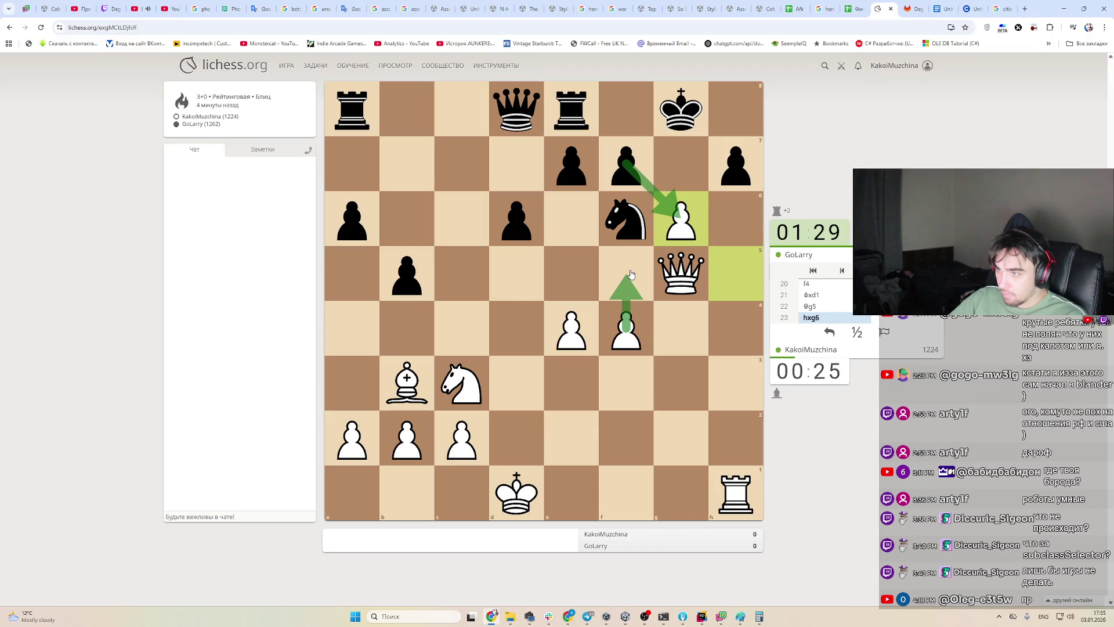
pyautogui.moveTo(399, 379); pyautogui.dragTo(397, 377)
pyautogui.moveTo(736, 164); pyautogui.dragTo(680, 219)
pyautogui.moveTo(681, 273)
pyautogui.mouseDown()
pyautogui.moveTo(740, 224)
pyautogui.moveTo(736, 116)
pyautogui.mouseUp()
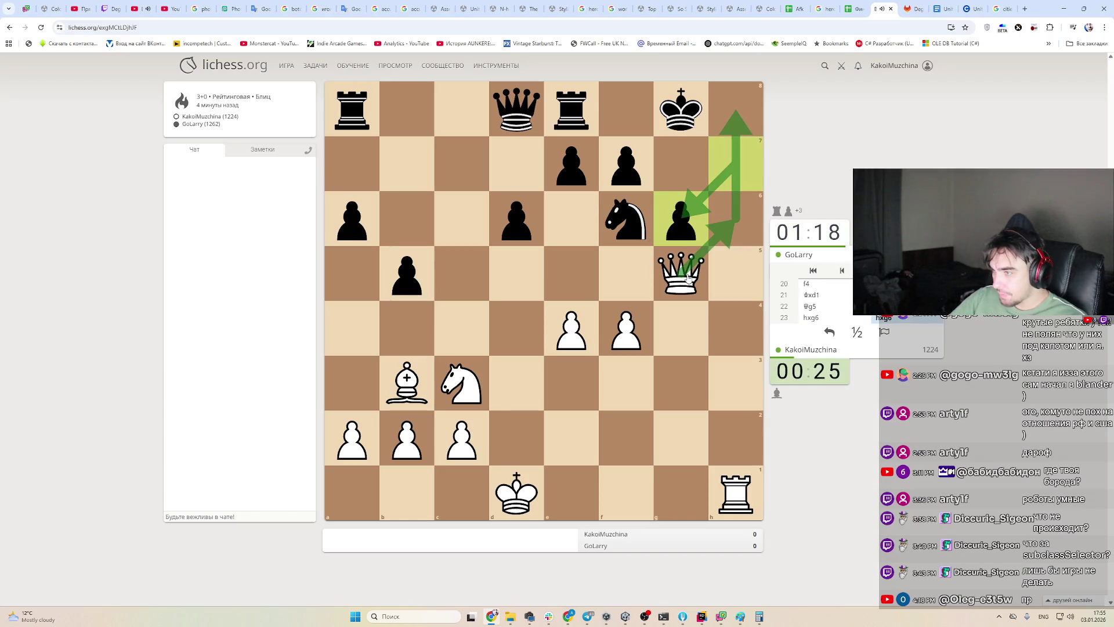
# Return the queen from g5 to h6 and mark the f4–f5 push
pyautogui.moveTo(687, 278)
pyautogui.mouseDown()
pyautogui.moveTo(739, 206)
pyautogui.moveTo(736, 218)
pyautogui.mouseUp()
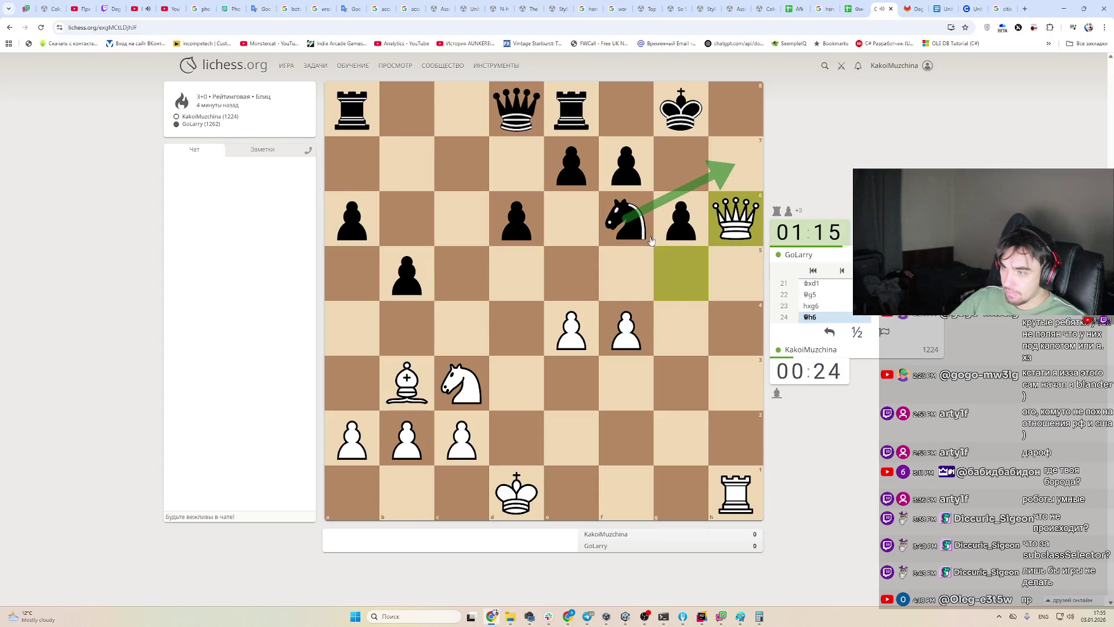
pyautogui.moveTo(625, 328); pyautogui.dragTo(626, 272)
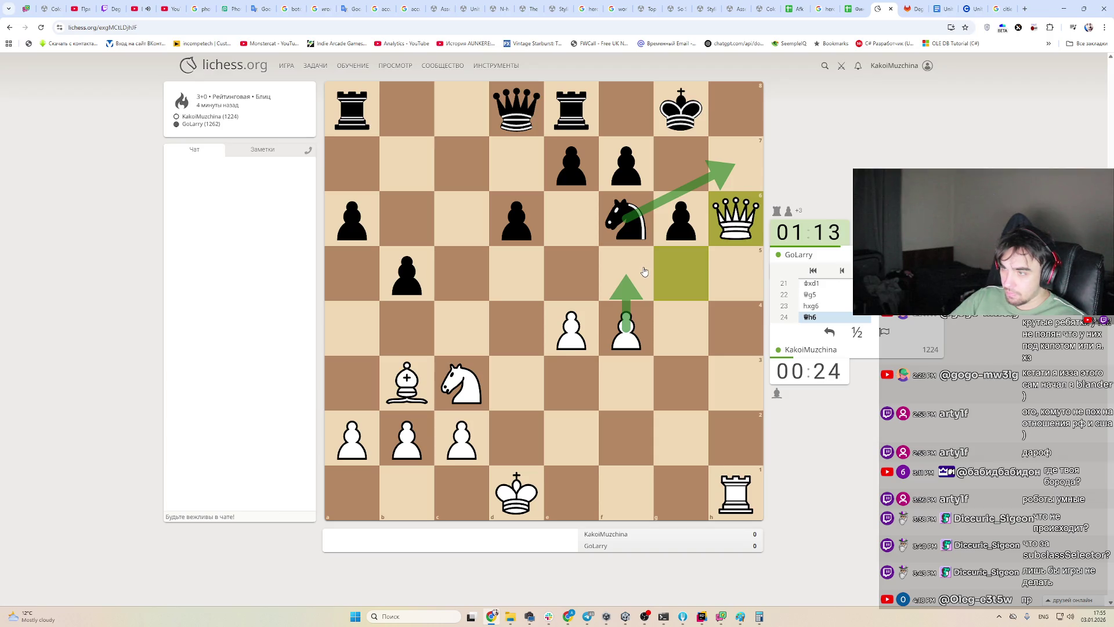
pyautogui.rightClick(515, 102)
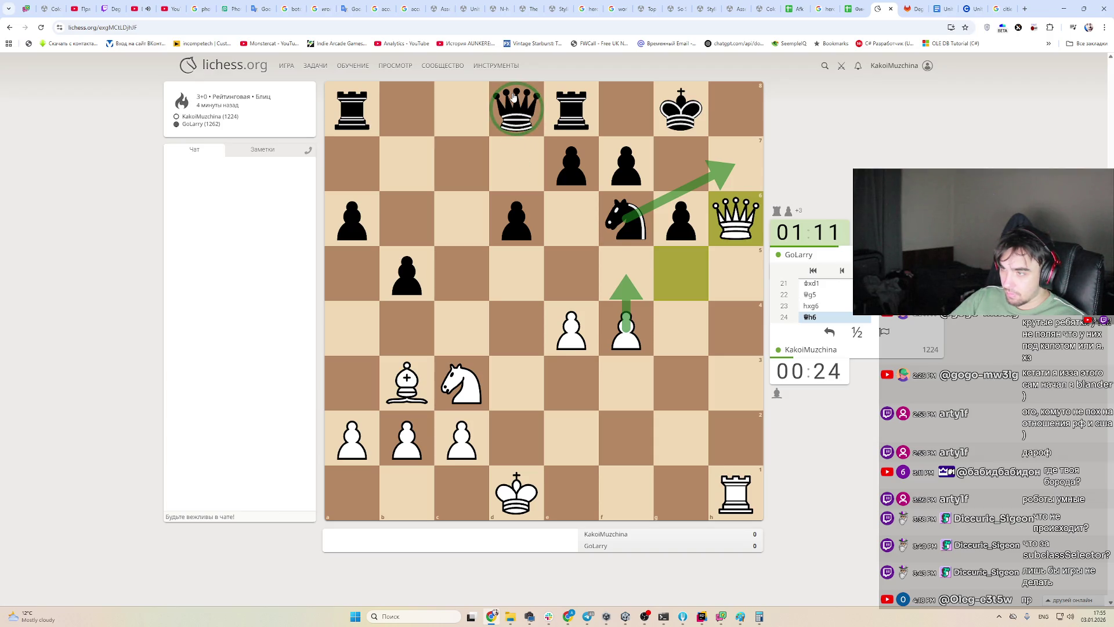
pyautogui.rightClick(513, 97)
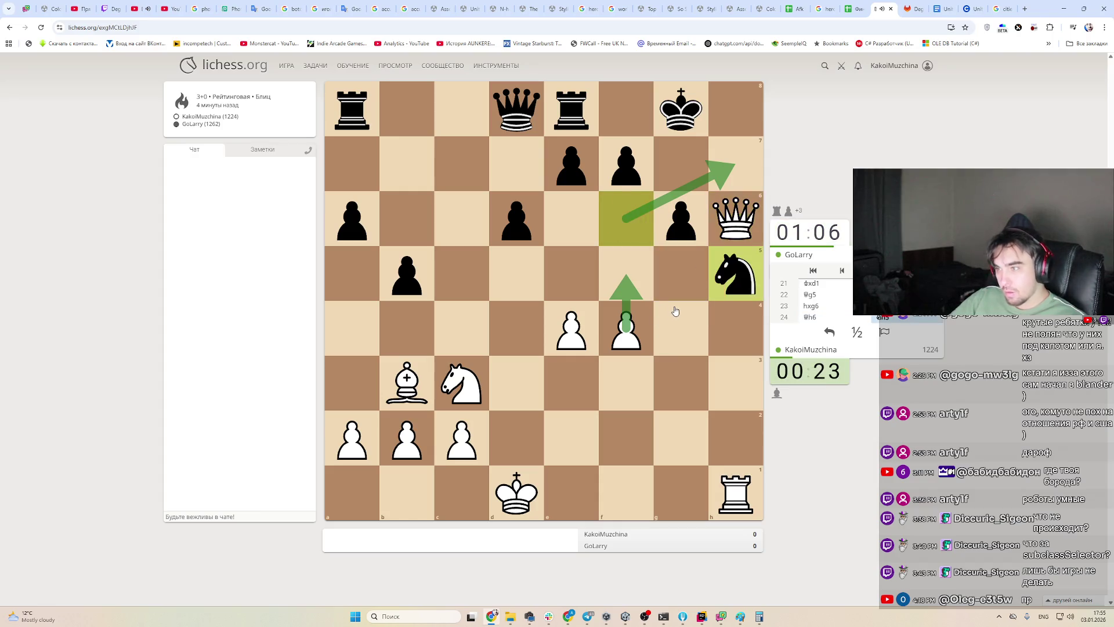
pyautogui.click(406, 390)
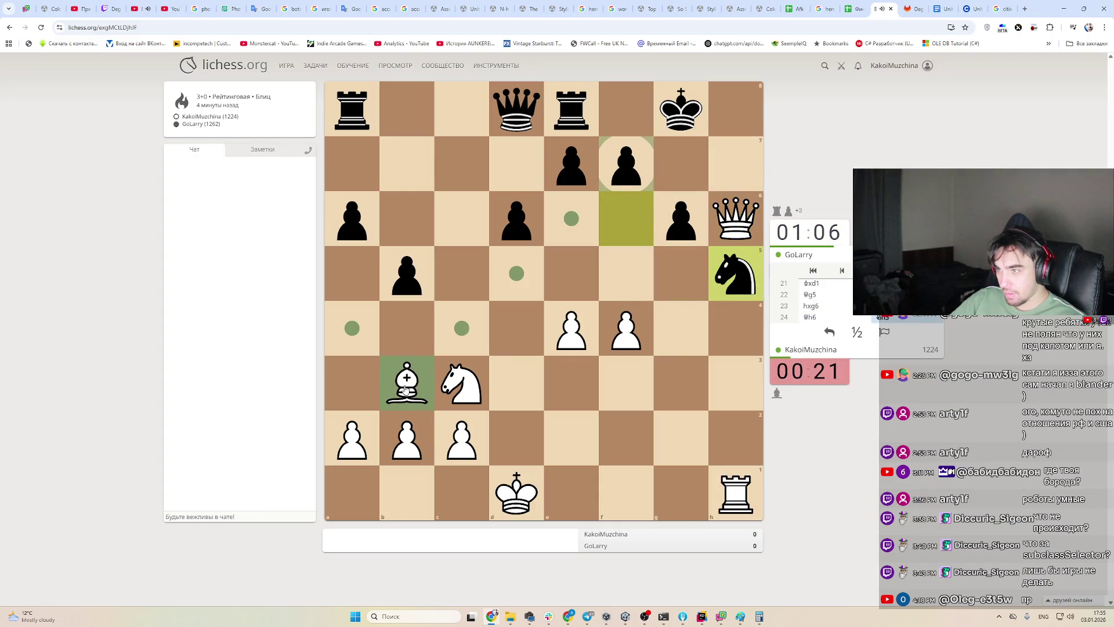
pyautogui.click(406, 390)
pyautogui.moveTo(458, 376); pyautogui.dragTo(459, 377)
pyautogui.click(625, 328)
# Push f5, capture fxg6, and step the king to c1 out of check
pyautogui.click(621, 284)
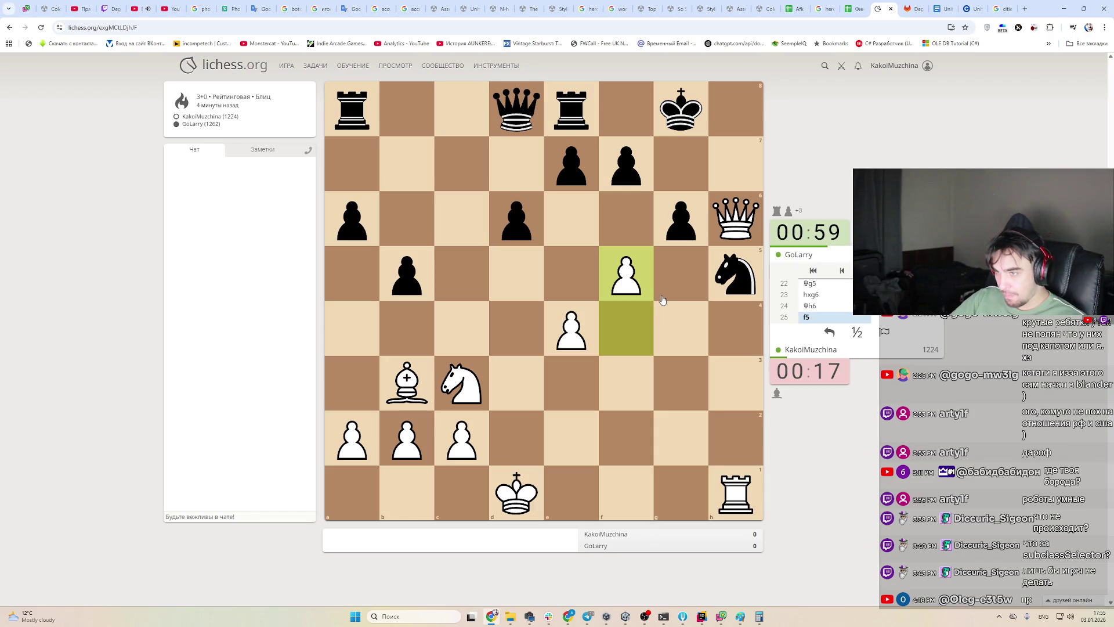
pyautogui.moveTo(528, 124)
pyautogui.mouseDown()
pyautogui.moveTo(351, 268)
pyautogui.moveTo(473, 154)
pyautogui.moveTo(423, 217)
pyautogui.moveTo(464, 169)
pyautogui.mouseUp()
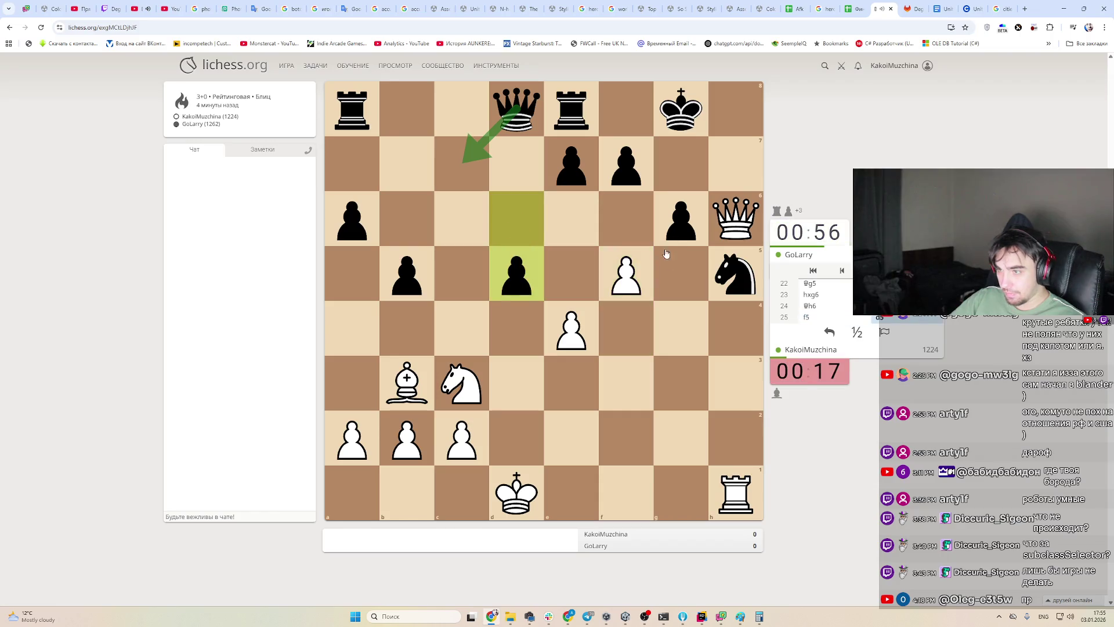
pyautogui.moveTo(617, 287); pyautogui.dragTo(685, 218)
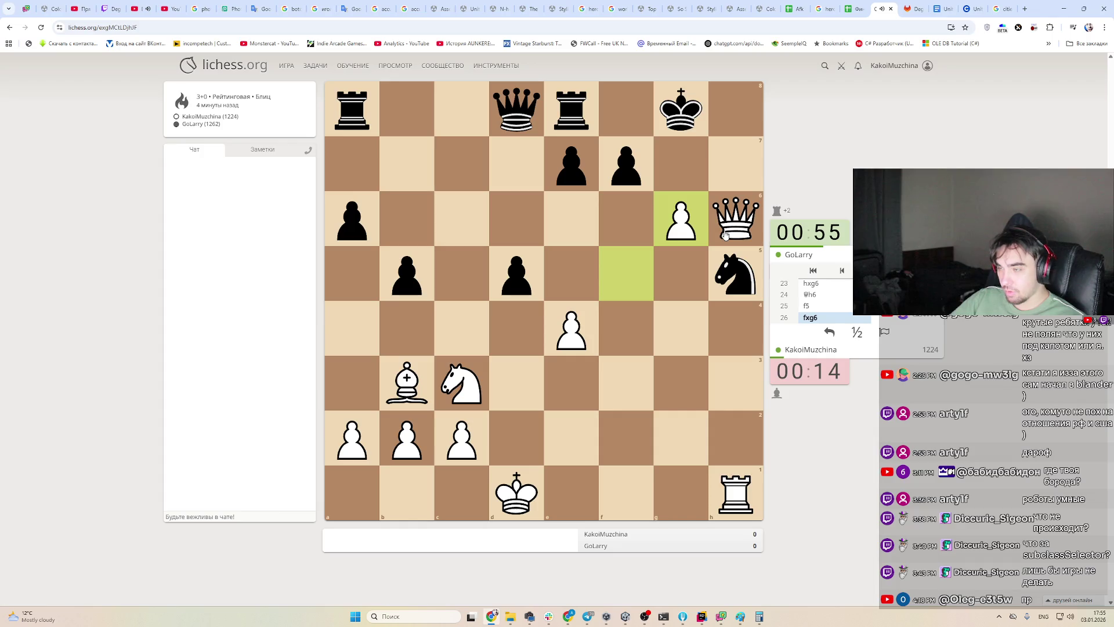
pyautogui.moveTo(502, 490); pyautogui.dragTo(461, 504)
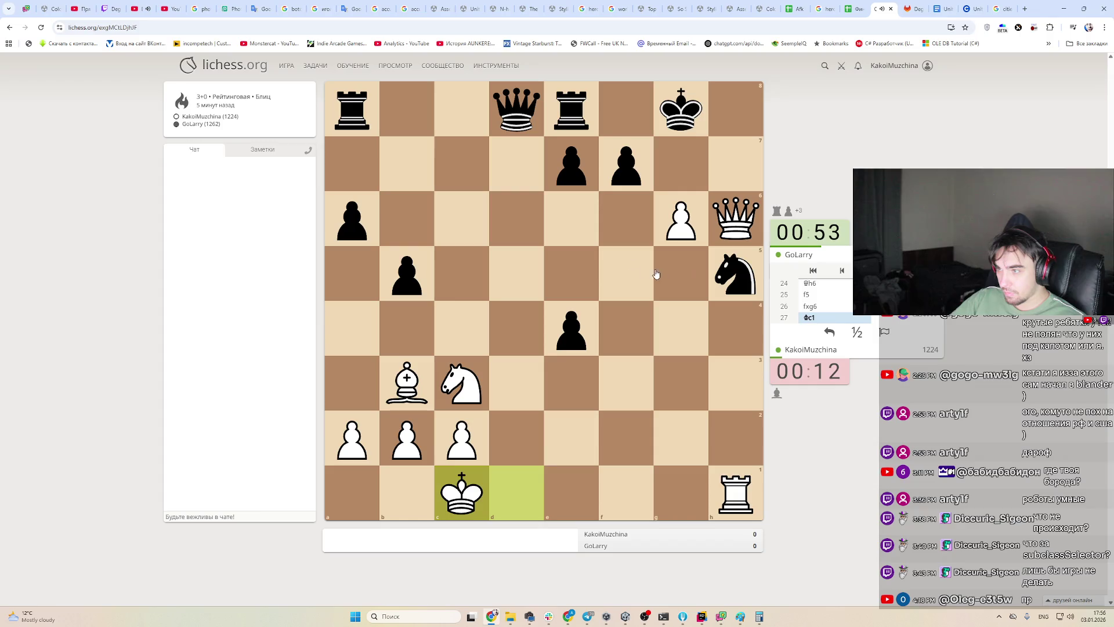
# Draw analysis arrows showing the b3 bishop and g6 pawn both targeting f7
pyautogui.click(409, 380)
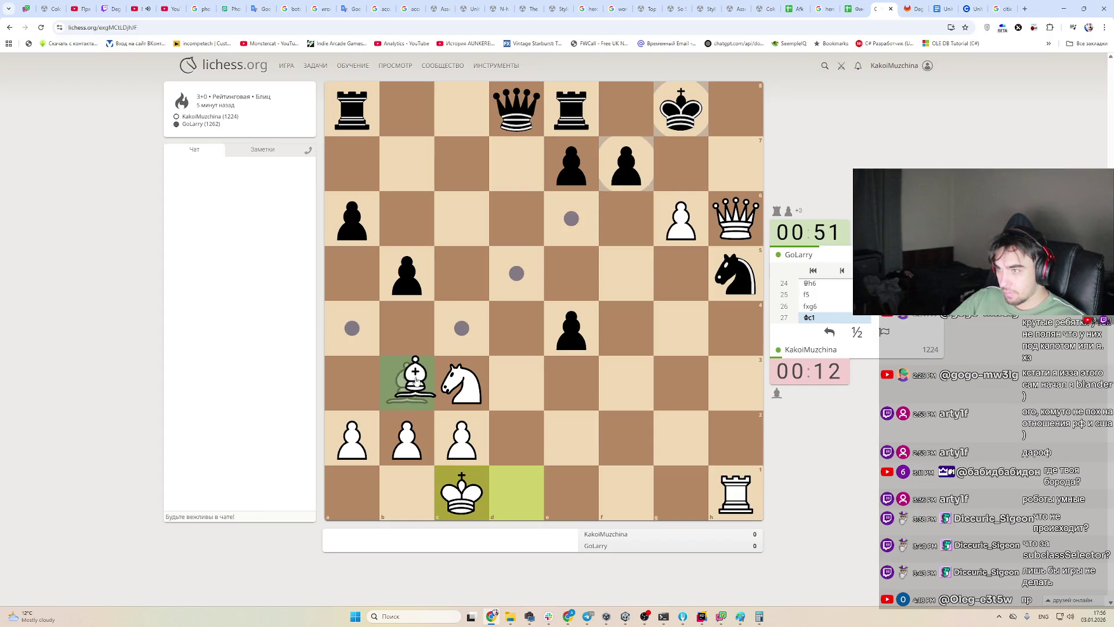
pyautogui.moveTo(409, 380); pyautogui.dragTo(626, 168)
pyautogui.rightClick(676, 211)
pyautogui.moveTo(673, 206); pyautogui.dragTo(626, 168)
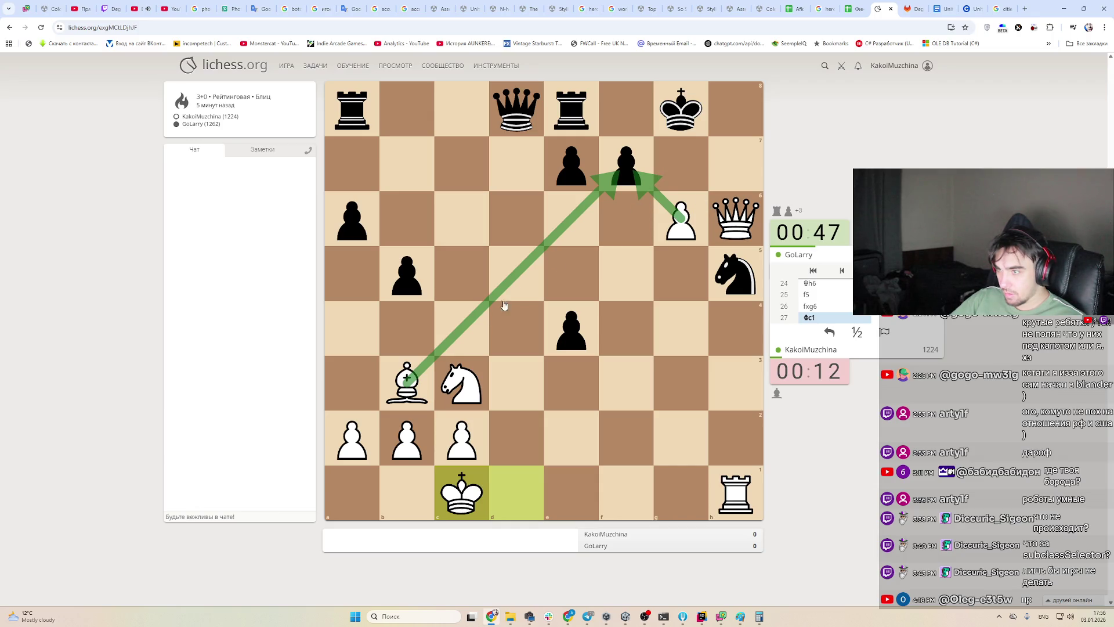
pyautogui.click(406, 383)
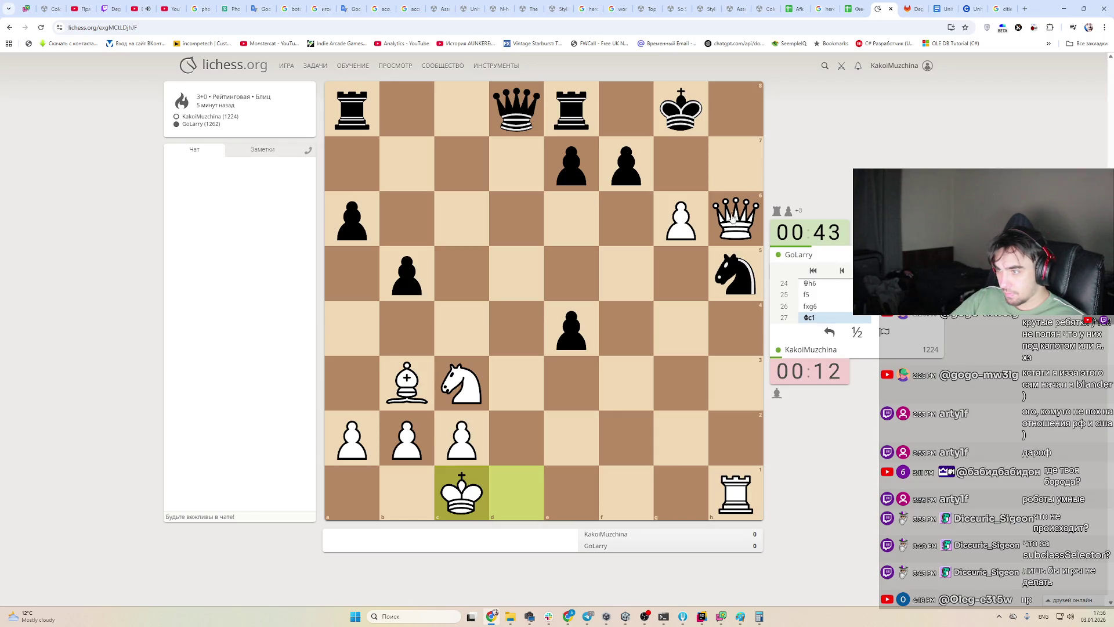
# Sketch the queen's h6-h7-h8 route and the black king's f8 escape, then redraw the h7 arrow
pyautogui.moveTo(733, 217); pyautogui.dragTo(738, 168)
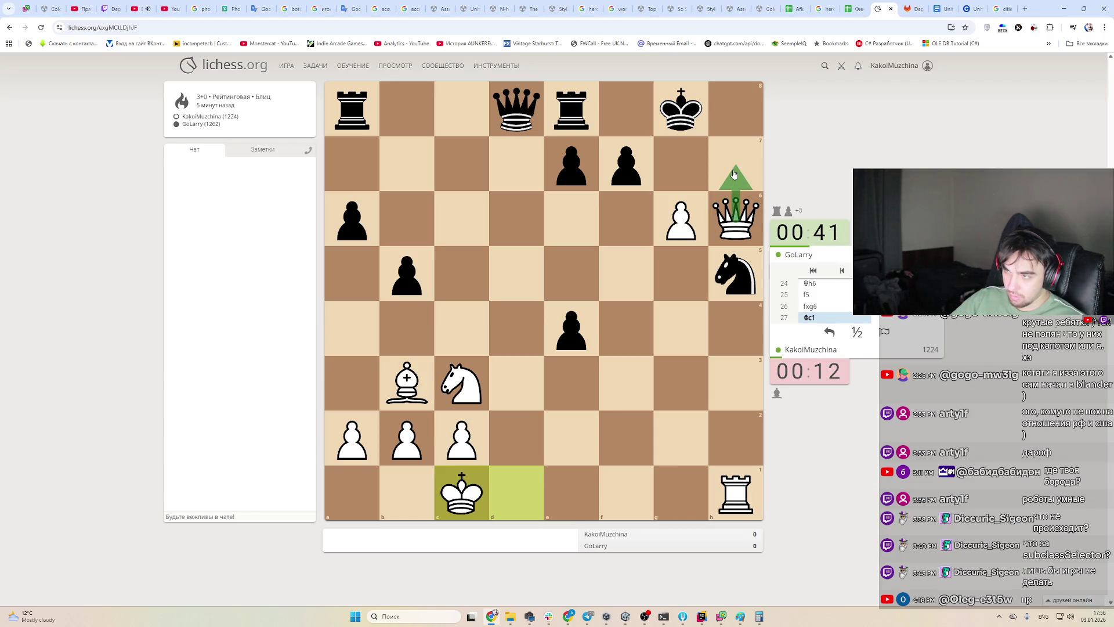
pyautogui.moveTo(670, 119); pyautogui.dragTo(574, 113)
pyautogui.rightClick(620, 117)
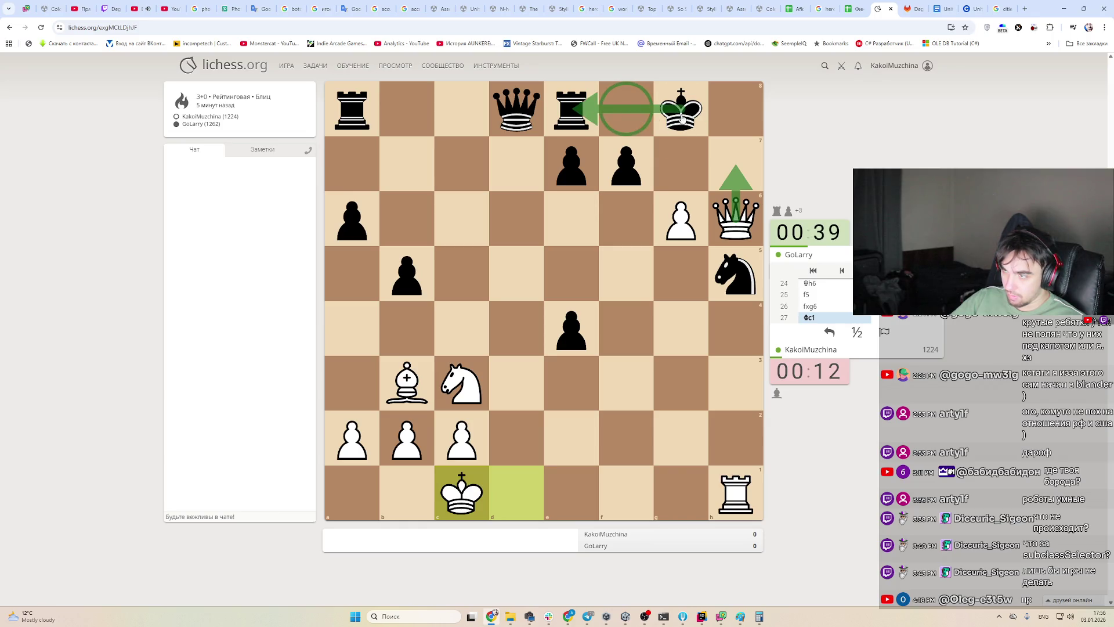
pyautogui.moveTo(734, 161); pyautogui.dragTo(736, 105)
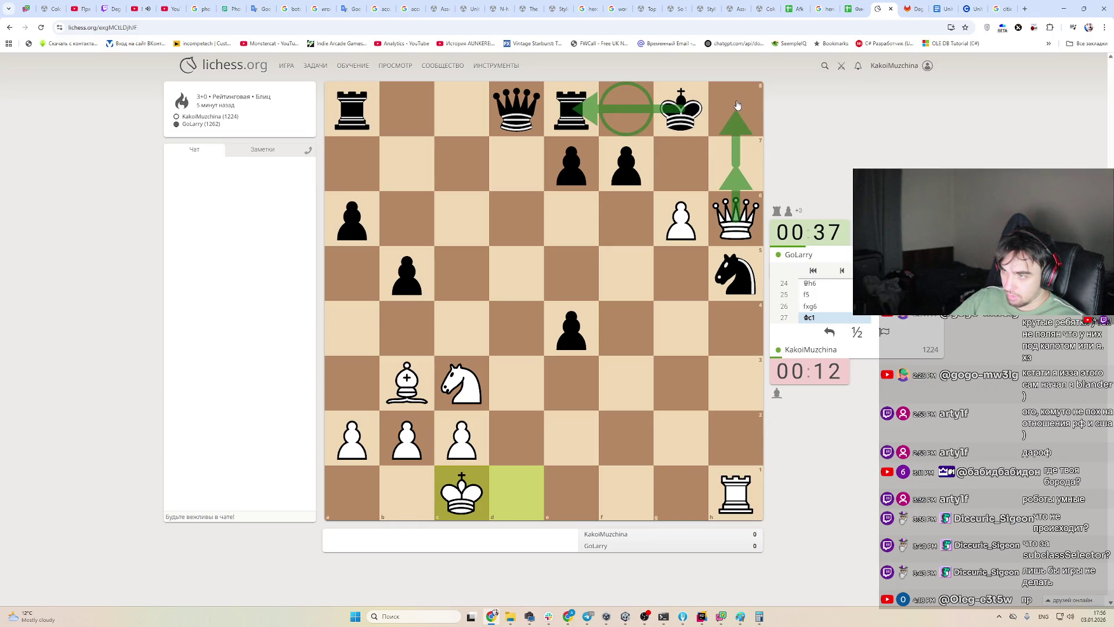
pyautogui.click(729, 218)
pyautogui.click(729, 218)
pyautogui.click(729, 218)
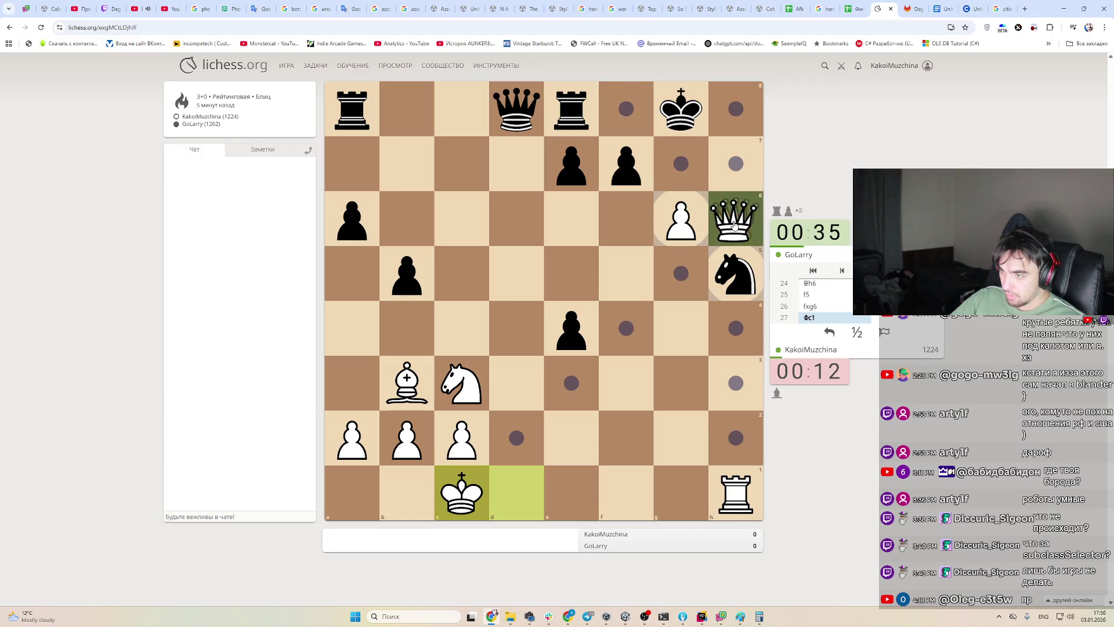
pyautogui.click(729, 217)
pyautogui.rightClick(746, 162)
pyautogui.moveTo(732, 220)
pyautogui.mouseDown()
pyautogui.moveTo(744, 165)
pyautogui.moveTo(736, 110)
pyautogui.mouseUp()
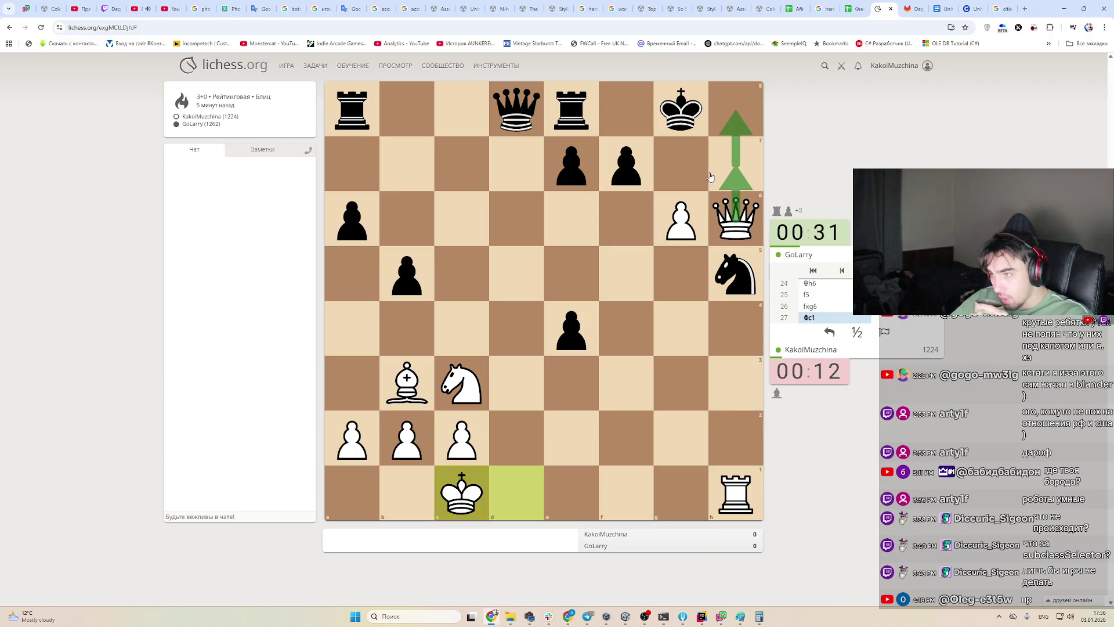
# Play Qh7+ and follow up with Qh8+
pyautogui.click(734, 220)
pyautogui.click(735, 164)
pyautogui.moveTo(736, 164); pyautogui.dragTo(737, 112)
pyautogui.click(735, 163)
pyautogui.click(741, 112)
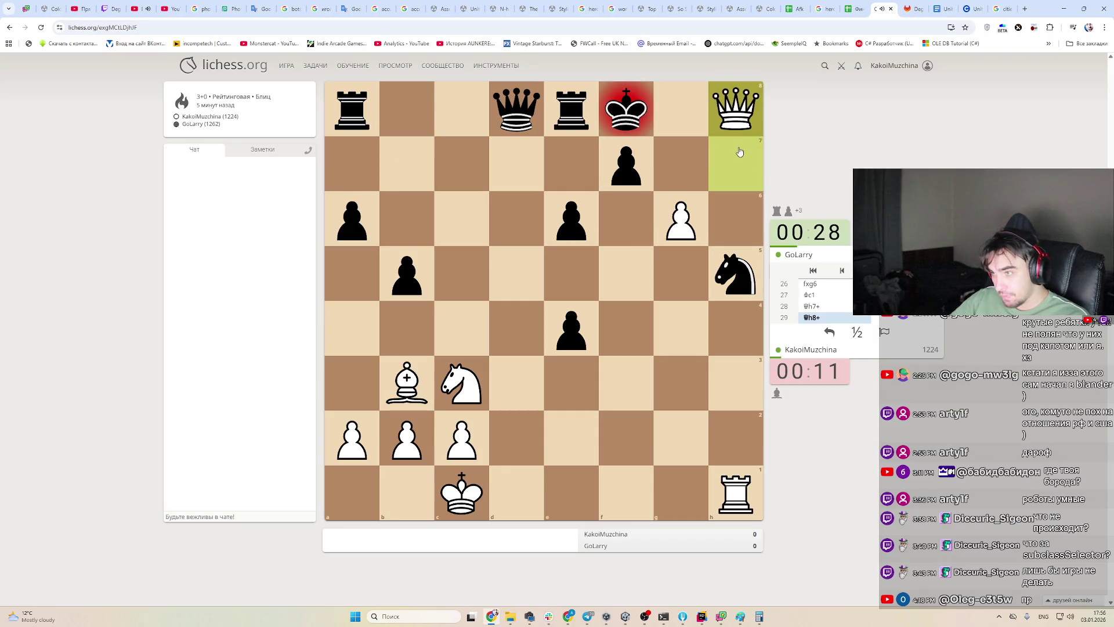
pyautogui.click(737, 116)
pyautogui.click(737, 116)
pyautogui.click(737, 116)
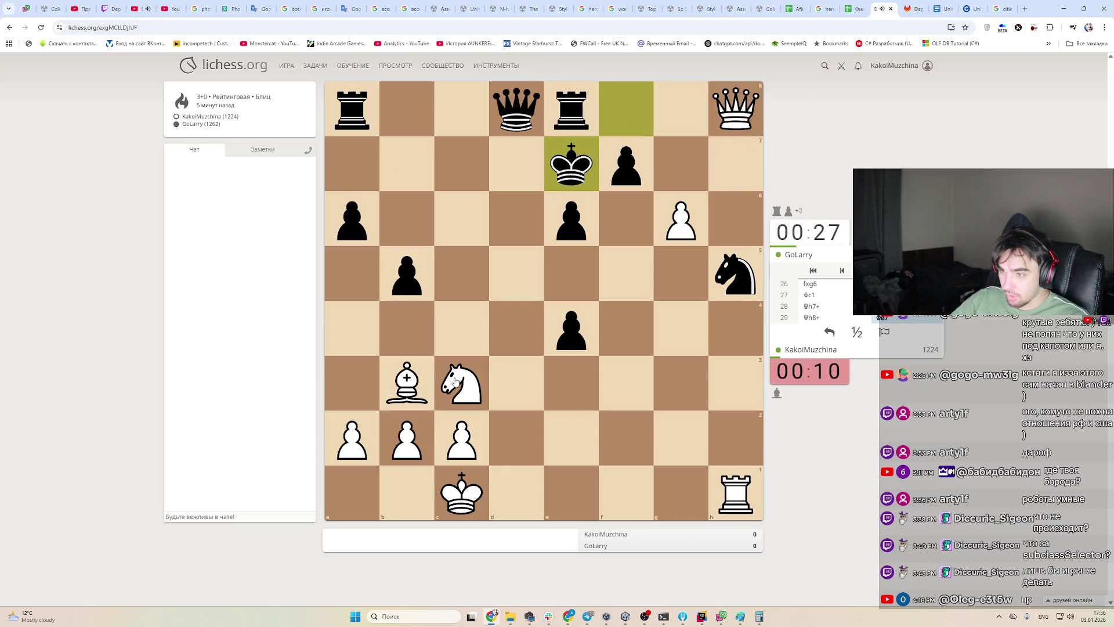
# Capture the h5 knight with the queen, then check from c5
pyautogui.click(406, 383)
pyautogui.click(458, 382)
pyautogui.click(459, 382)
pyautogui.moveTo(734, 114); pyautogui.dragTo(737, 278)
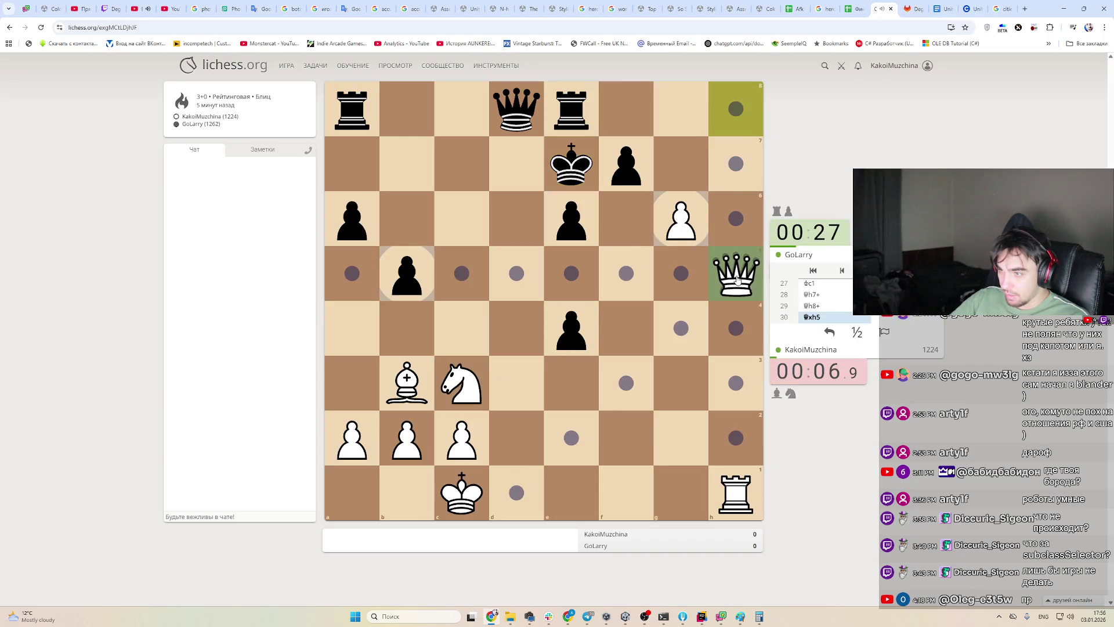
pyautogui.moveTo(461, 383); pyautogui.dragTo(482, 384)
pyautogui.moveTo(736, 273)
pyautogui.mouseDown()
pyautogui.moveTo(453, 278)
pyautogui.moveTo(734, 270)
pyautogui.moveTo(744, 288)
pyautogui.moveTo(471, 283)
pyautogui.mouseUp()
# Premove gxf7 and Rxh8, cancelling a stray f8 promotion premove
pyautogui.click(705, 239)
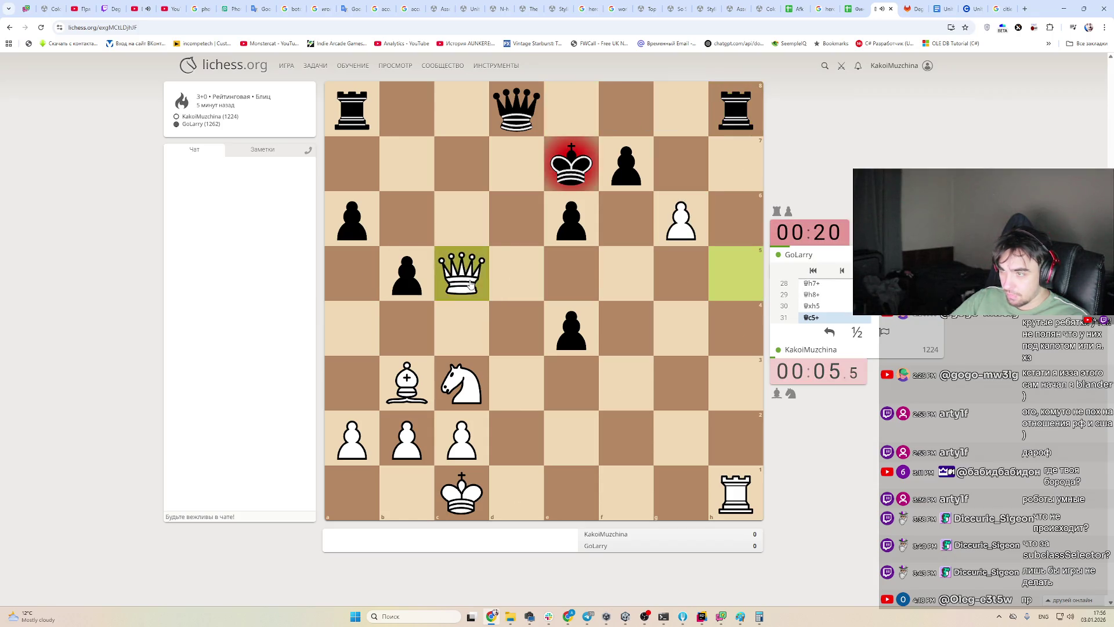
pyautogui.click(705, 216)
pyautogui.click(626, 164)
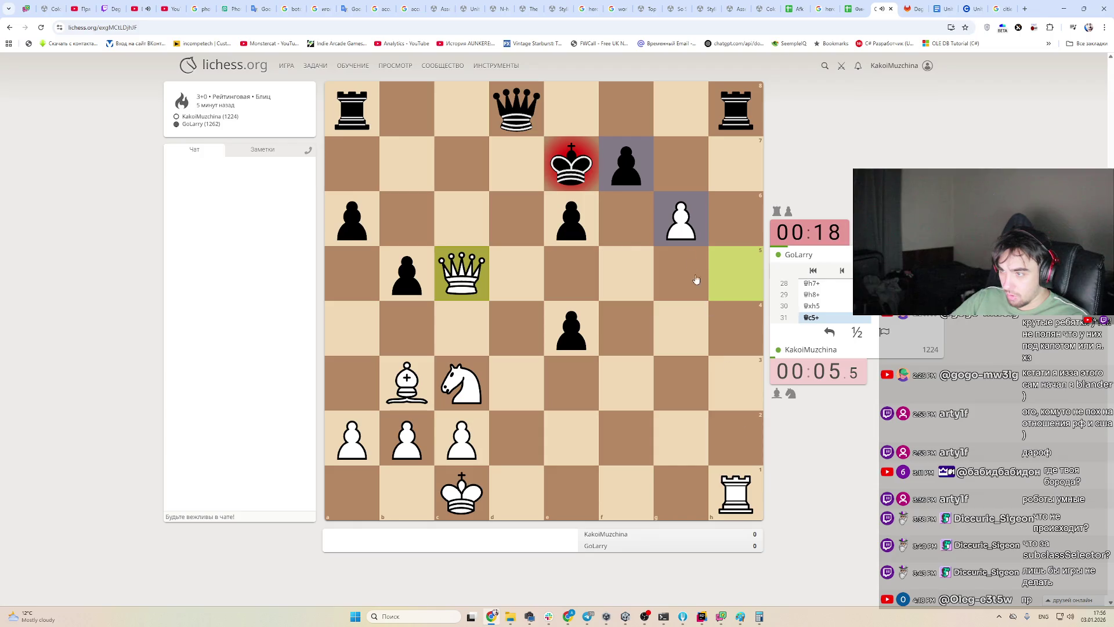
pyautogui.moveTo(736, 493)
pyautogui.mouseDown()
pyautogui.moveTo(754, 333)
pyautogui.moveTo(703, 156)
pyautogui.mouseUp()
pyautogui.click(632, 173)
pyautogui.click(638, 125)
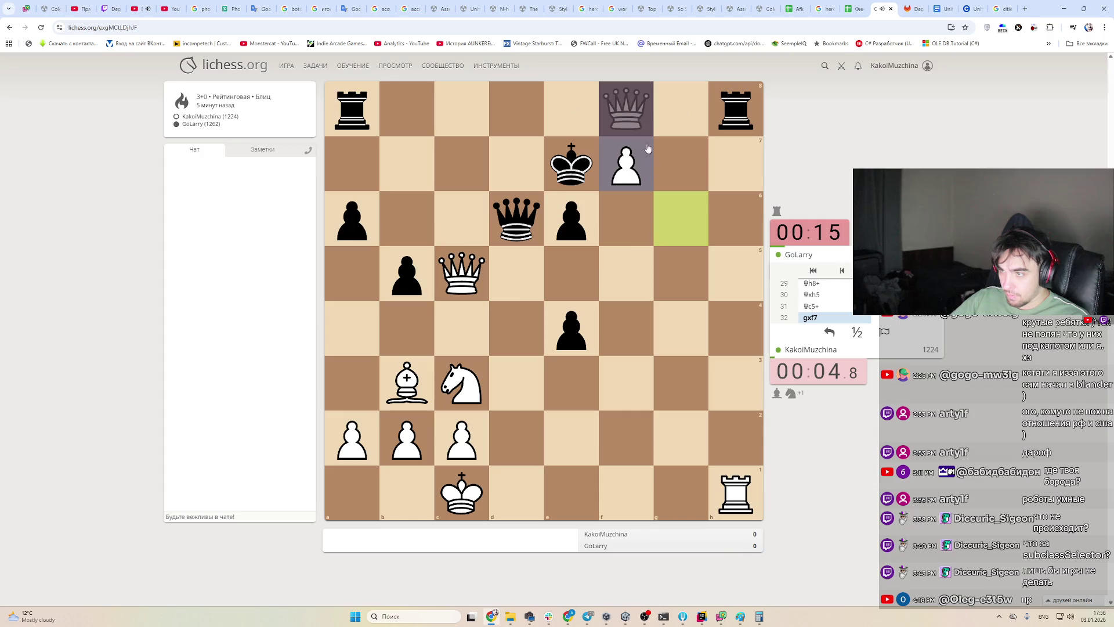
pyautogui.click(648, 148)
pyautogui.moveTo(735, 493)
pyautogui.mouseDown()
pyautogui.moveTo(751, 110)
pyautogui.moveTo(747, 123)
pyautogui.mouseUp()
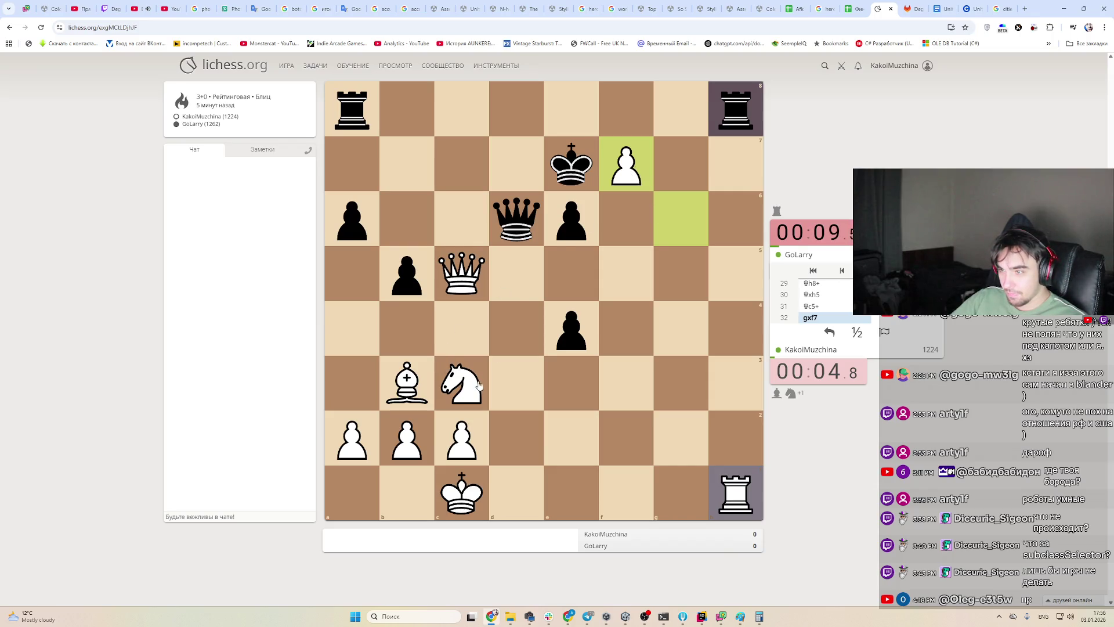
# Premove Nd5+, the f7-f8 push, Bc4 and Nc7
pyautogui.moveTo(467, 377); pyautogui.dragTo(517, 273)
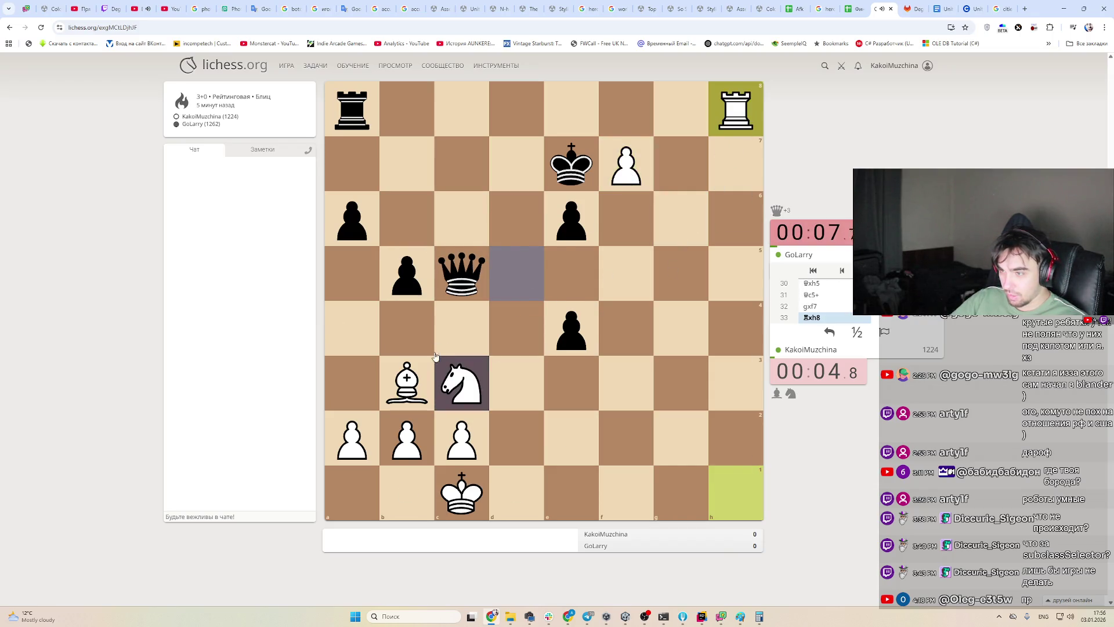
pyautogui.moveTo(627, 167); pyautogui.dragTo(638, 118)
pyautogui.moveTo(407, 380)
pyautogui.mouseDown()
pyautogui.moveTo(529, 292)
pyautogui.moveTo(461, 328)
pyautogui.mouseUp()
pyautogui.moveTo(516, 270)
pyautogui.mouseDown()
pyautogui.moveTo(522, 258)
pyautogui.moveTo(474, 156)
pyautogui.mouseUp()
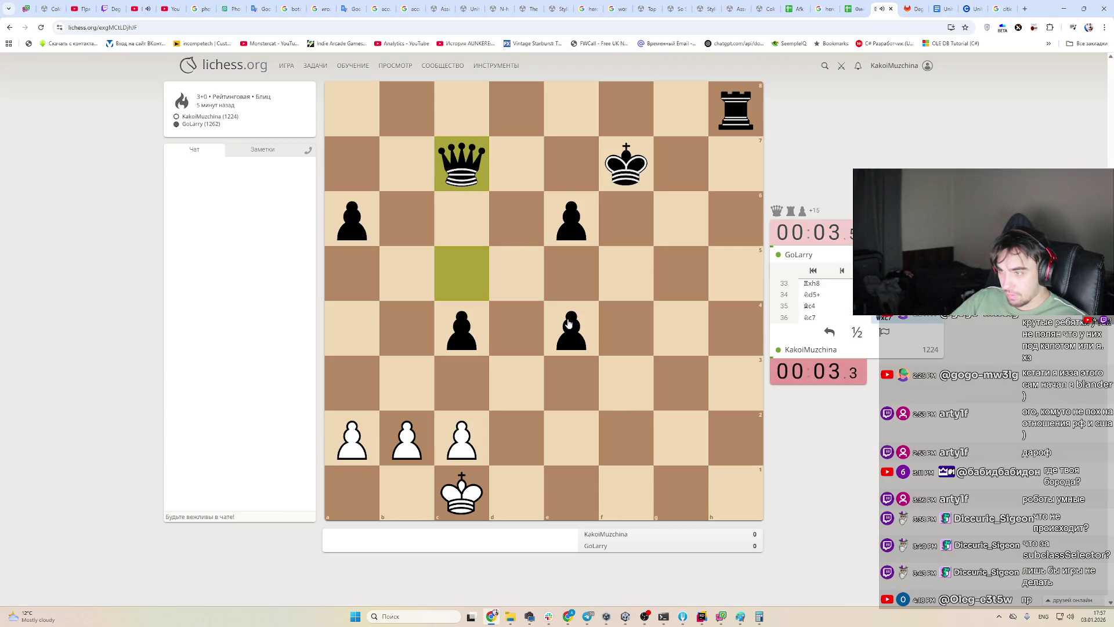
# Walk the white king via d2 toward d4 and e3 until Black flags, then close the game tab
pyautogui.moveTo(462, 493)
pyautogui.mouseDown()
pyautogui.moveTo(517, 438)
pyautogui.moveTo(462, 377)
pyautogui.mouseUp()
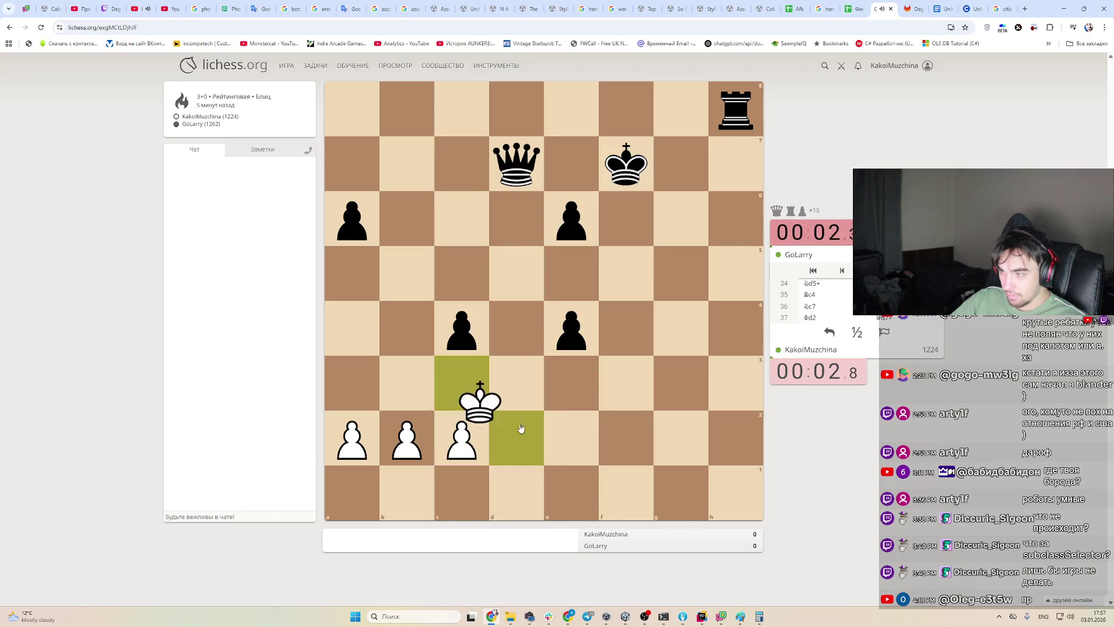
pyautogui.click(462, 378)
pyautogui.click(462, 378)
pyautogui.moveTo(513, 373); pyautogui.dragTo(517, 328)
pyautogui.moveTo(517, 327); pyautogui.dragTo(580, 390)
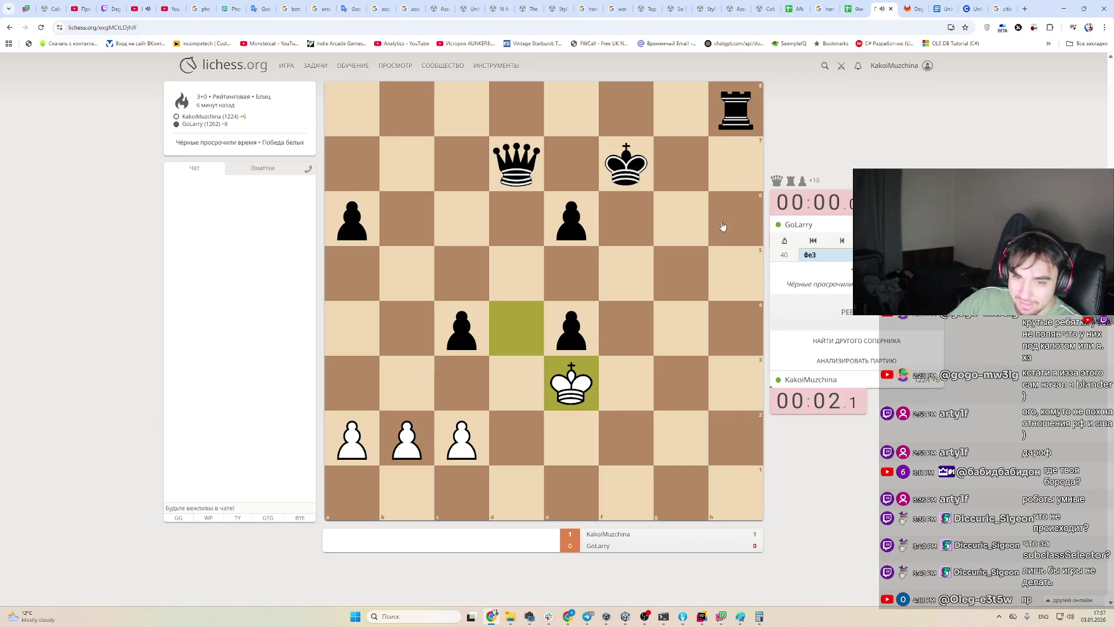
pyautogui.click(890, 9)
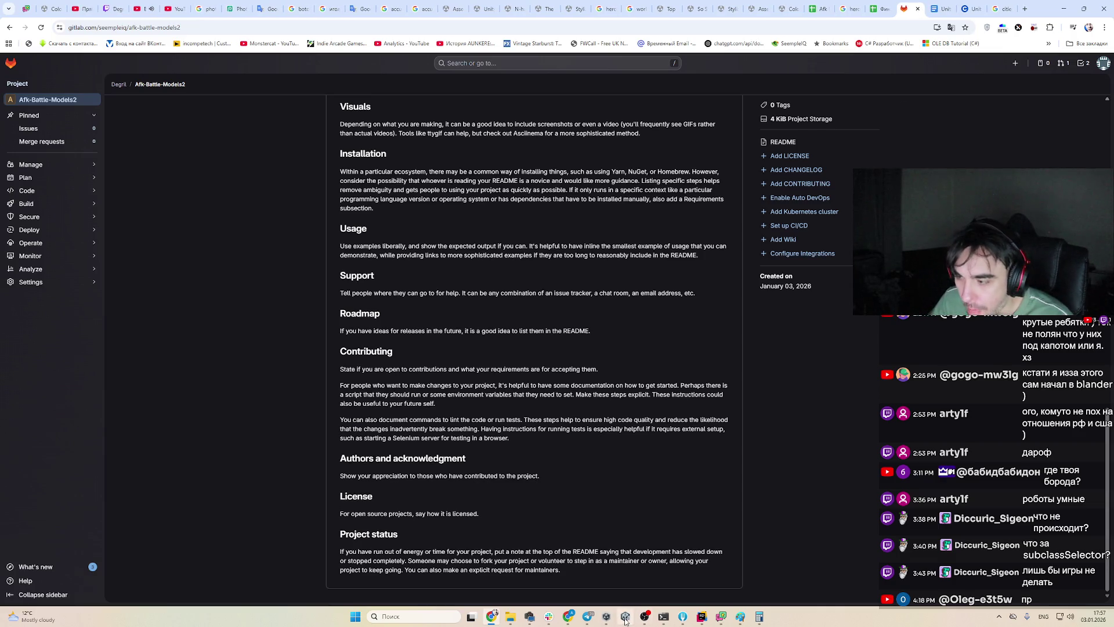
# Bring the Unity editor to the front from the taskbar
pyautogui.click(625, 617)
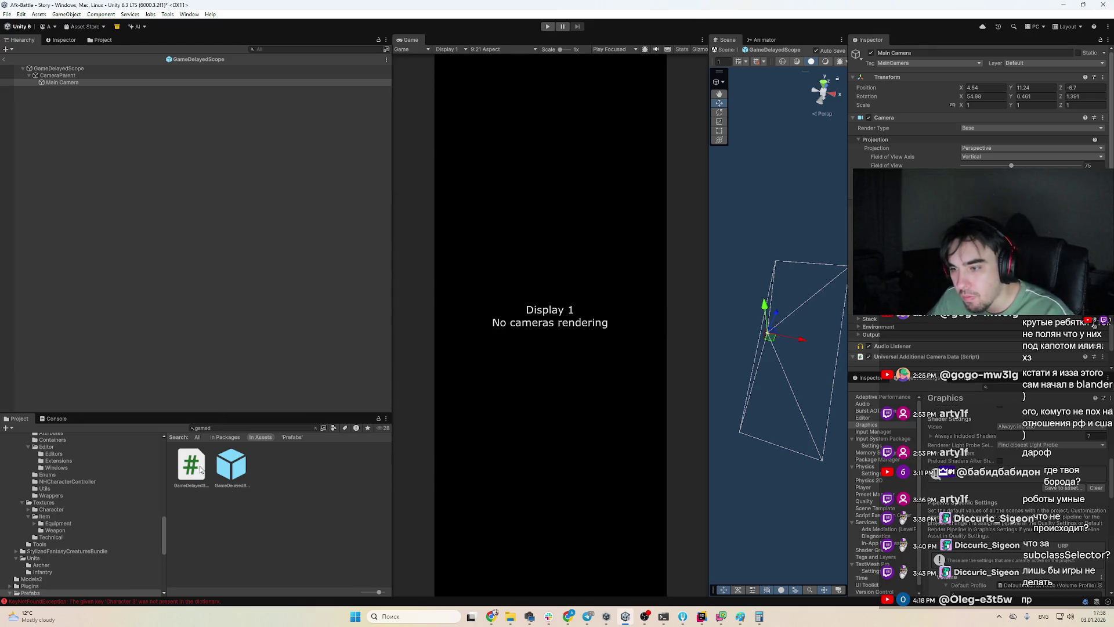
# Search the project for 'level' and open the Level prefab for editing
pyautogui.click(243, 429)
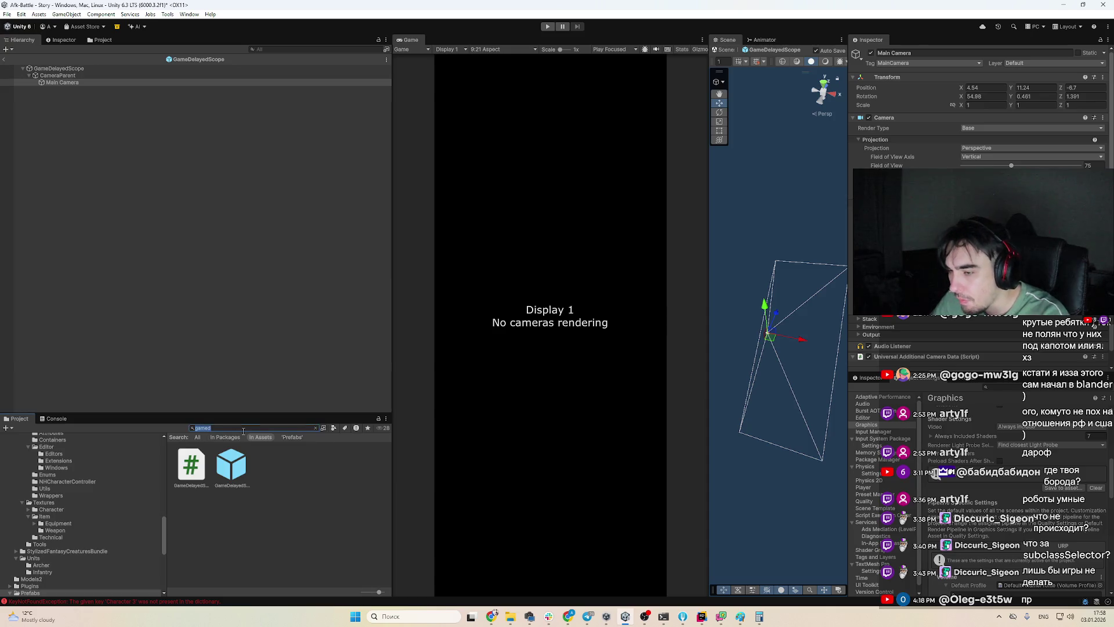
pyautogui.write('level')
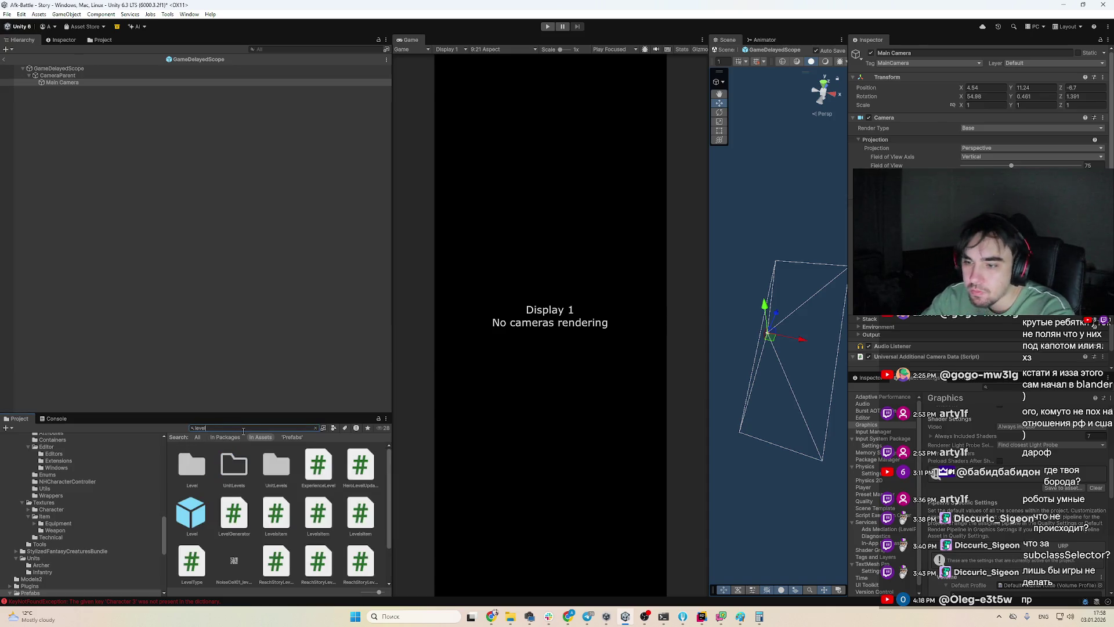
pyautogui.doubleClick(189, 518)
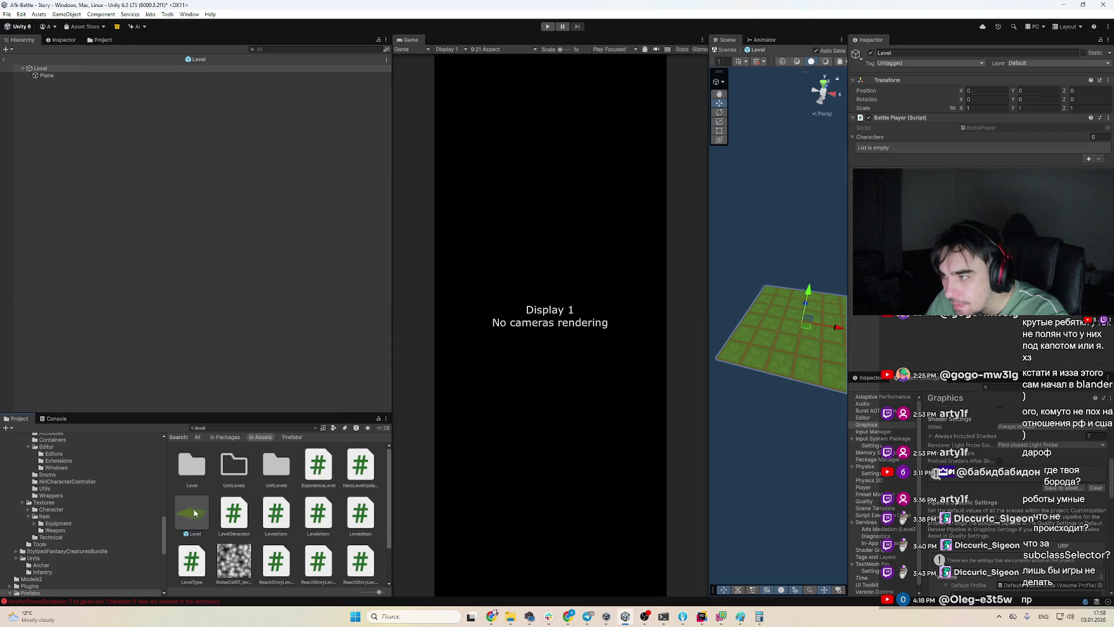
pyautogui.click(78, 83)
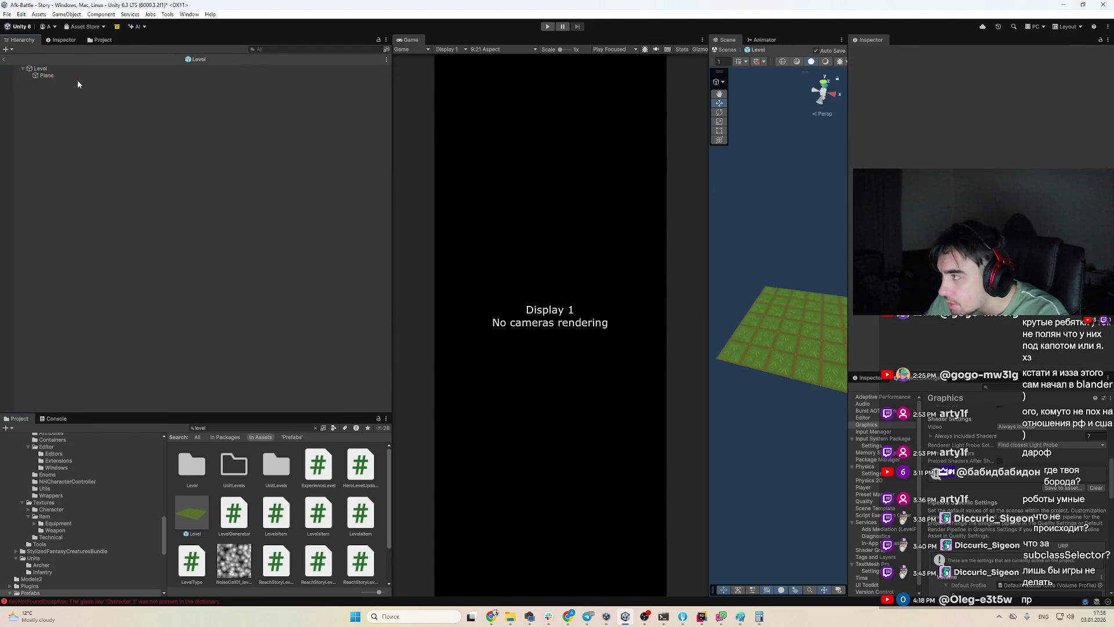
pyautogui.scroll(1, 821, 390)
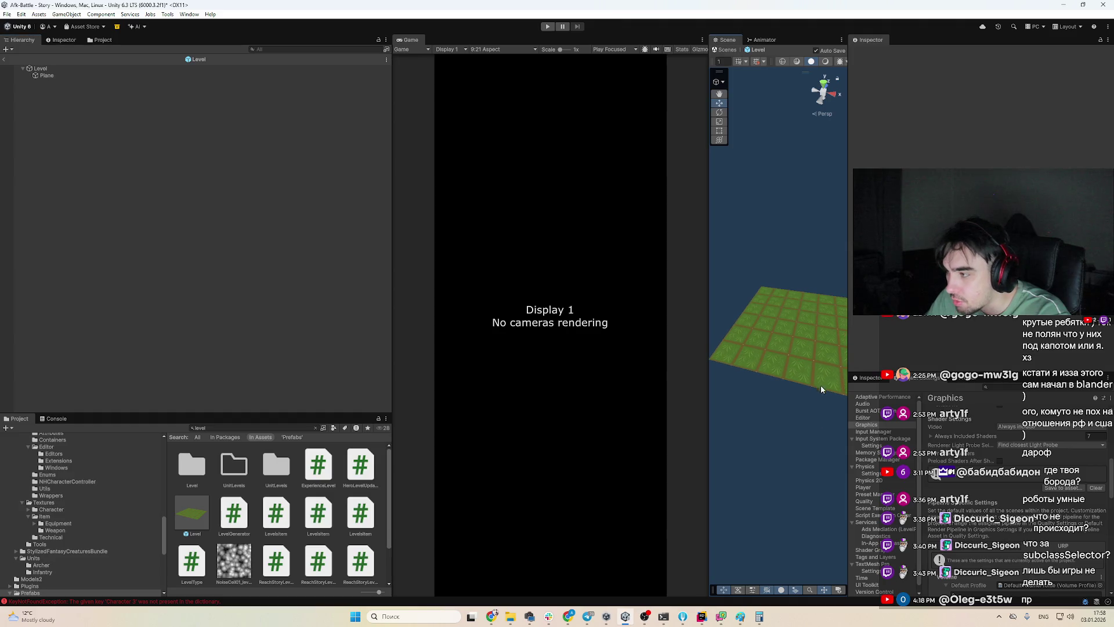
pyautogui.moveTo(846, 362); pyautogui.dragTo(963, 362)
pyautogui.scroll(10, 64, 499)
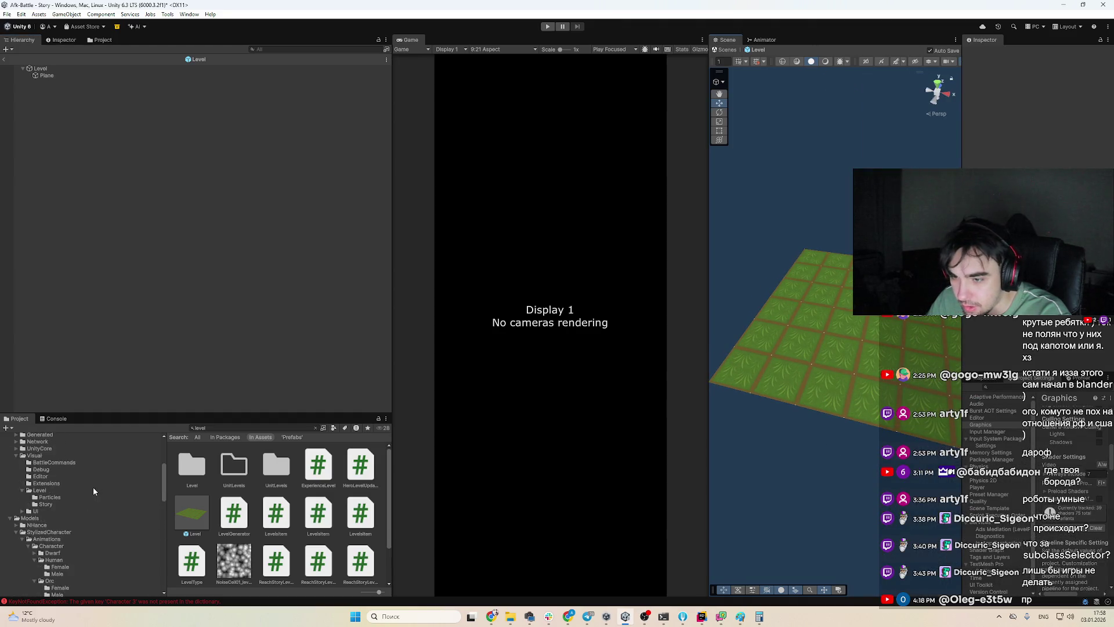
# Collapse Code, Models and SineVFX, then browse to SoStylized > Environment > Foliage > Prefabs
pyautogui.click(58, 485)
pyautogui.doubleClick(55, 491)
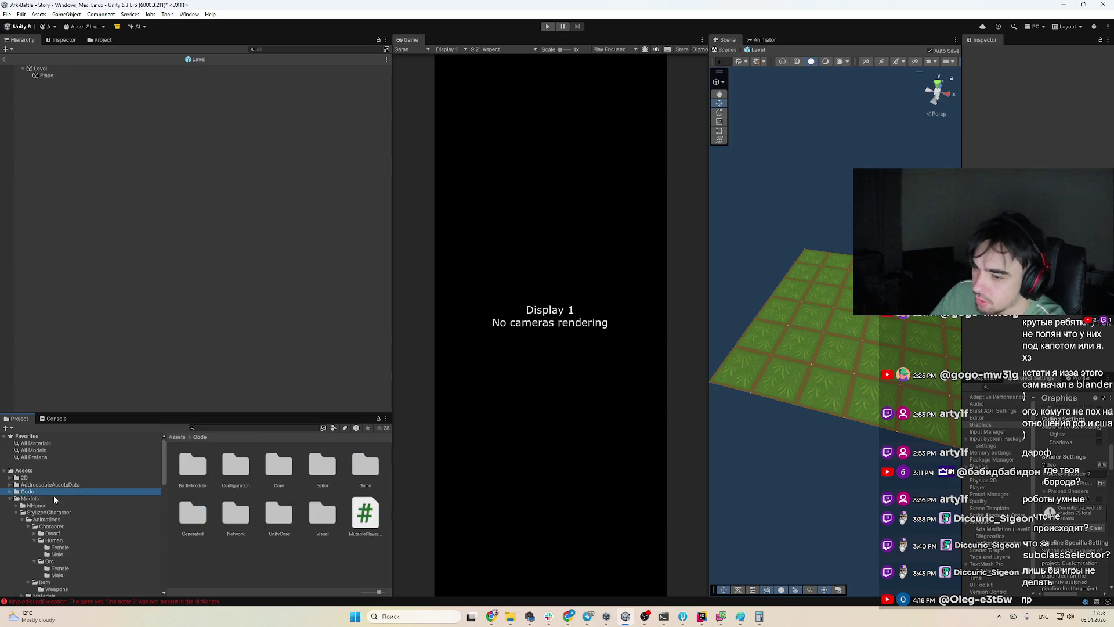
pyautogui.click(52, 498)
pyautogui.press('Left')
pyautogui.click(51, 520)
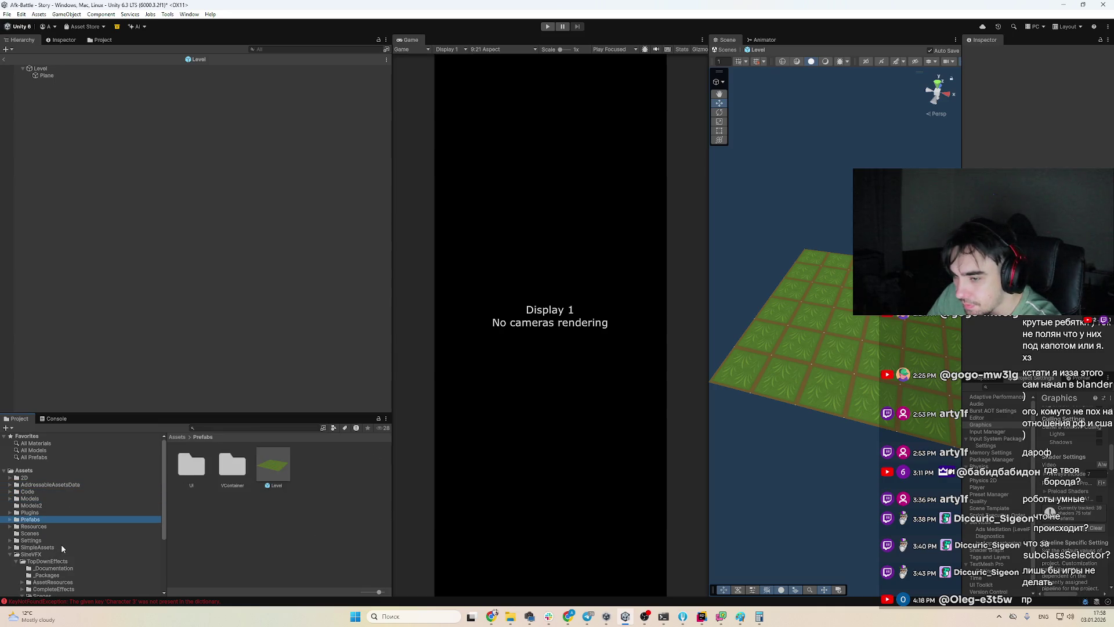
pyautogui.click(63, 547)
pyautogui.click(64, 554)
pyautogui.press('Left')
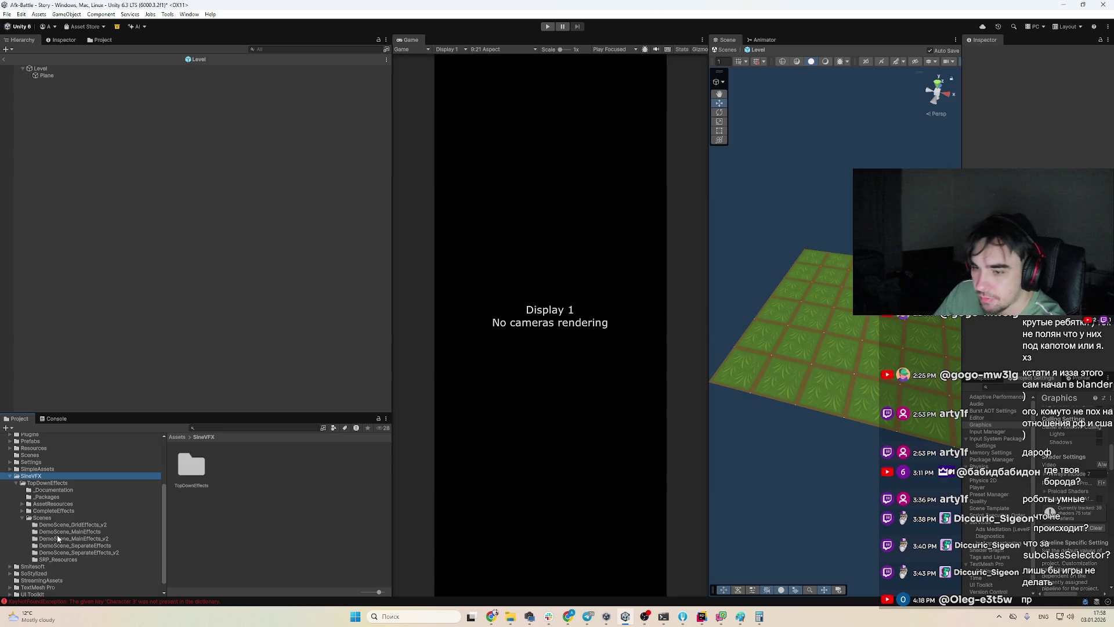
pyautogui.press('Down')
pyautogui.press('Down')
pyautogui.press('Right')
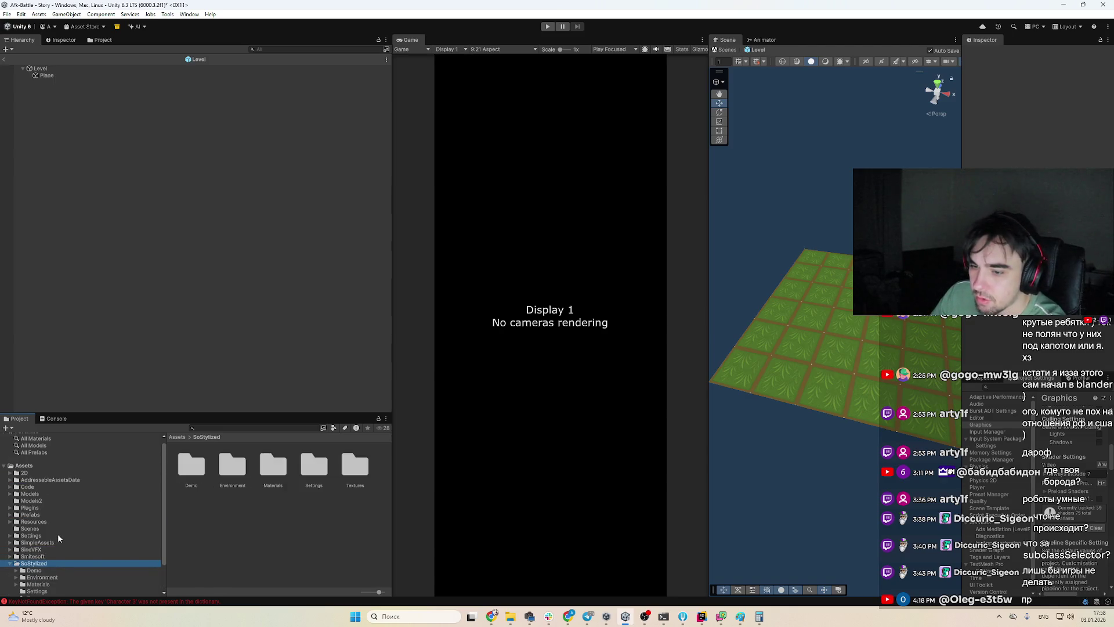
pyautogui.click(65, 544)
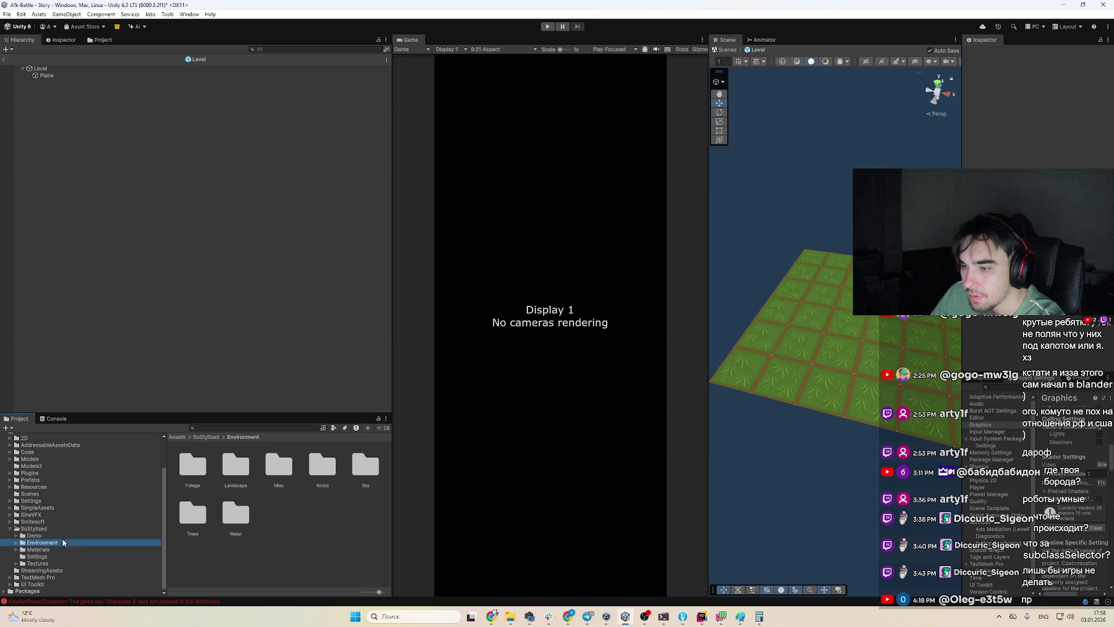
pyautogui.doubleClick(192, 464)
pyautogui.doubleClick(280, 464)
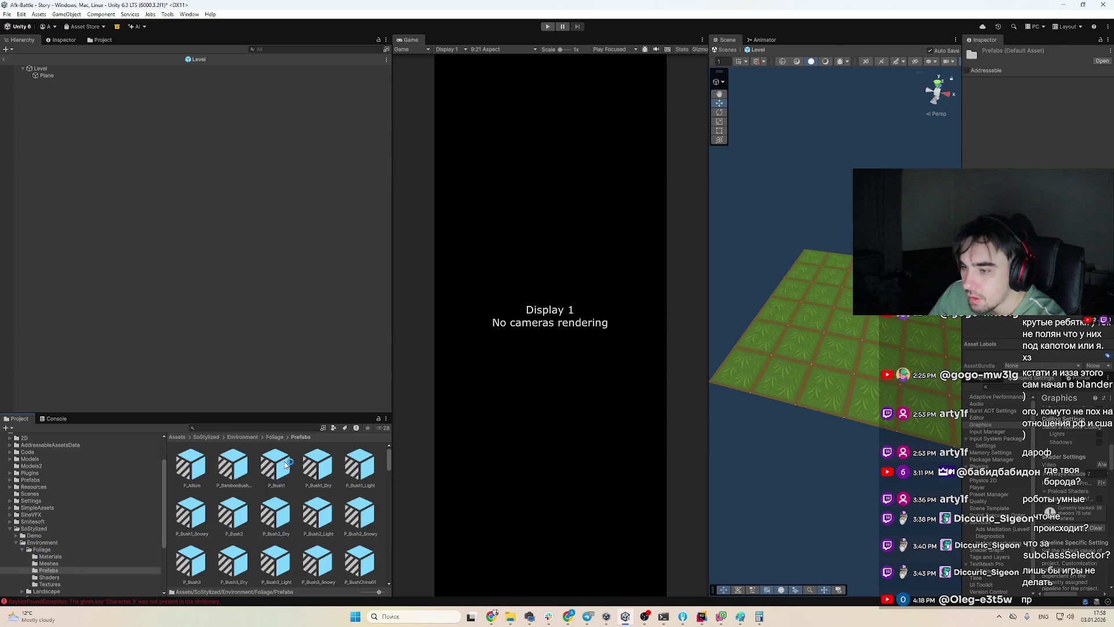
pyautogui.scroll(-2, 72, 537)
# Drag P_Bush2_Snowy into the Level scene and delete the P_Allium flower from the prefab
pyautogui.click(349, 500)
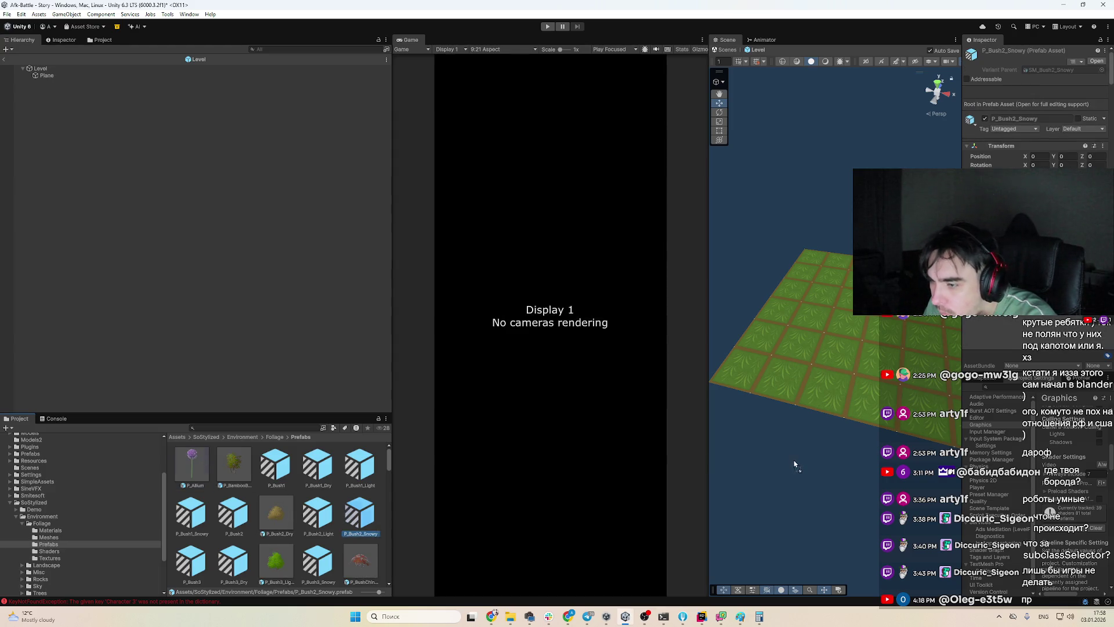
pyautogui.moveTo(812, 385); pyautogui.dragTo(833, 349)
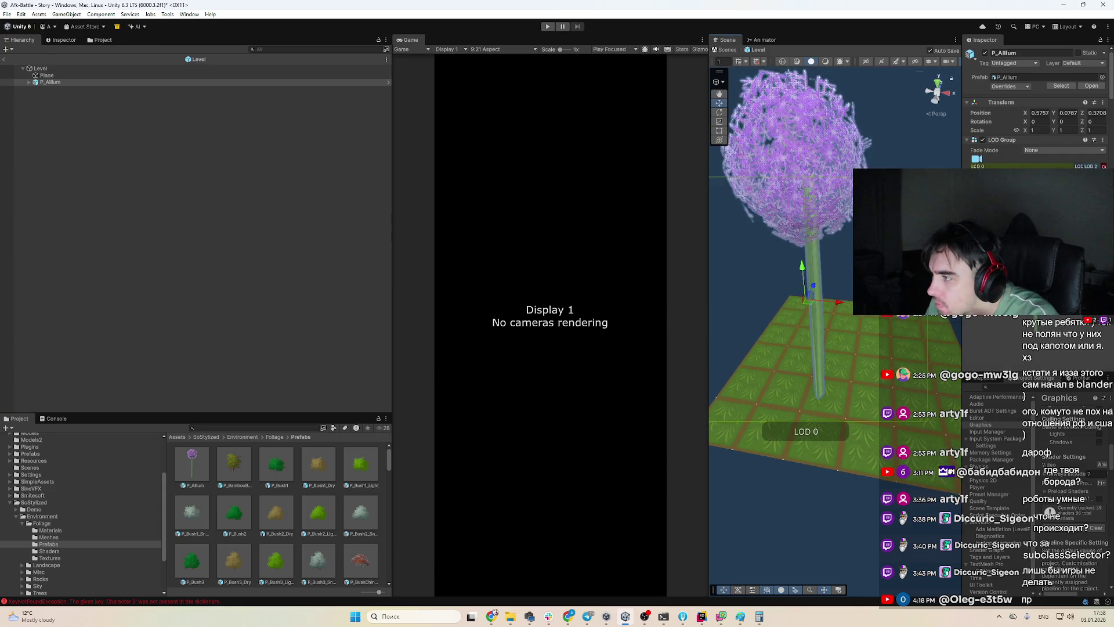
pyautogui.click(888, 152)
pyautogui.scroll(5, 889, 152)
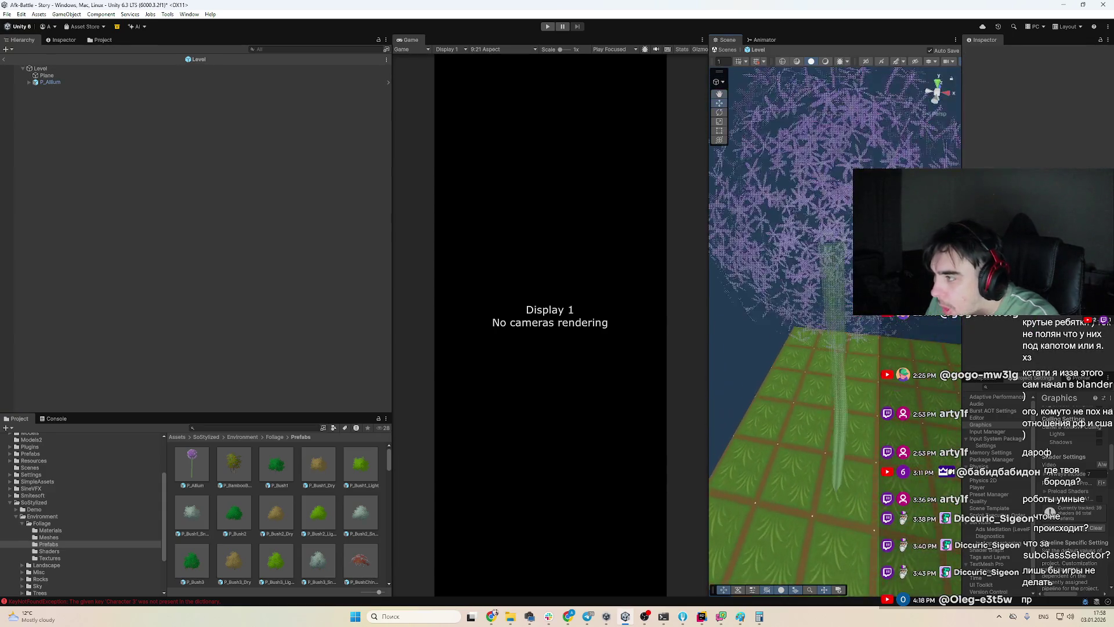
pyautogui.moveTo(899, 145)
pyautogui.mouseDown()
pyautogui.moveTo(903, 112)
pyautogui.moveTo(925, 133)
pyautogui.mouseUp()
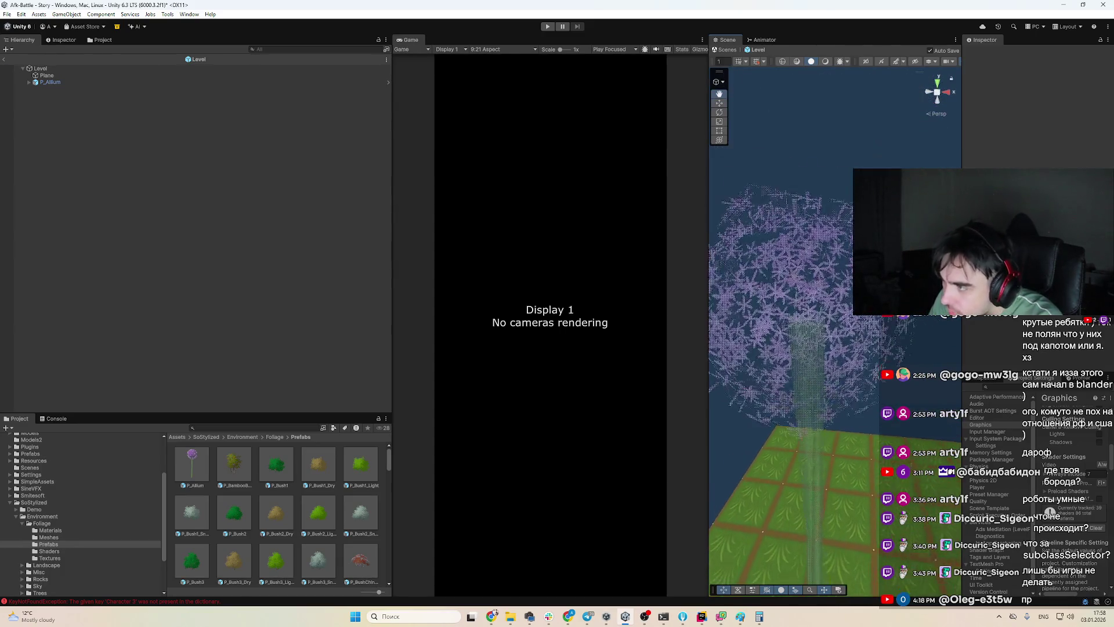
pyautogui.press('Delete')
pyautogui.moveTo(360, 510); pyautogui.dragTo(609, 351)
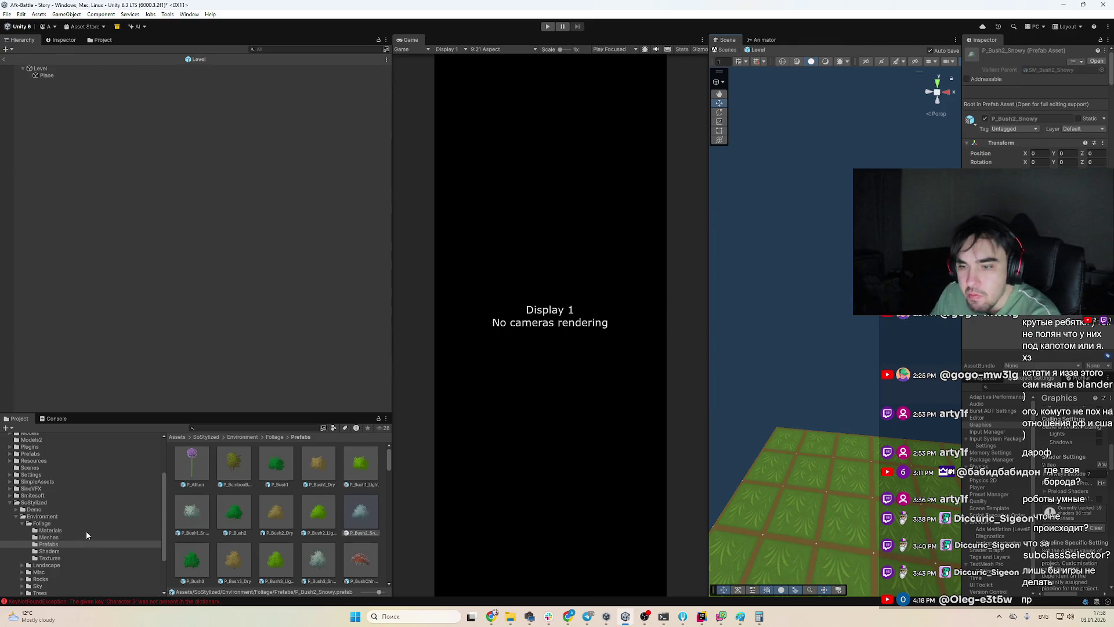
# Select the Models2 > SoStylized folder in the Project tree to list its subfolders
pyautogui.click(65, 504)
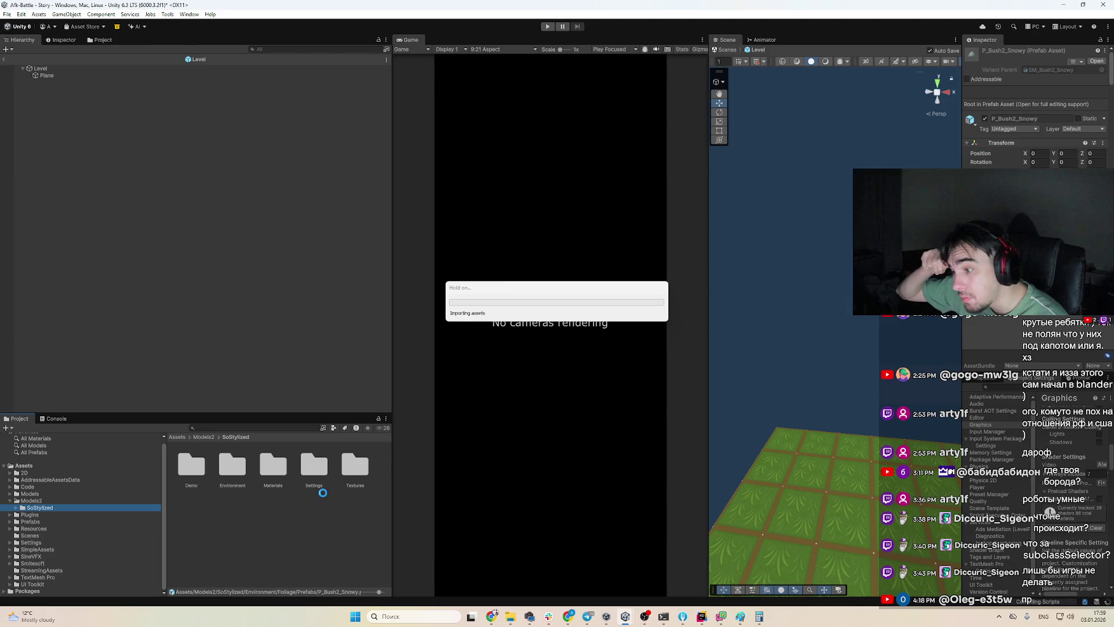
pyautogui.click(702, 616)
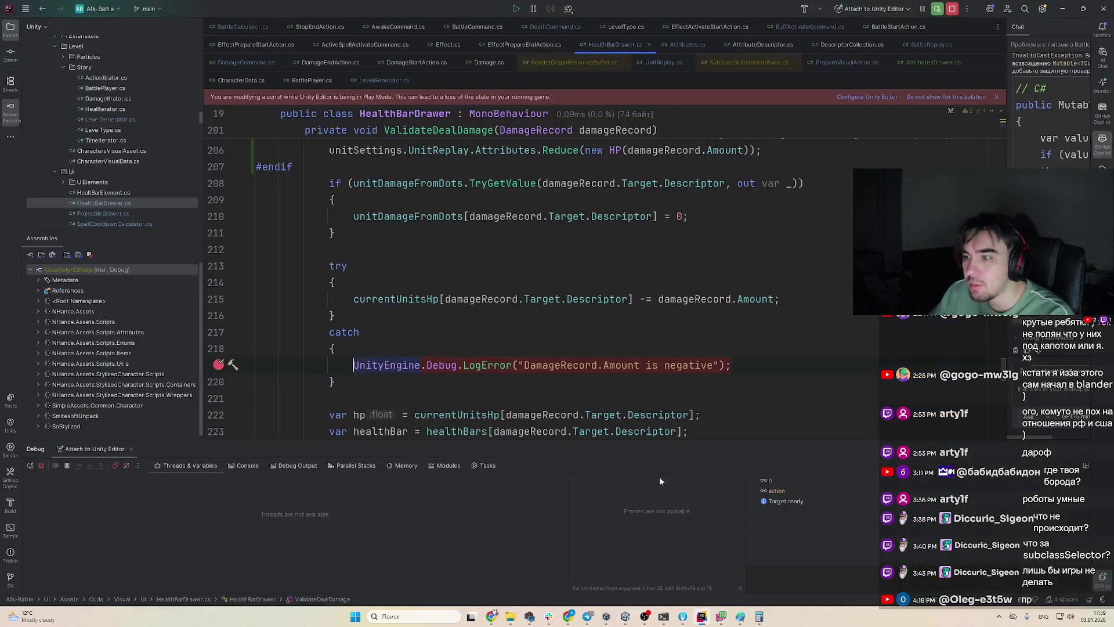
pyautogui.scroll(3, 617, 354)
pyautogui.scroll(-3, 609, 361)
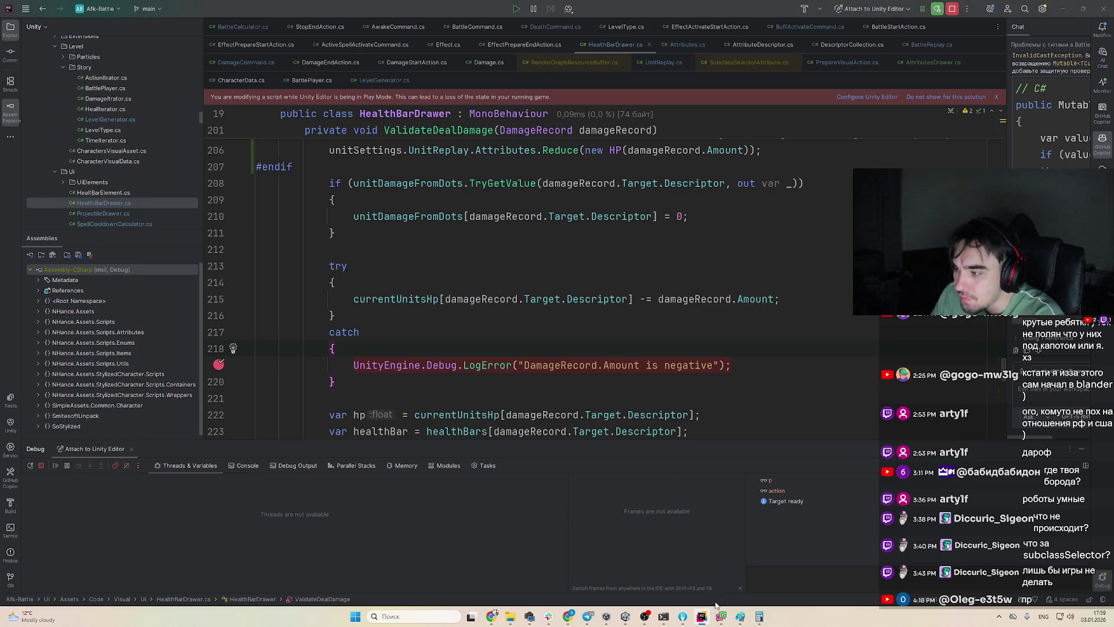
pyautogui.click(701, 616)
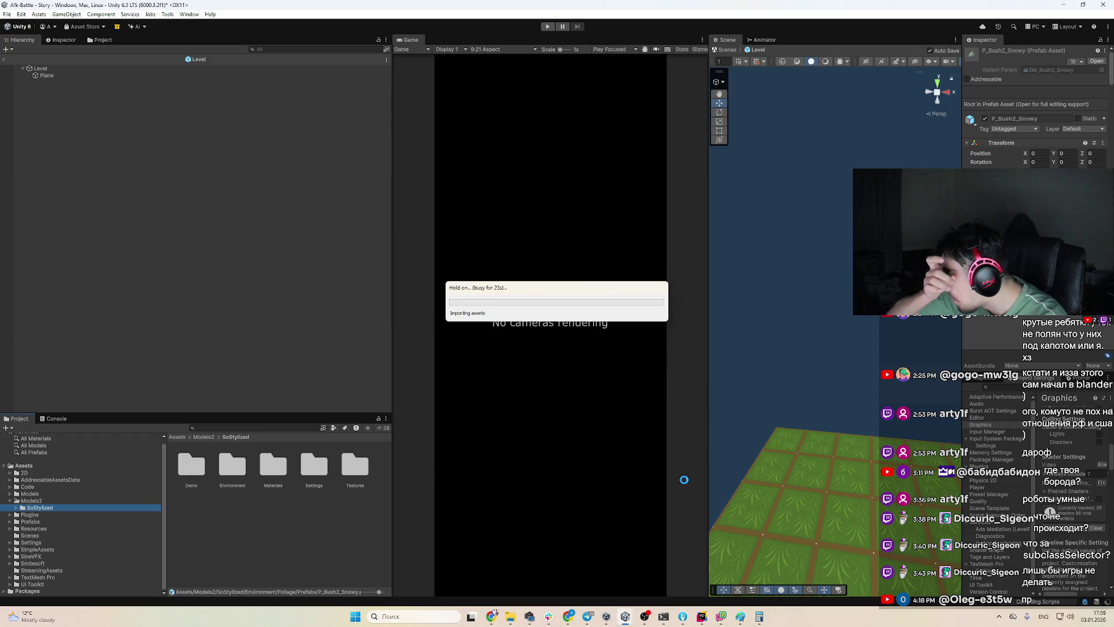
# Minimize Rider, exit the Level prefab to the Story scene, clear the Console and press Play
pyautogui.click(702, 617)
pyautogui.click(704, 618)
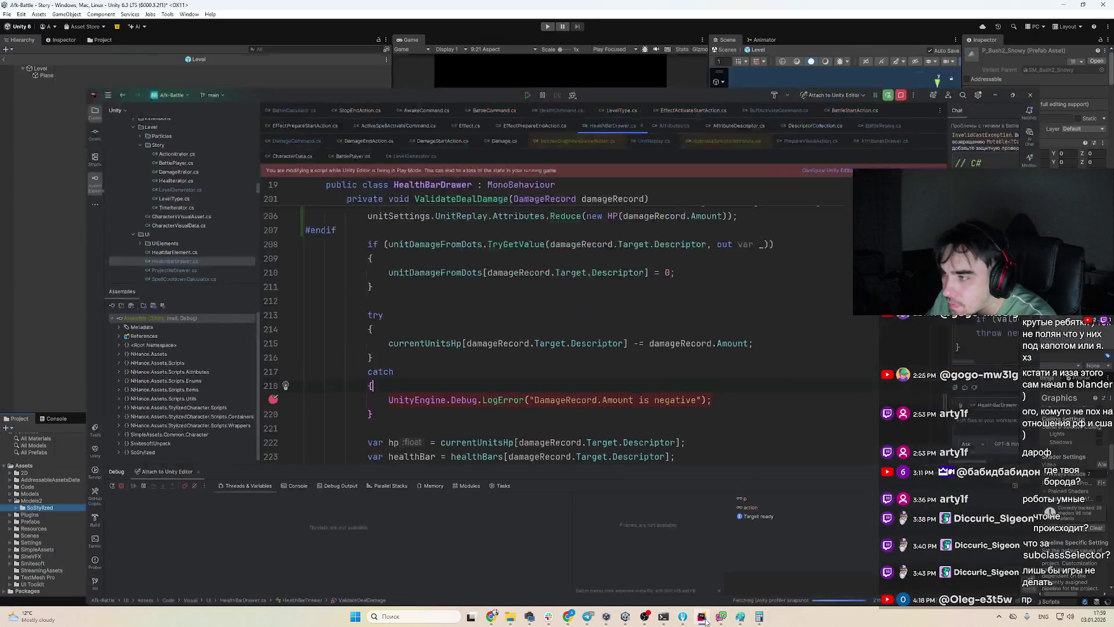
pyautogui.click(3, 57)
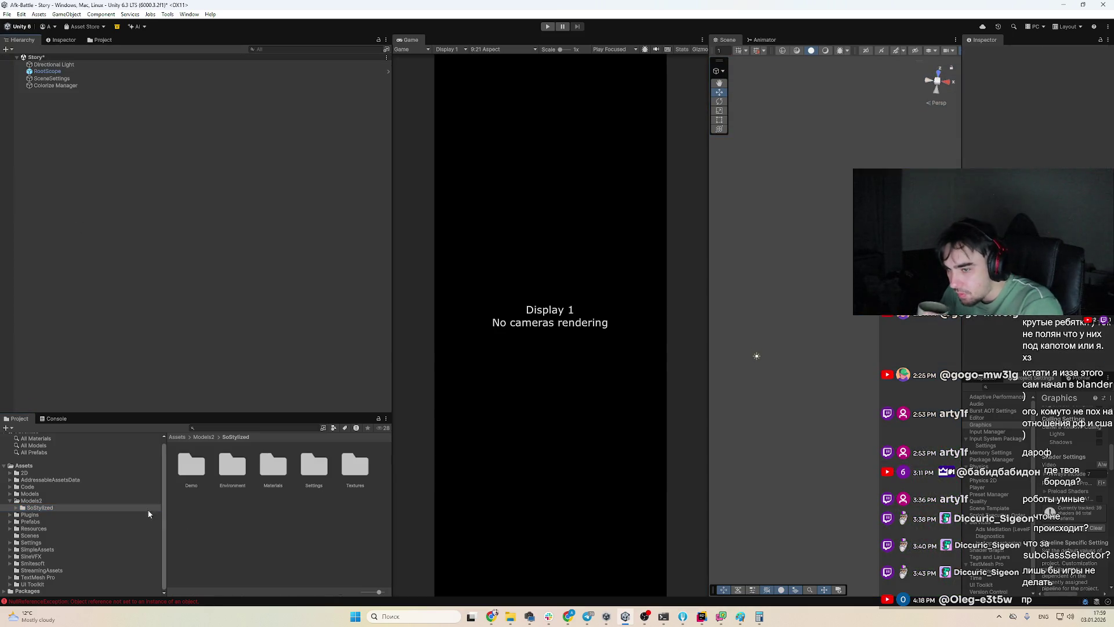
pyautogui.click(46, 419)
pyautogui.click(8, 428)
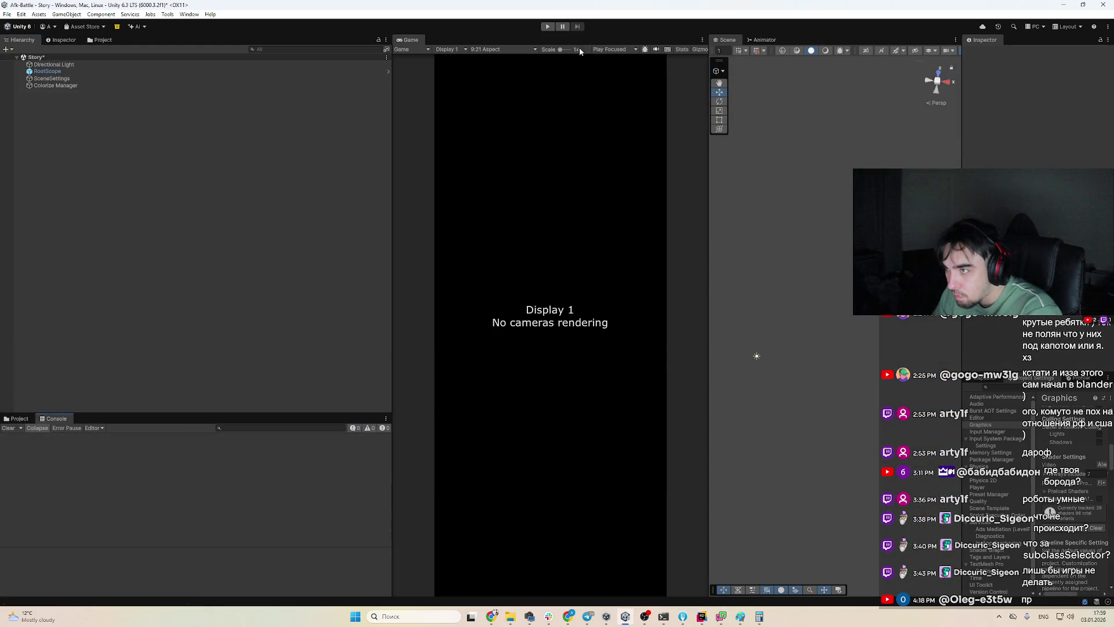
pyautogui.click(547, 27)
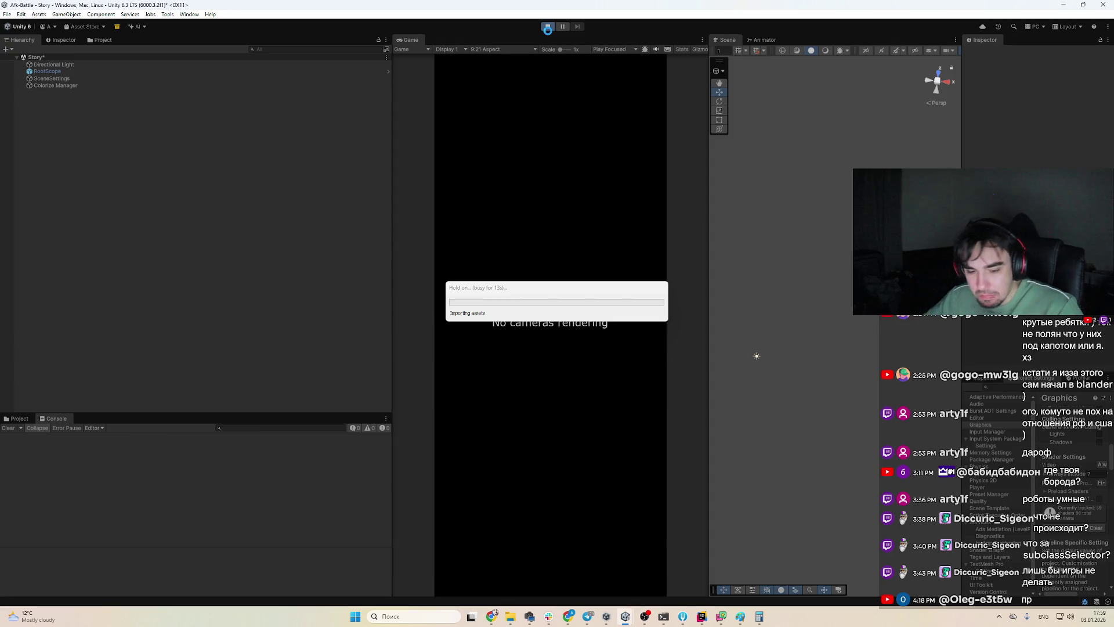
# In Rider, check unitDamageFromDots (line 210) and currentUnitsHp (line 215) in HealthBarDrawer.cs, then return to Unity
pyautogui.click(702, 616)
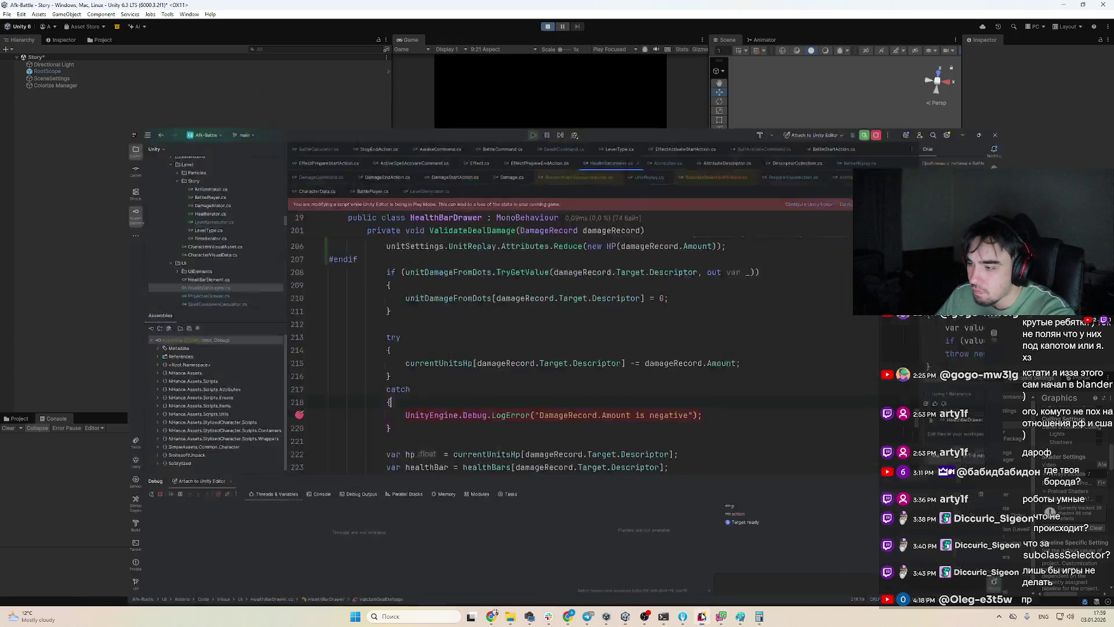
pyautogui.scroll(3, 516, 219)
pyautogui.click(415, 265)
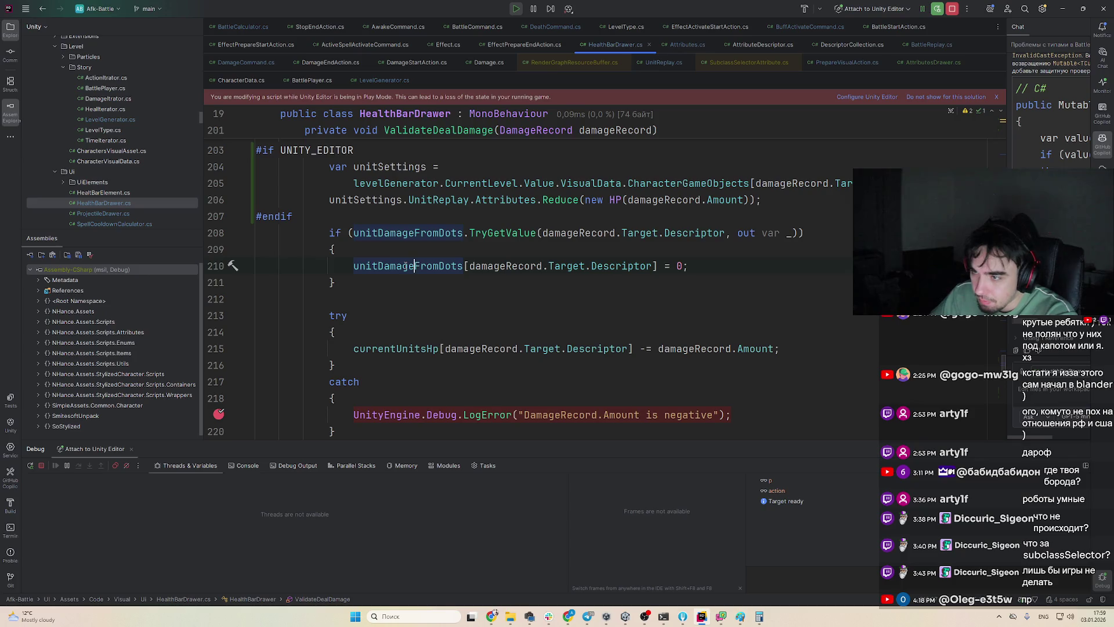
pyautogui.scroll(-3, 404, 266)
pyautogui.click(395, 297)
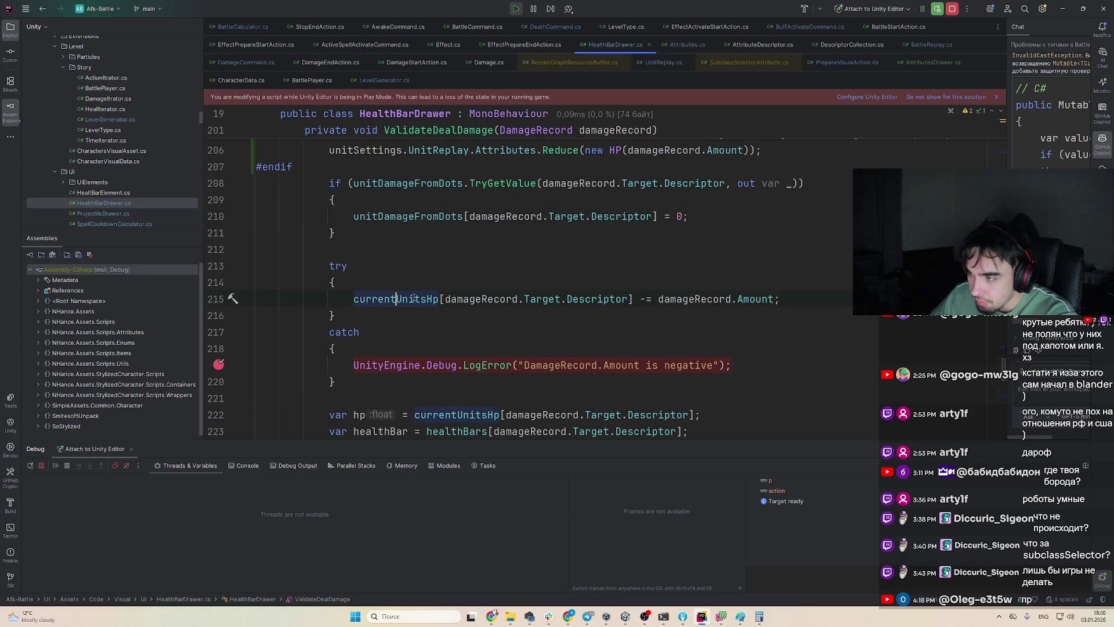
pyautogui.doubleClick(413, 299)
pyautogui.scroll(2, 528, 336)
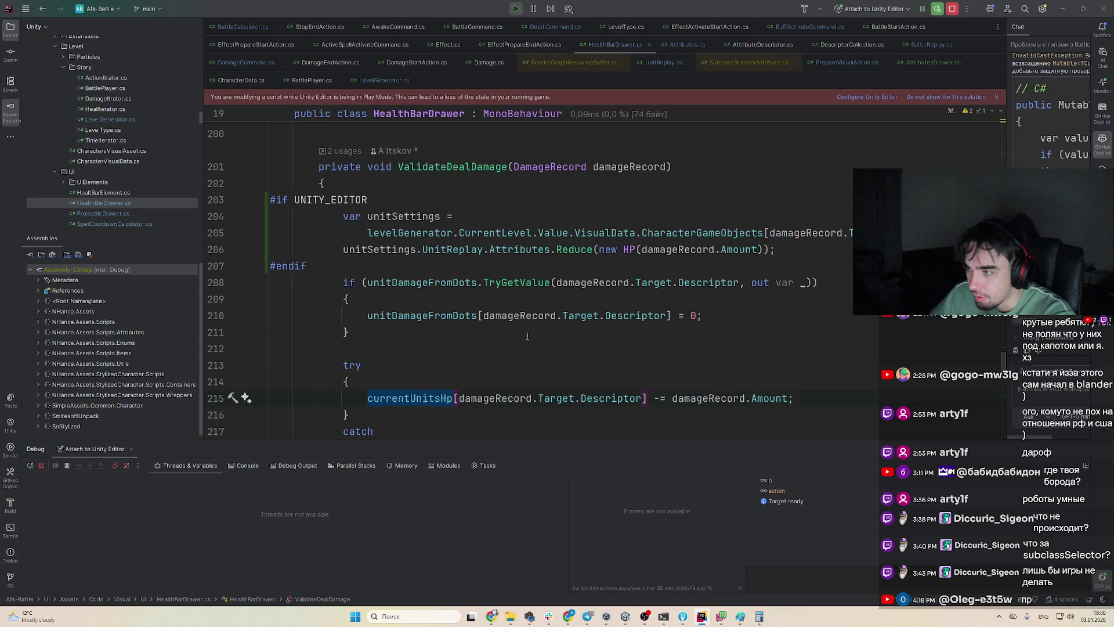
pyautogui.scroll(-3, 429, 324)
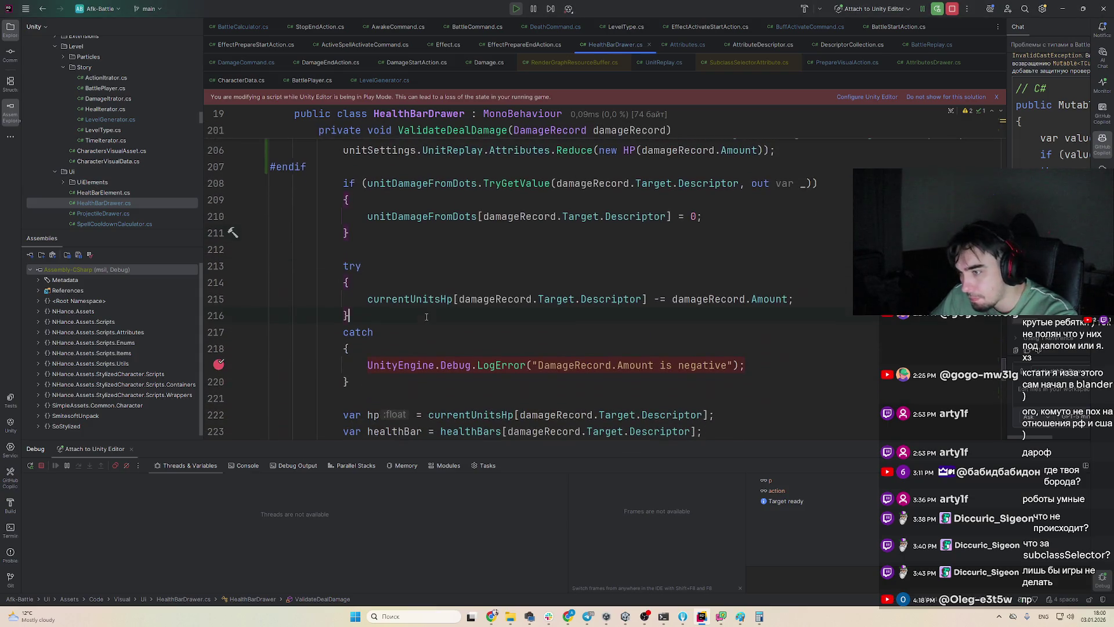
pyautogui.click(435, 299)
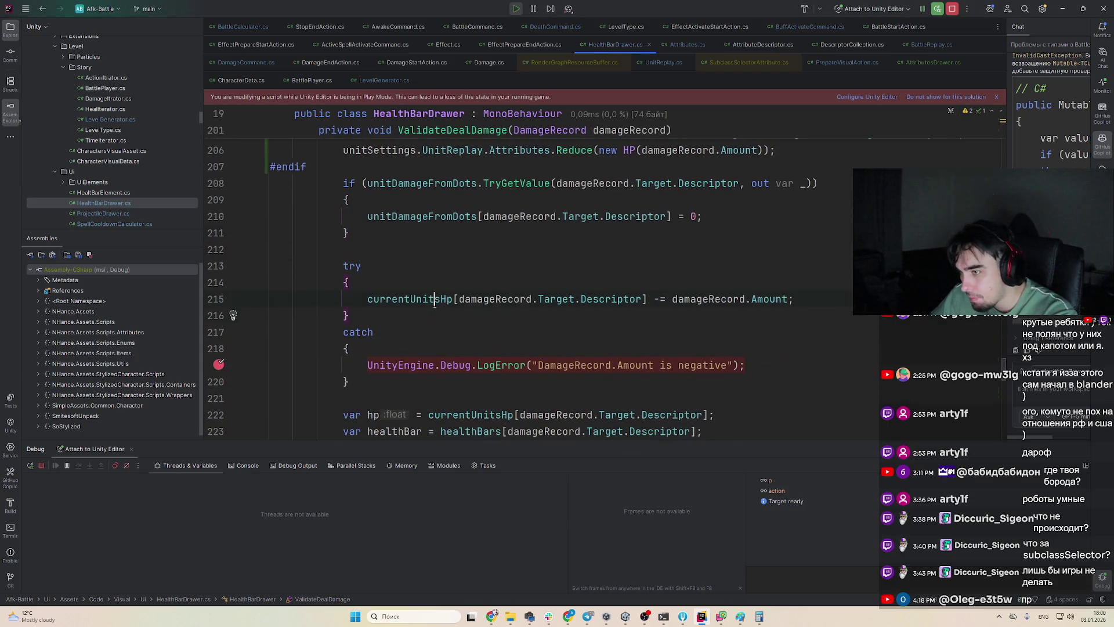
pyautogui.click(699, 617)
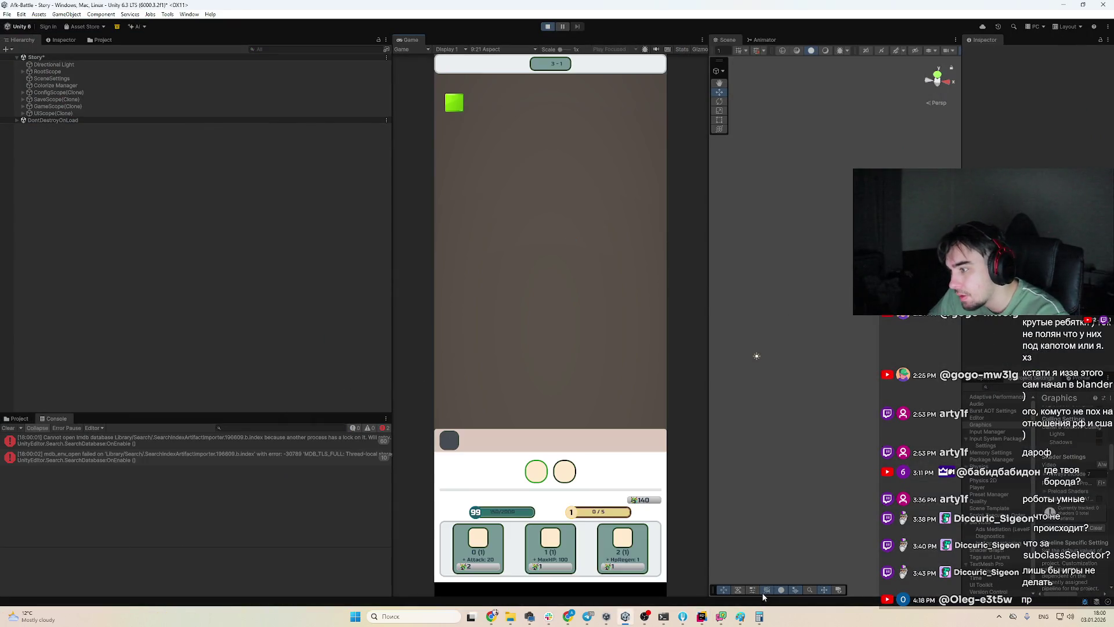
# Watch the running battle in Unity and clear the Console errors
pyautogui.click(701, 617)
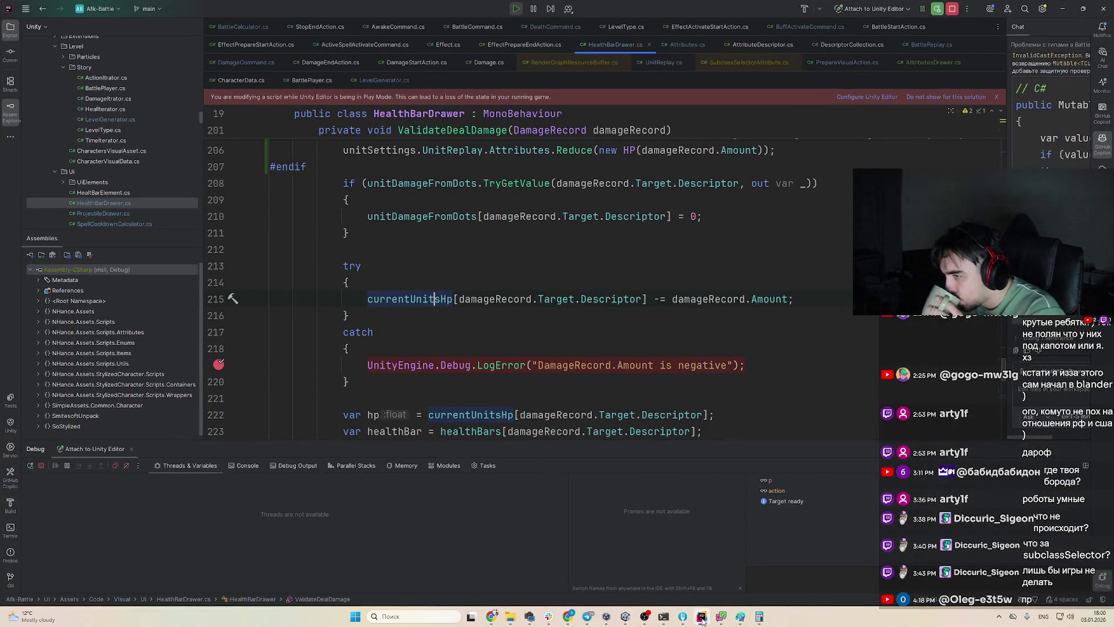
pyautogui.click(702, 617)
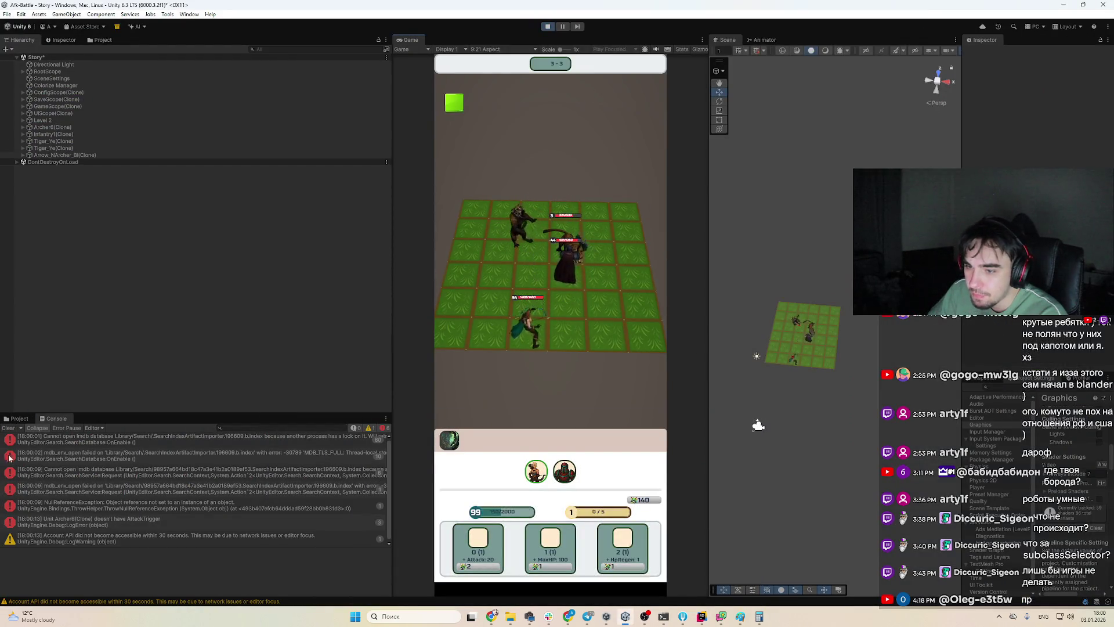
pyautogui.click(19, 418)
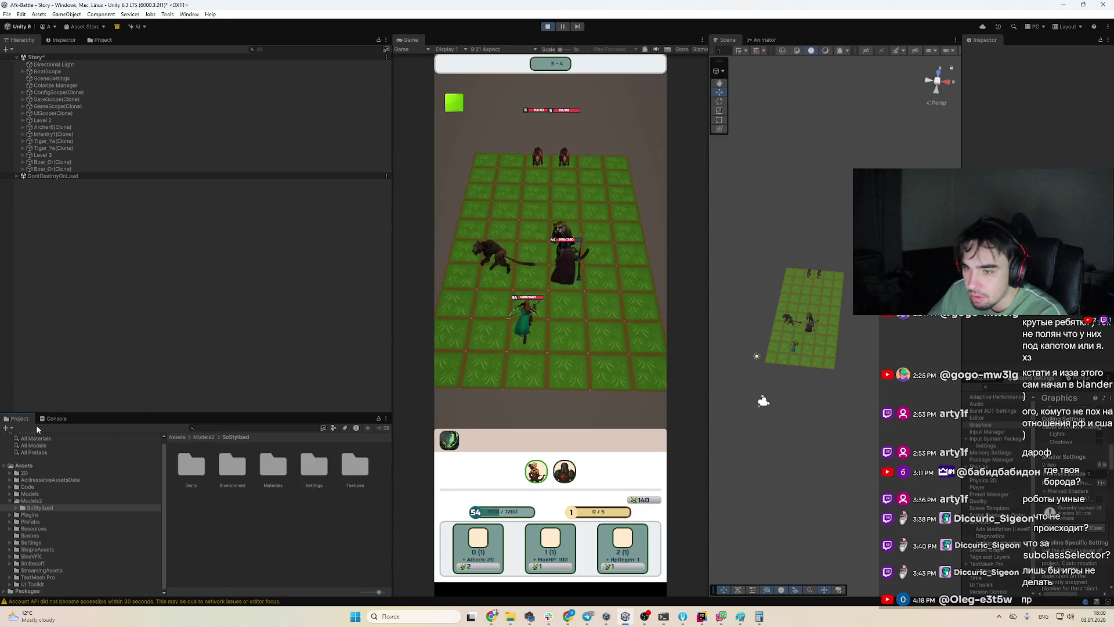
pyautogui.click(57, 418)
pyautogui.click(8, 428)
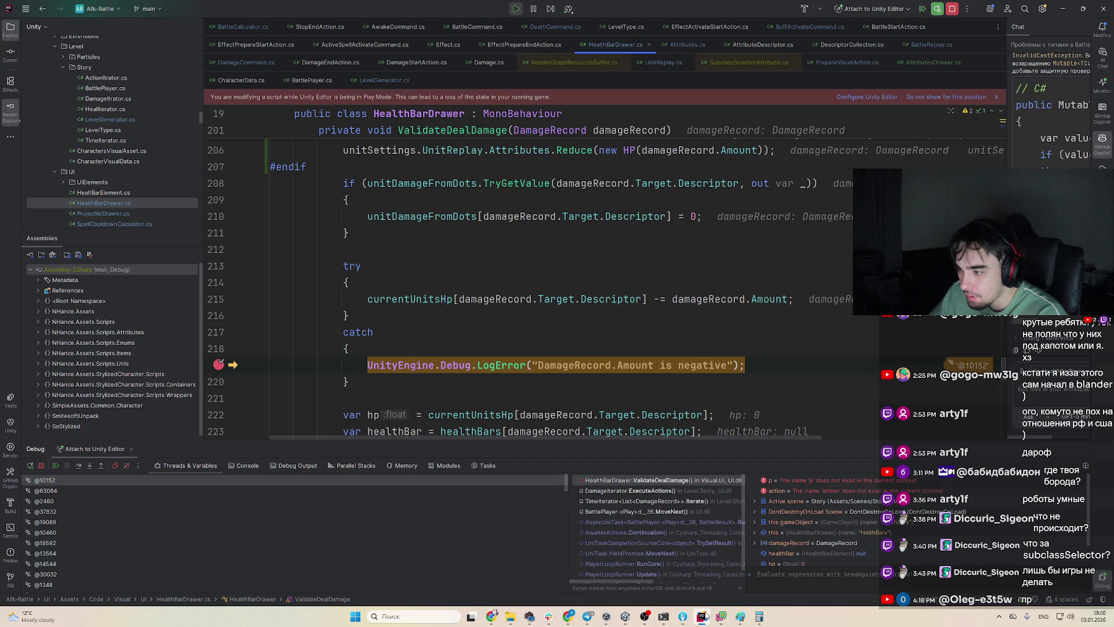
pyautogui.click(705, 616)
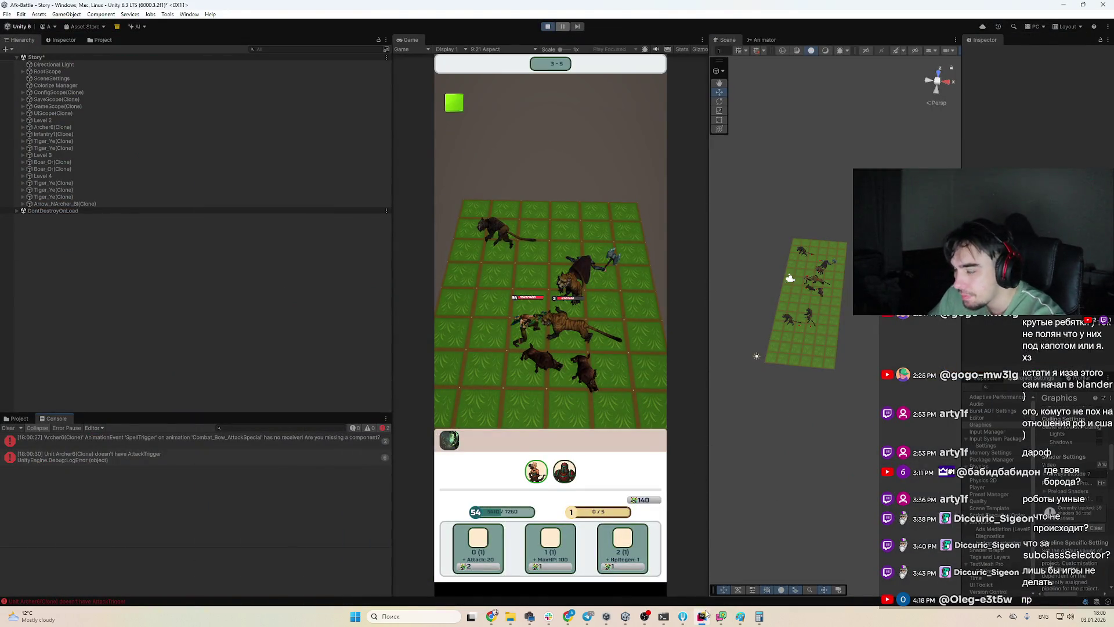
# Inspect the variables at the HealthBarDrawer breakpoint on the negative-amount LogError in Rider
pyautogui.click(701, 617)
pyautogui.scroll(1, 704, 329)
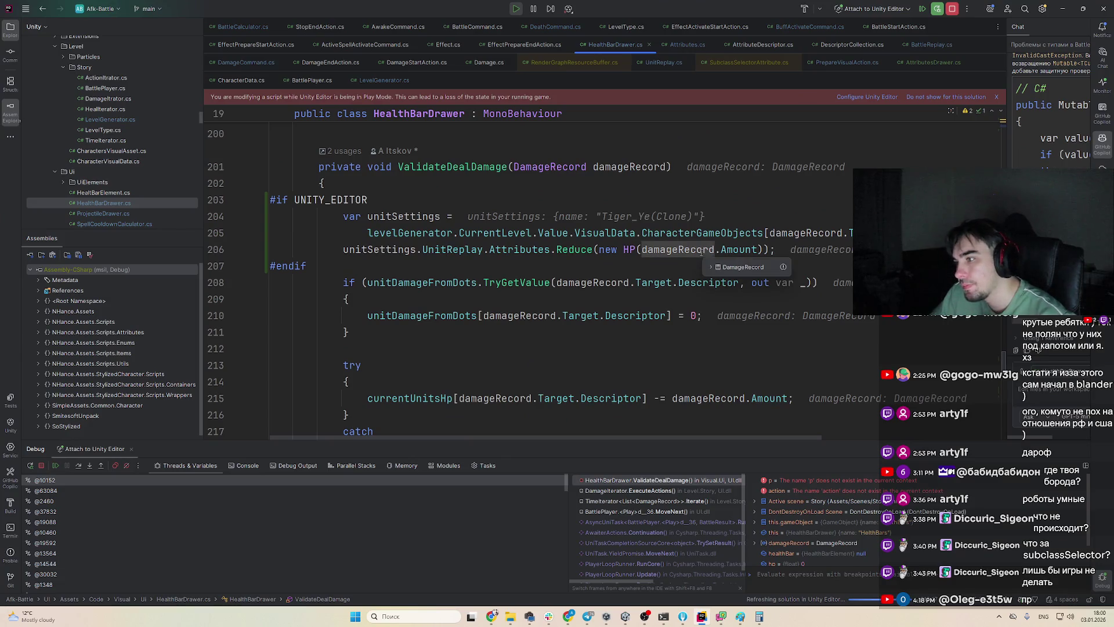
pyautogui.moveTo(739, 256)
pyautogui.scroll(-1, 736, 255)
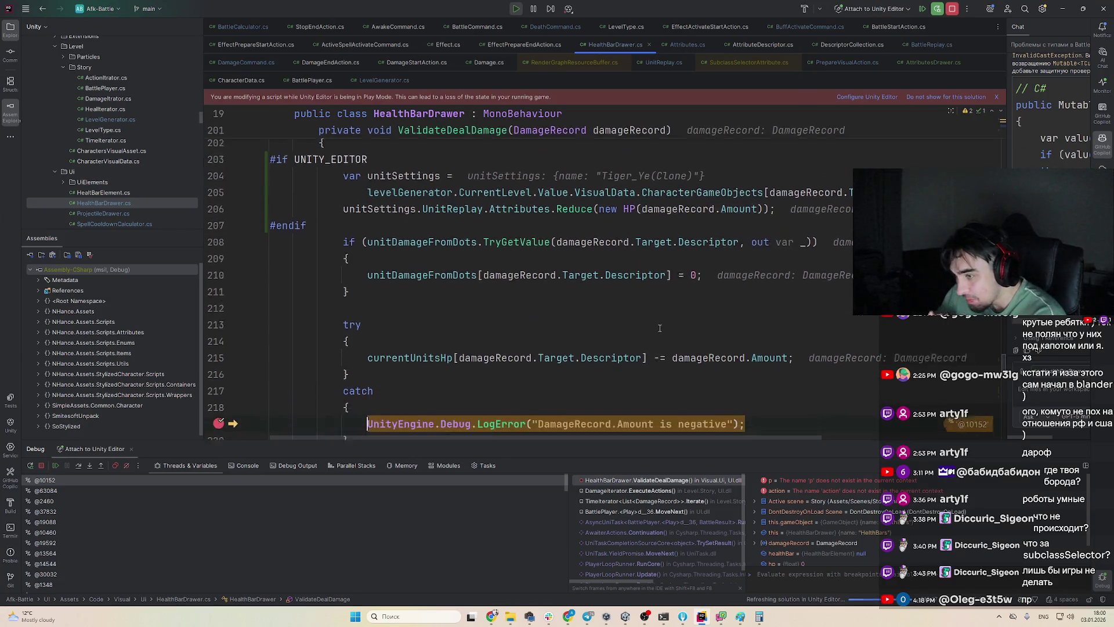
pyautogui.moveTo(598, 347)
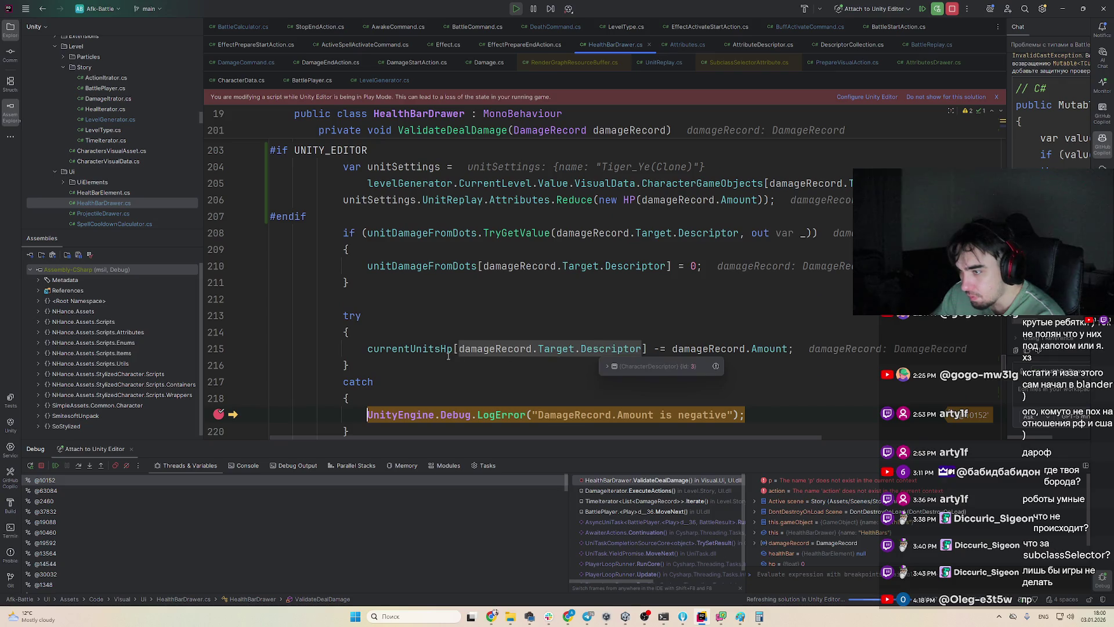